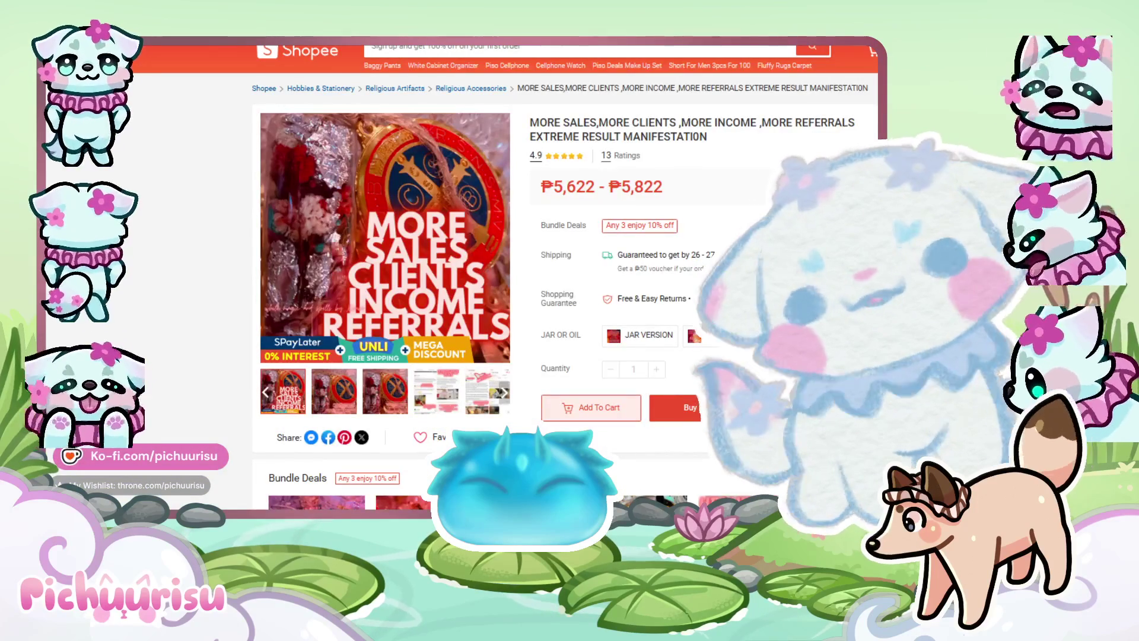
Open the White Magic And Spells shop from the listing and scroll through its All Products grid
scroll(564, 273, "down", 5)
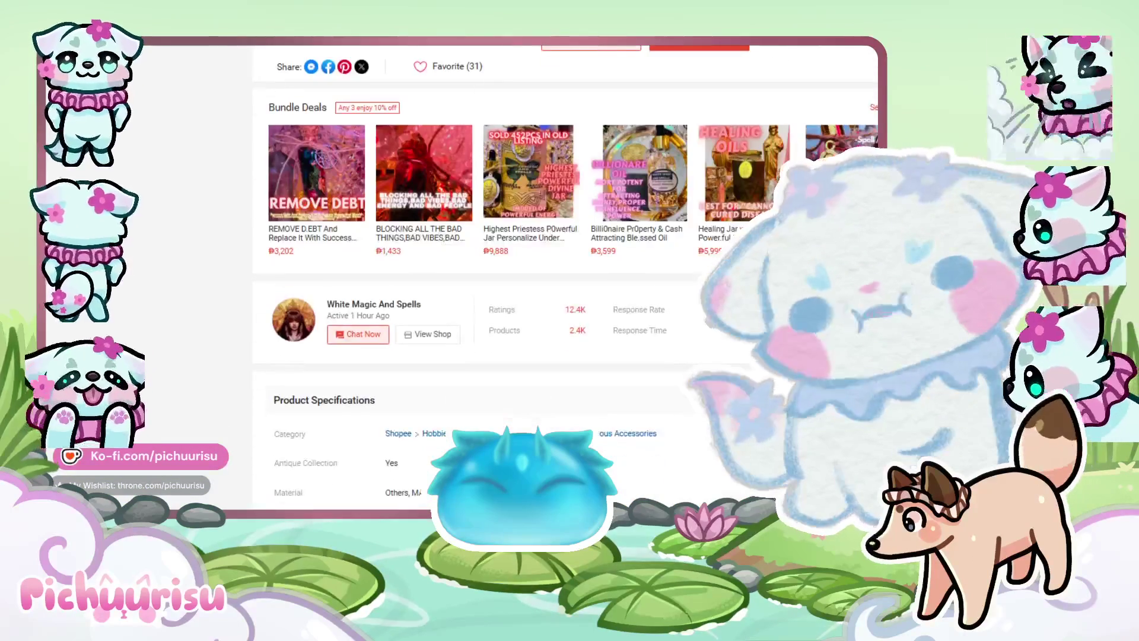
left_click(658, 262)
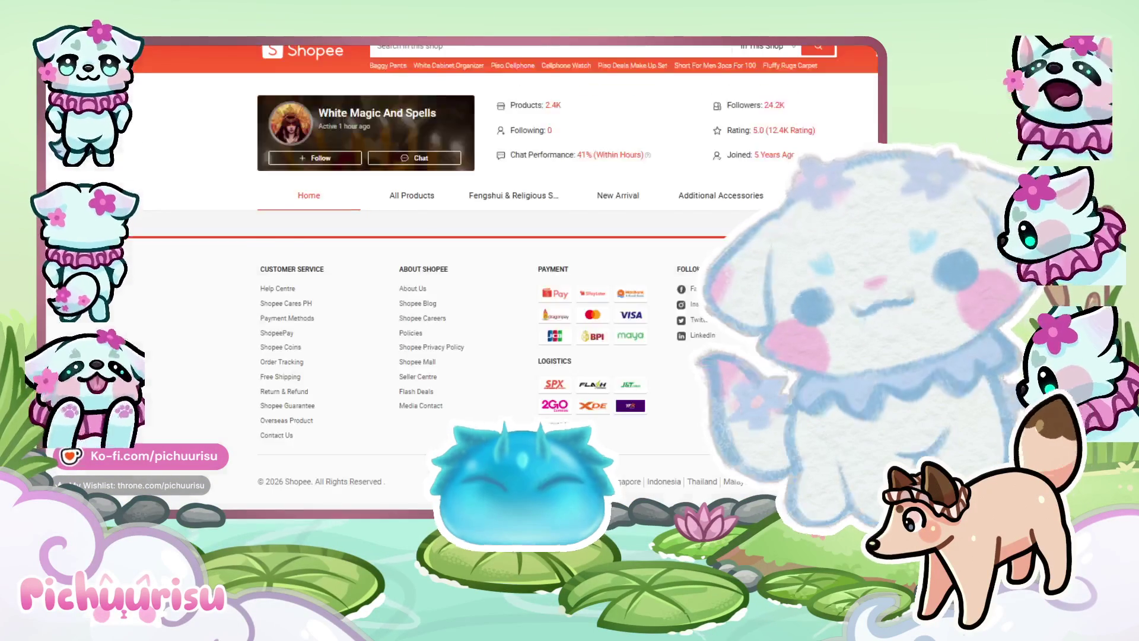
scroll(419, 245, "down", 1)
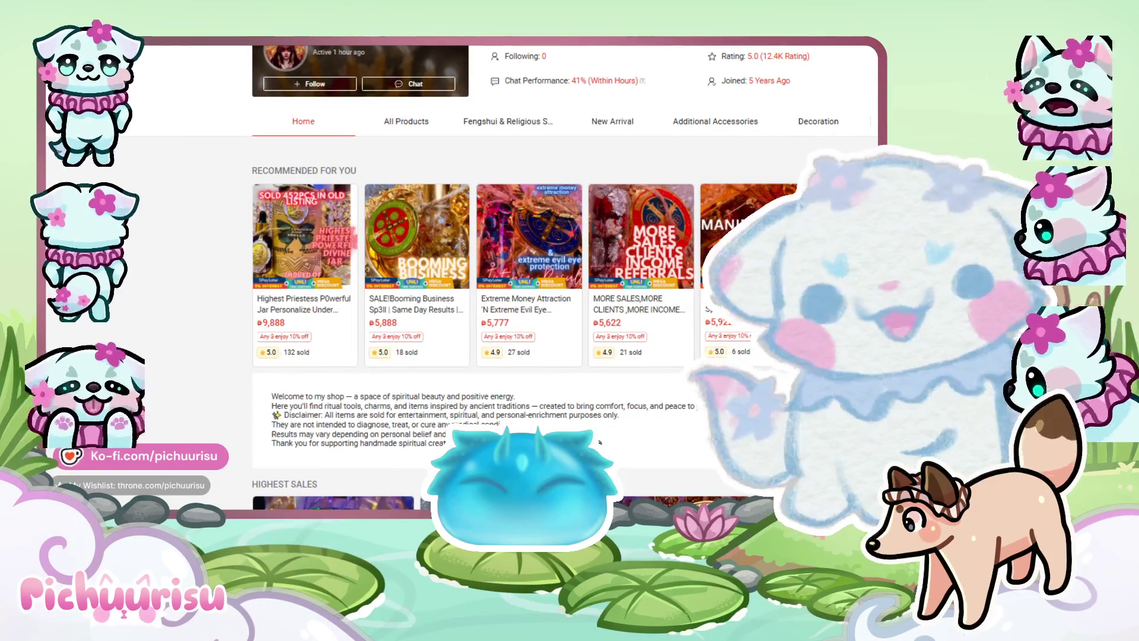
scroll(599, 442, "down", 5)
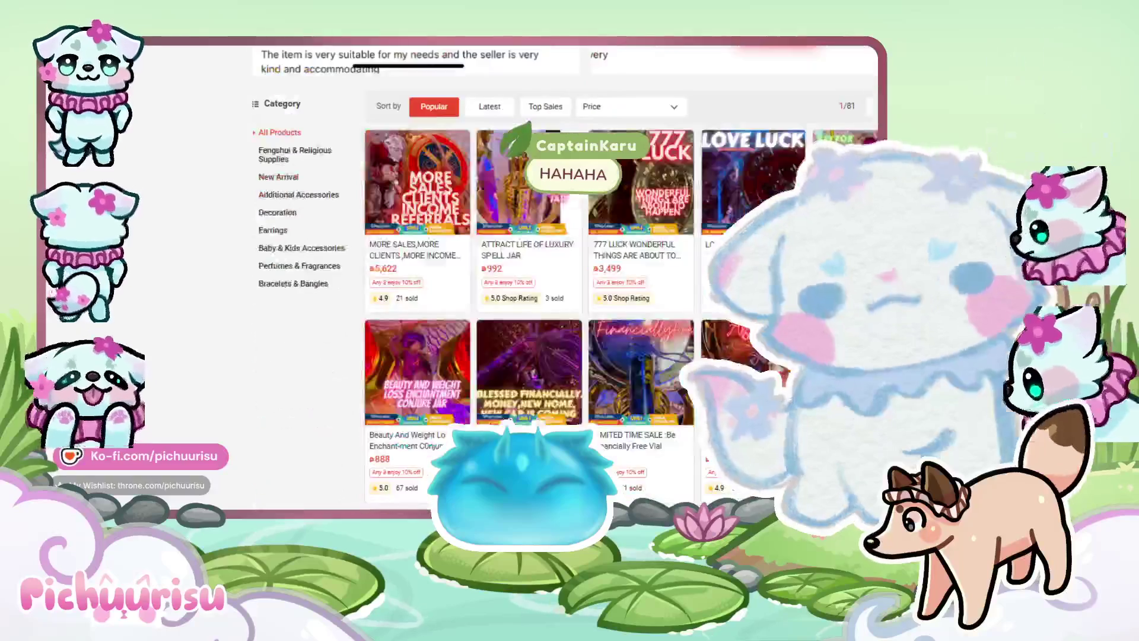
scroll(528, 279, "down", 6)
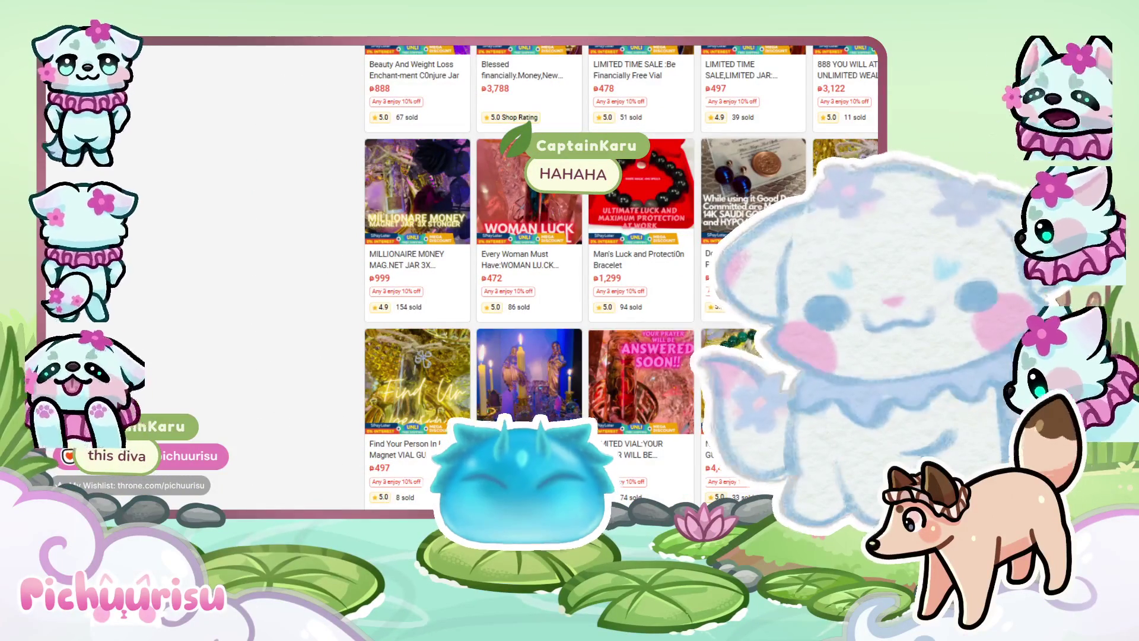
scroll(528, 279, "down", 2)
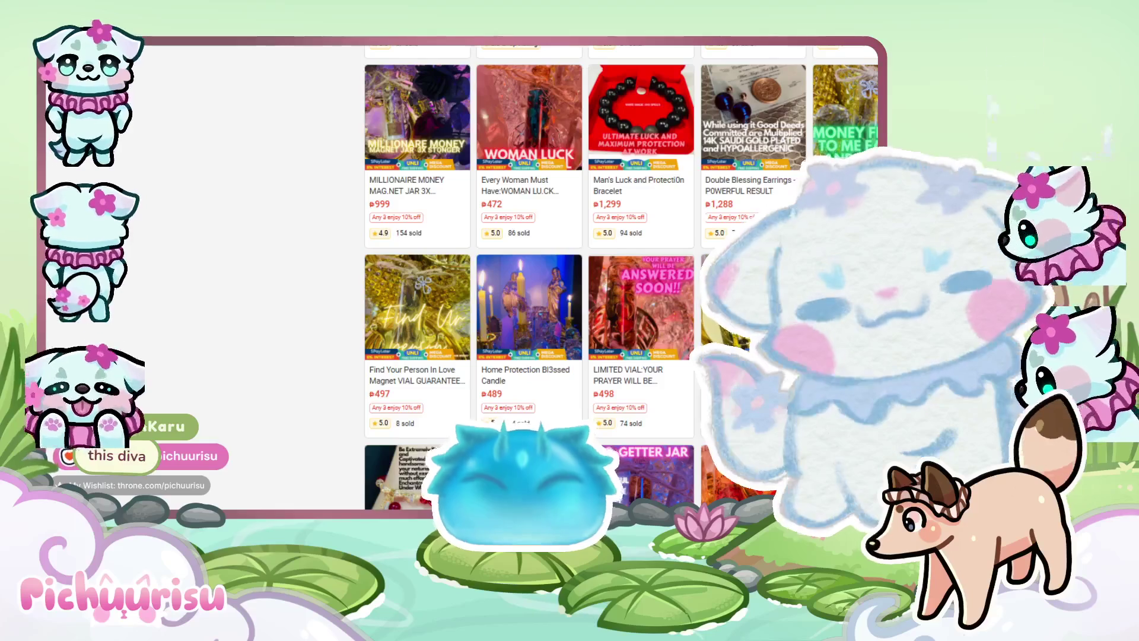
scroll(528, 279, "down", 4)
scroll(528, 279, "down", 5)
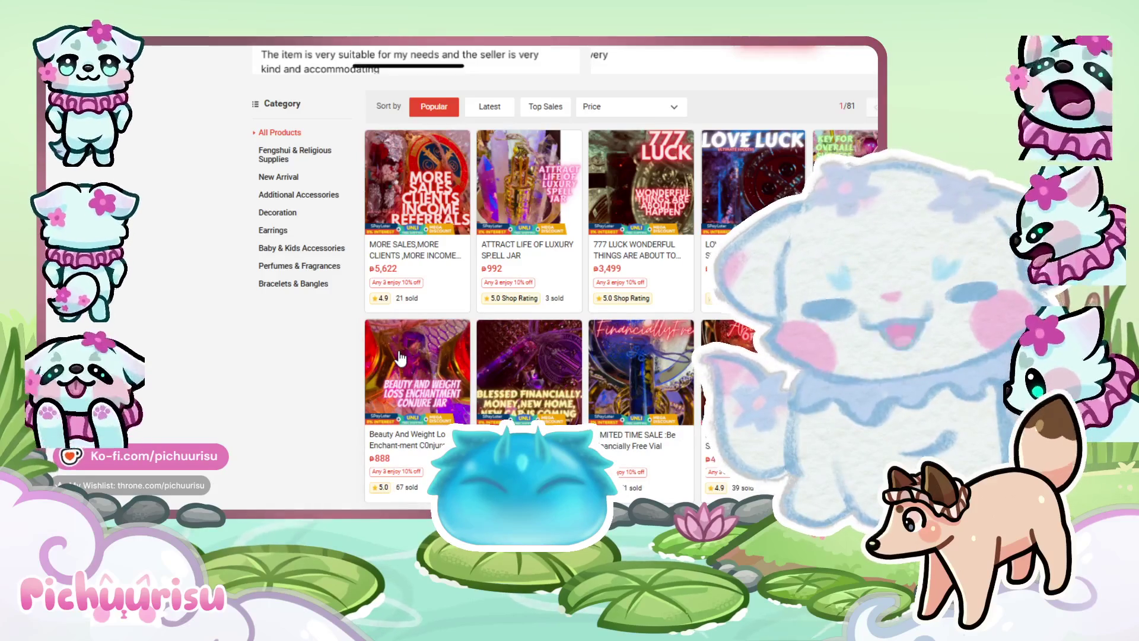
Scroll up and down through the White Magic And Spells shop's product grid
scroll(416, 373, "down", 15)
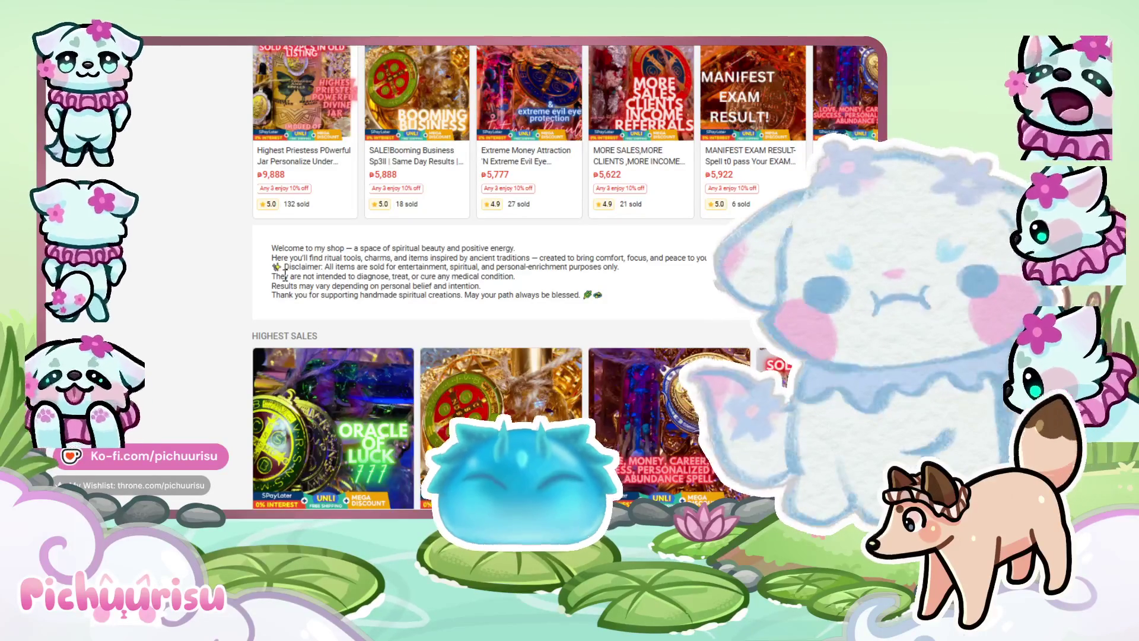
scroll(284, 286, "up", 4)
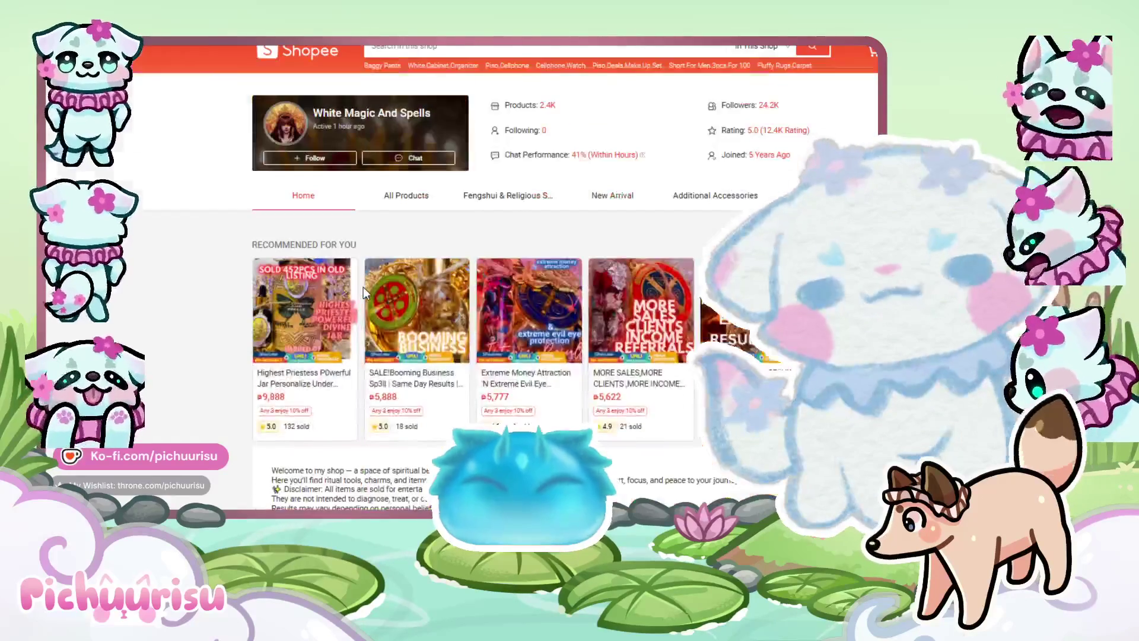
scroll(635, 408, "down", 15)
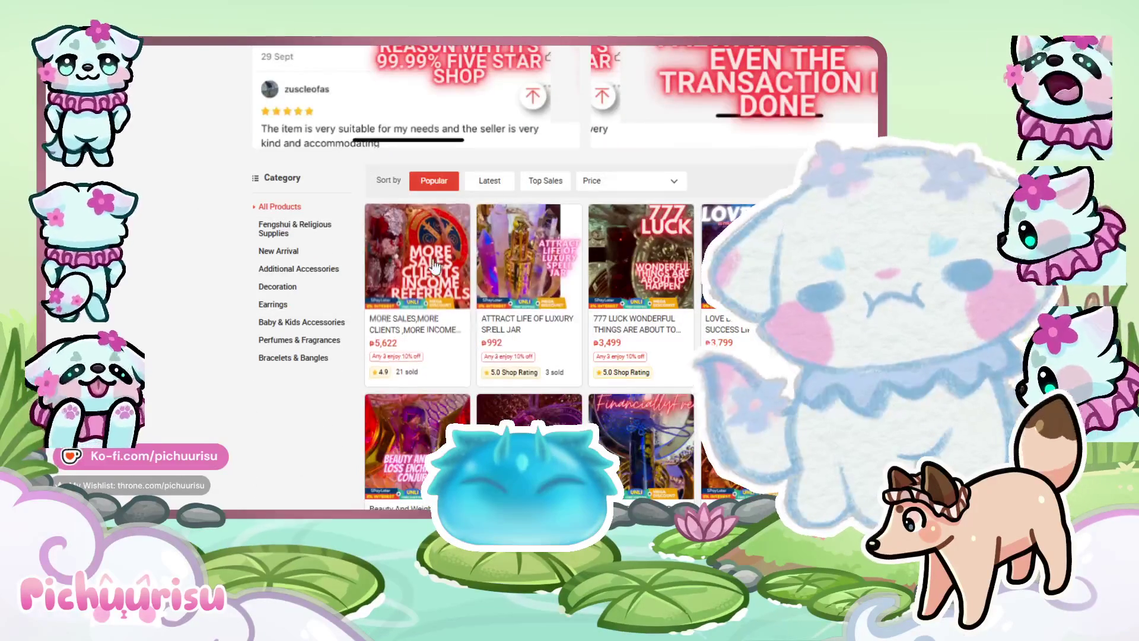
scroll(541, 286, "down", 7)
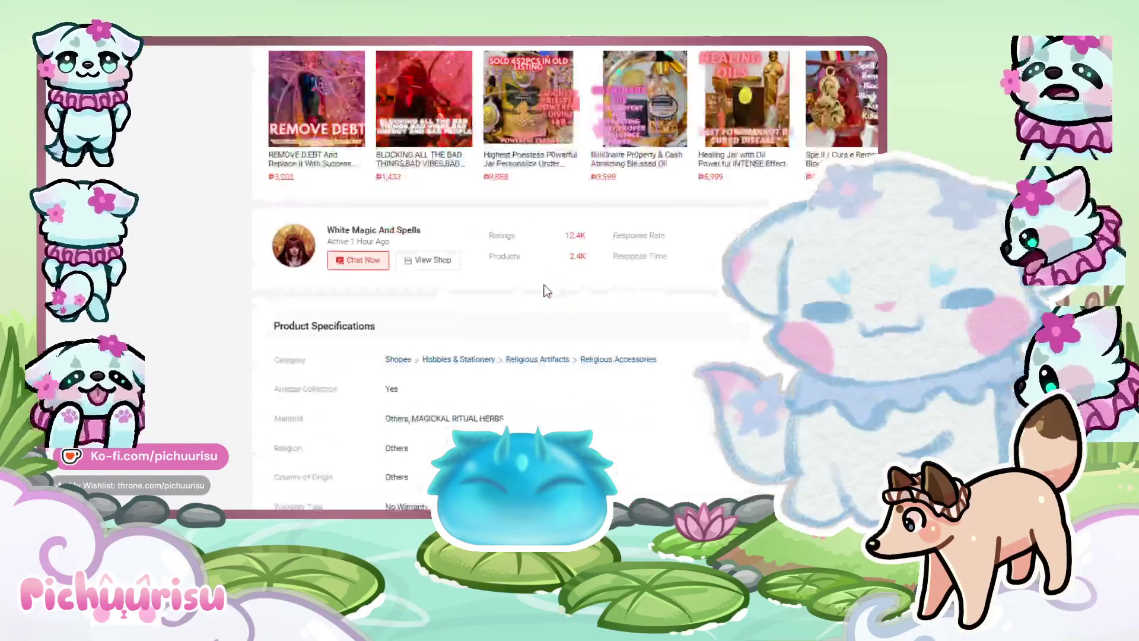
Read through the MORE SALES listing's Product Description and customer ratings
scroll(547, 290, "down", 10)
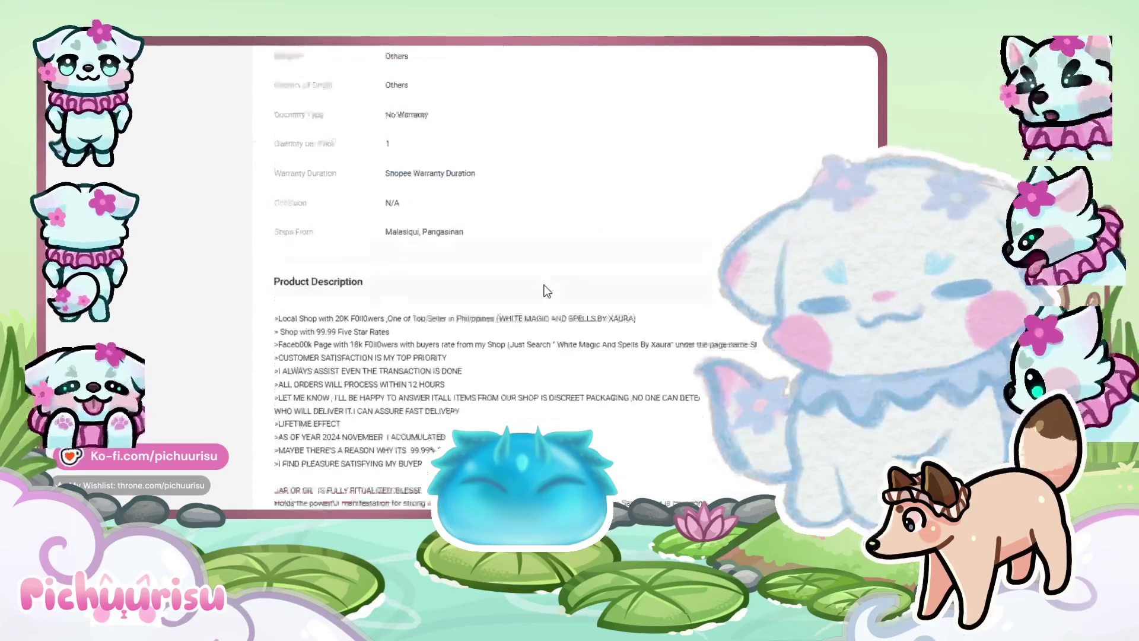
scroll(546, 291, "down", 5)
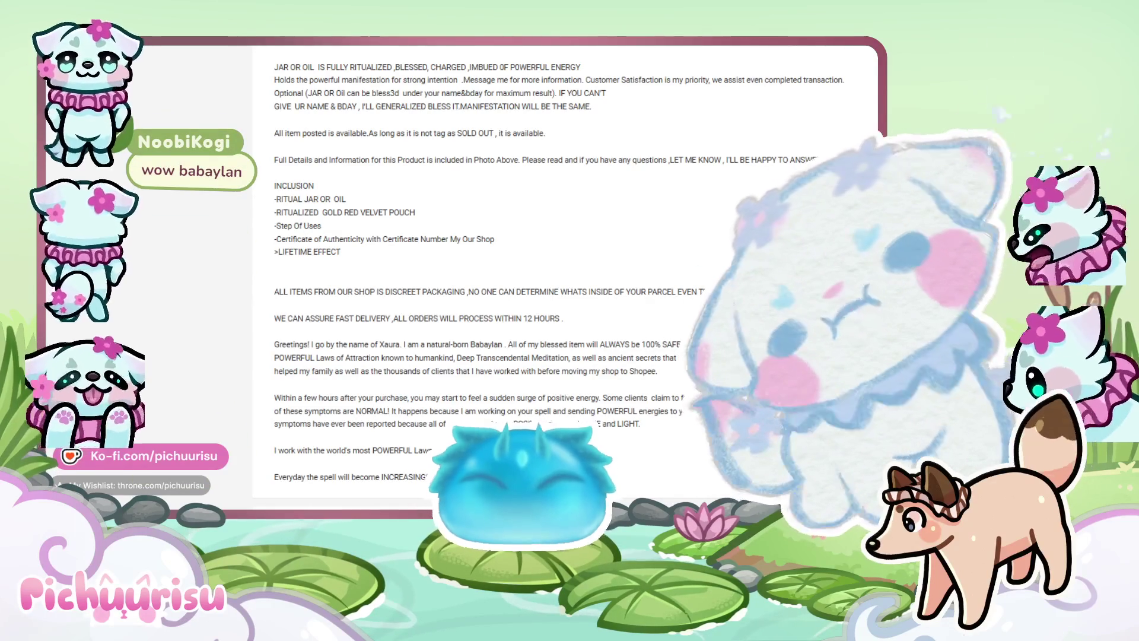
scroll(714, 211, "down", 5)
scroll(533, 252, "up", 15)
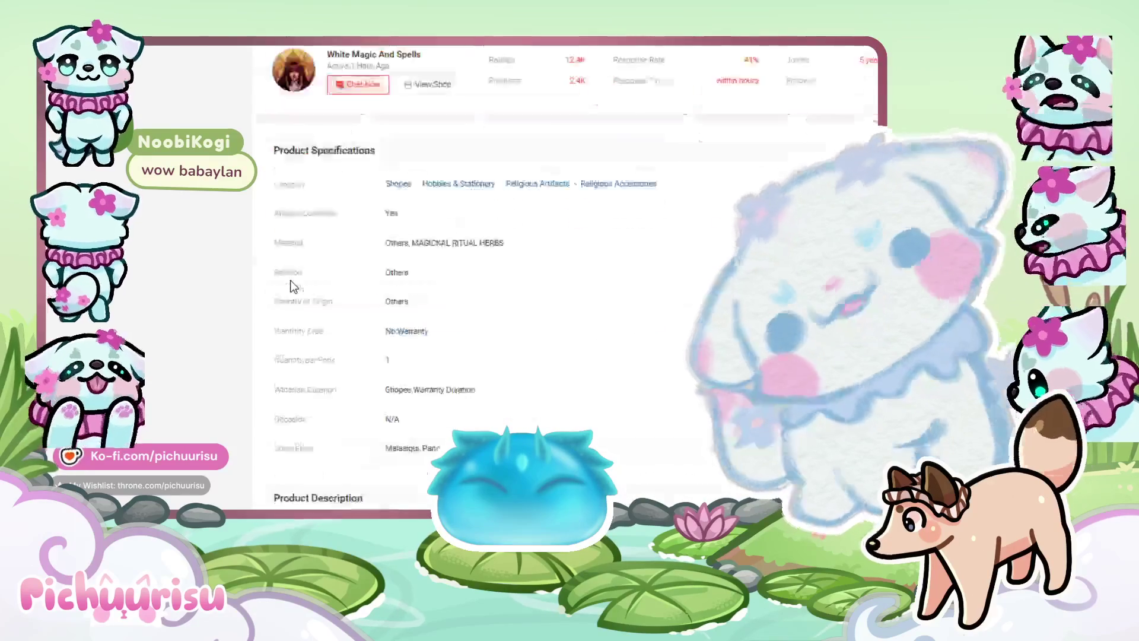
scroll(475, 172, "down", 6)
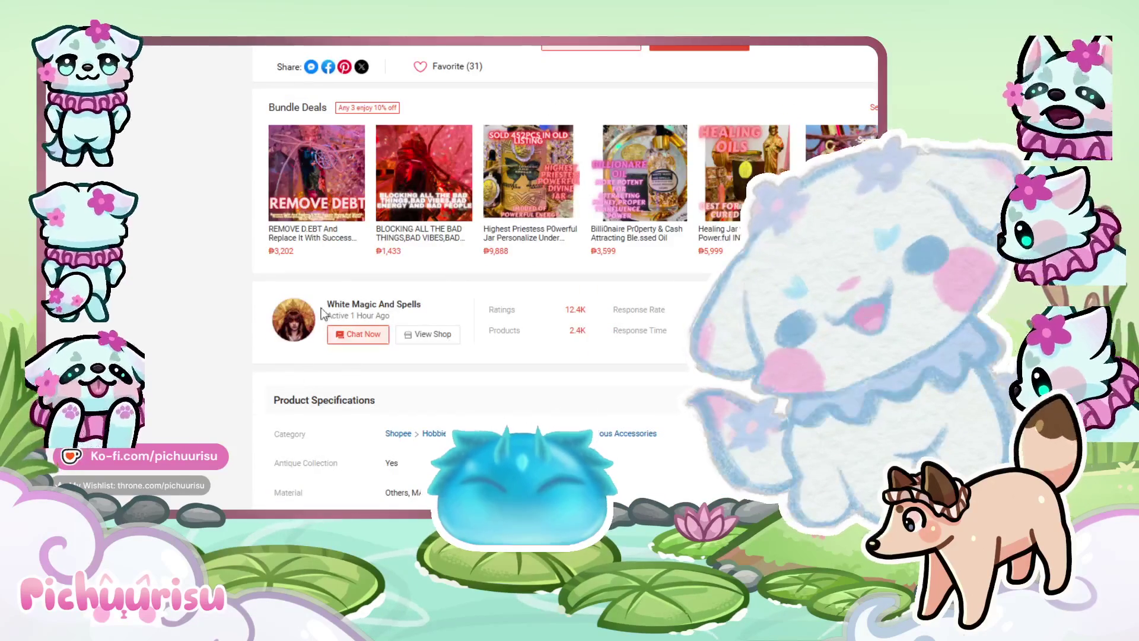
Open the White Magic And Spells shop, browse its grid, and open the Man's Luck bracelet listing
left_click(293, 314)
scroll(534, 297, "down", 10)
scroll(534, 267, "down", 10)
scroll(563, 273, "up", 5)
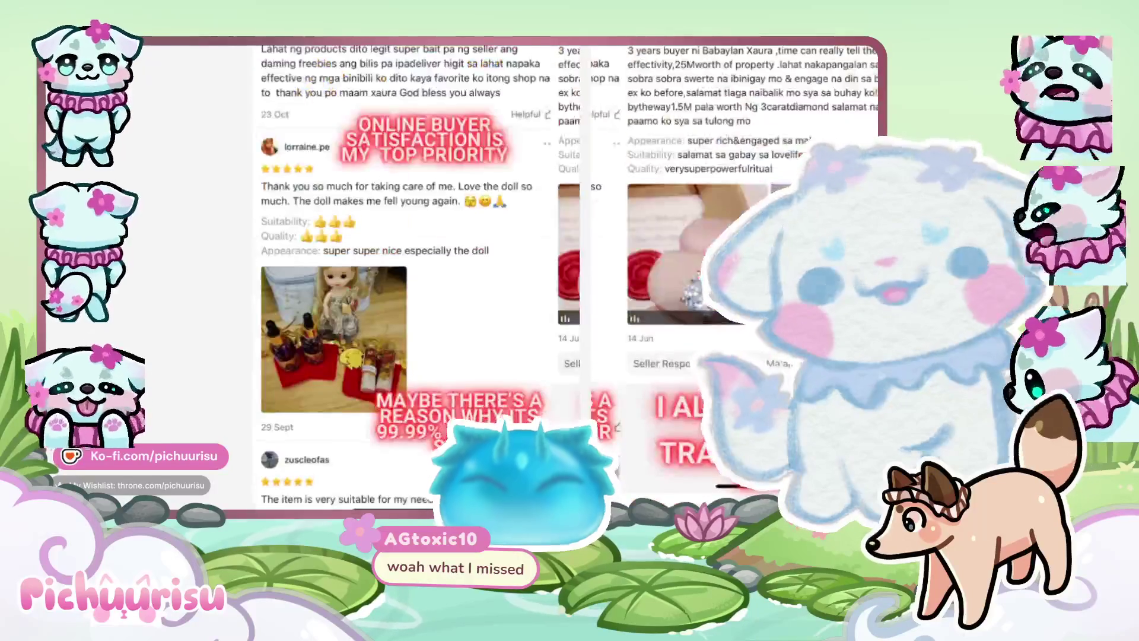
scroll(564, 273, "down", 10)
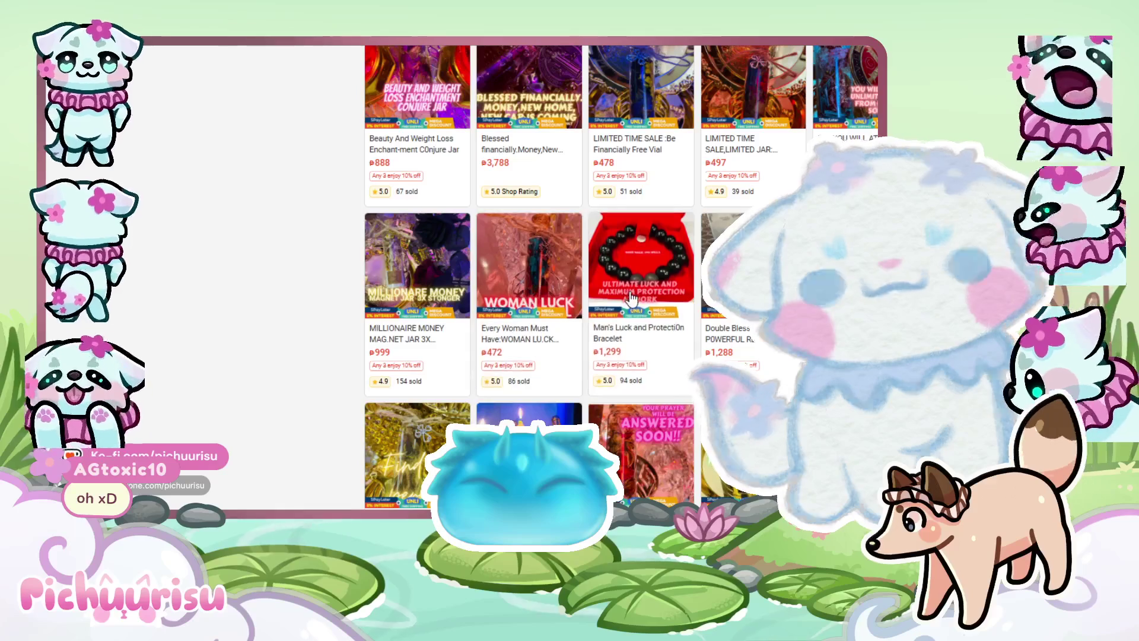
left_click(632, 299)
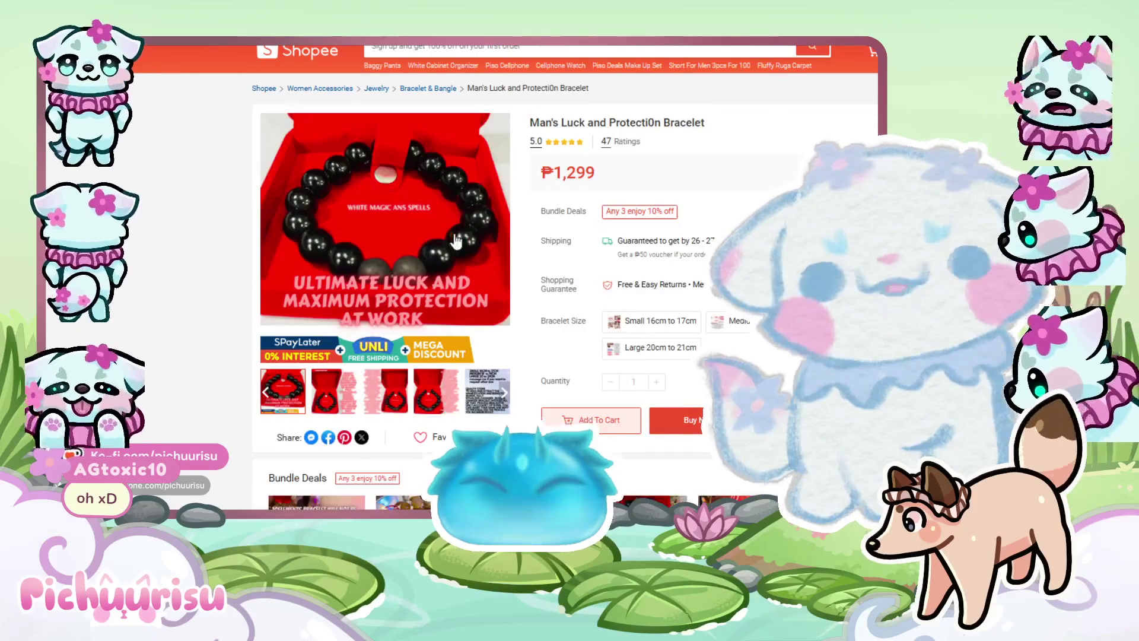
Look over the Man's Luck bracelet's specifications, then return to the shop's product grid
scroll(451, 238, "down", 5)
scroll(451, 237, "down", 6)
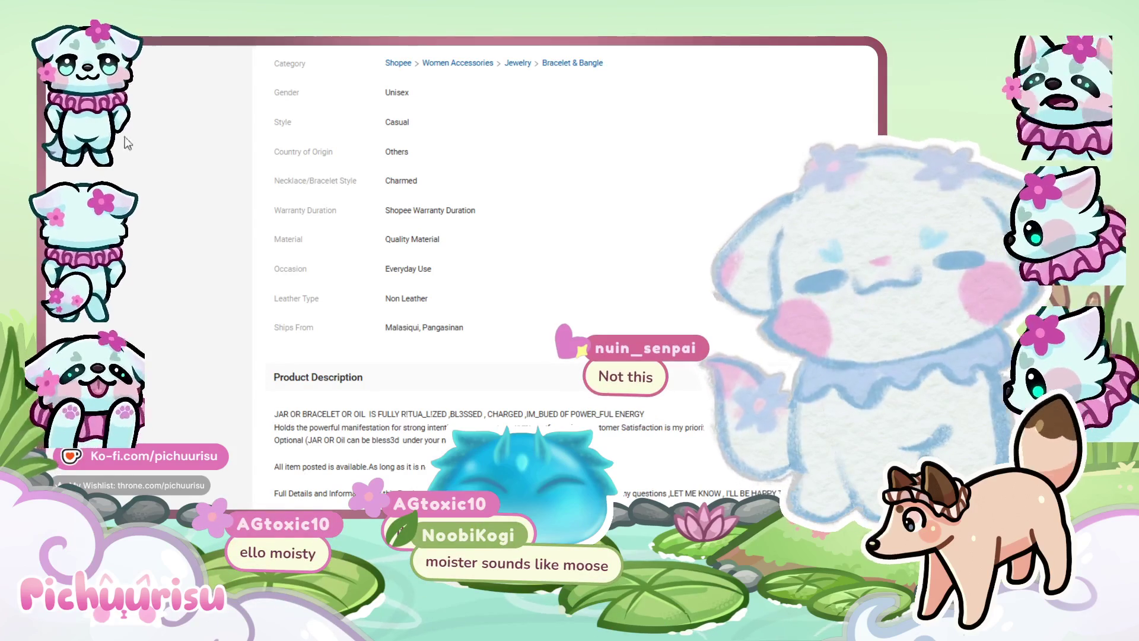
key("alt+Left")
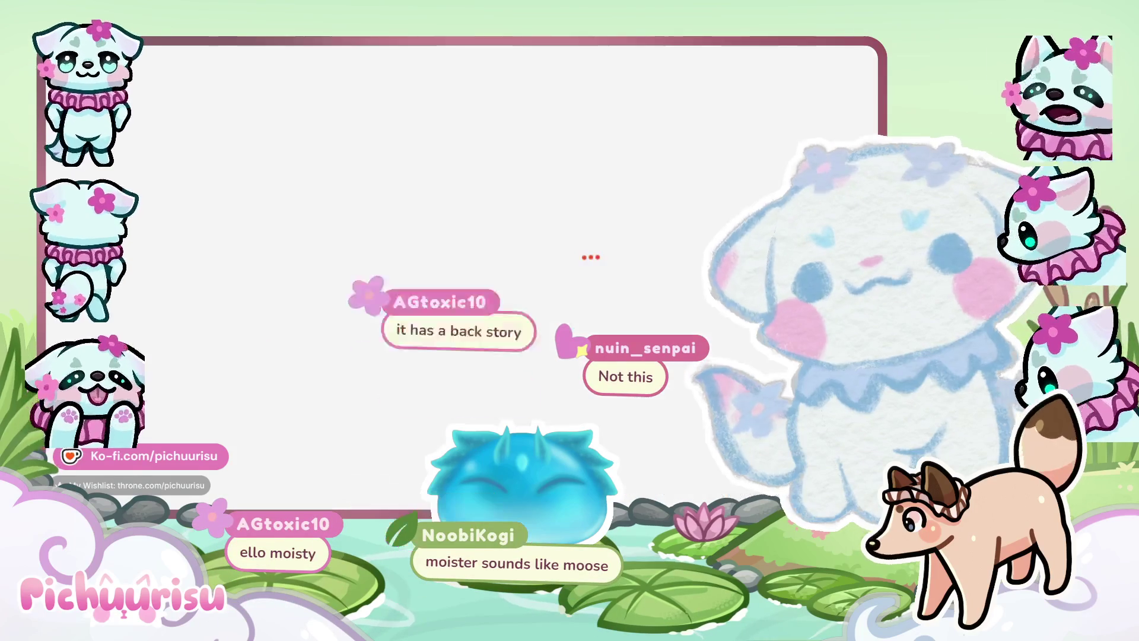
scroll(564, 279, "down", 15)
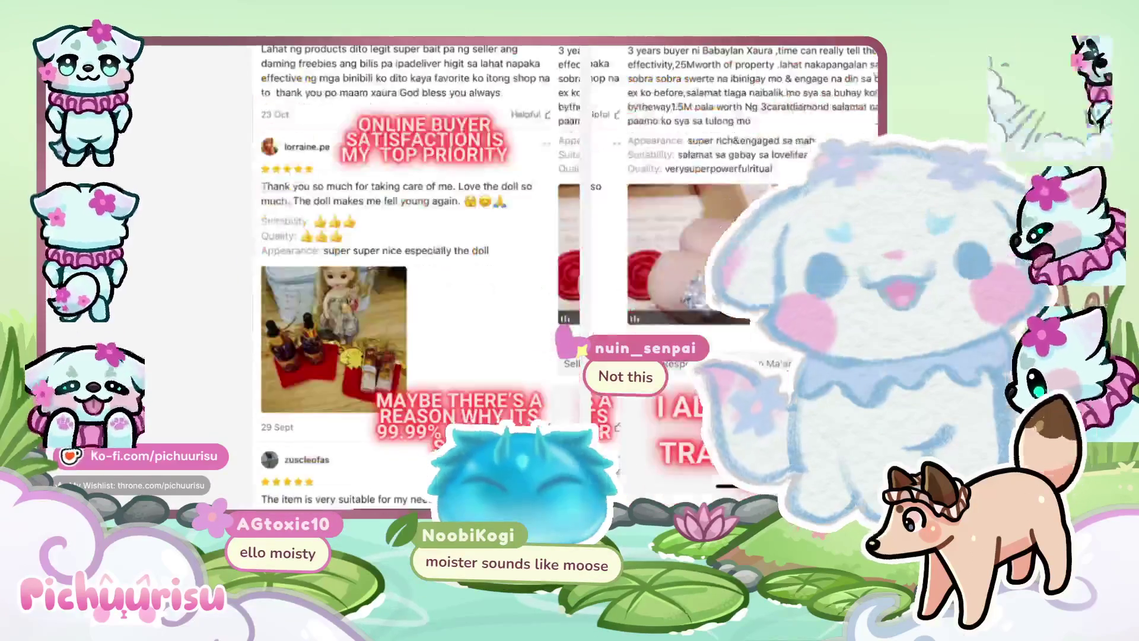
scroll(653, 237, "down", 10)
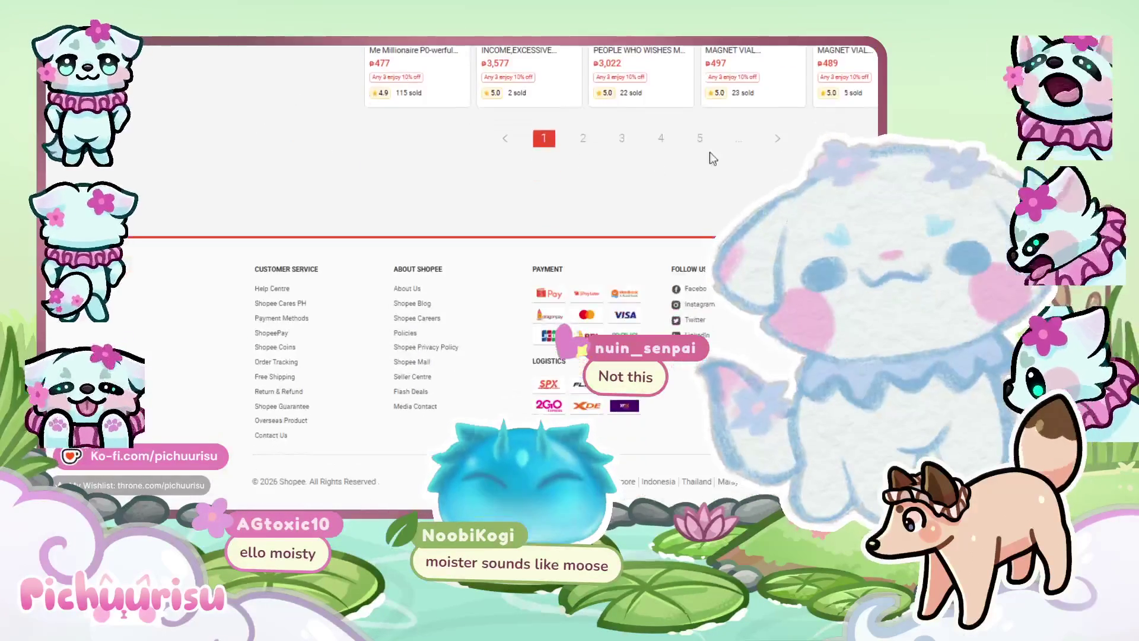
Page through the shop's products to page 3 and scroll through its items
left_click(715, 145)
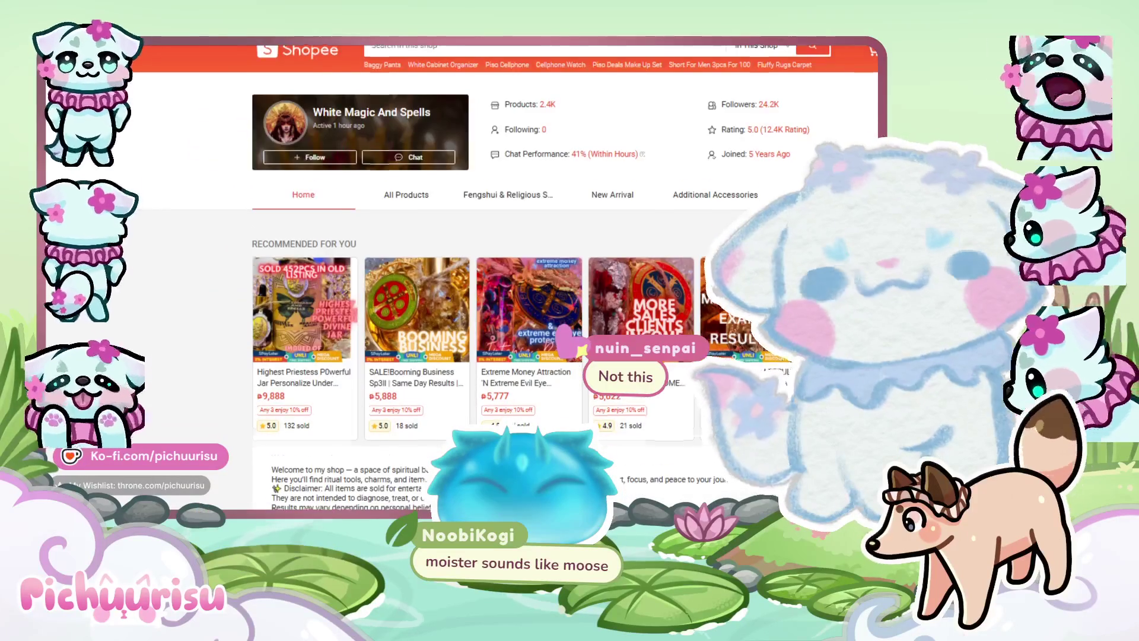
scroll(714, 149, "down", 10)
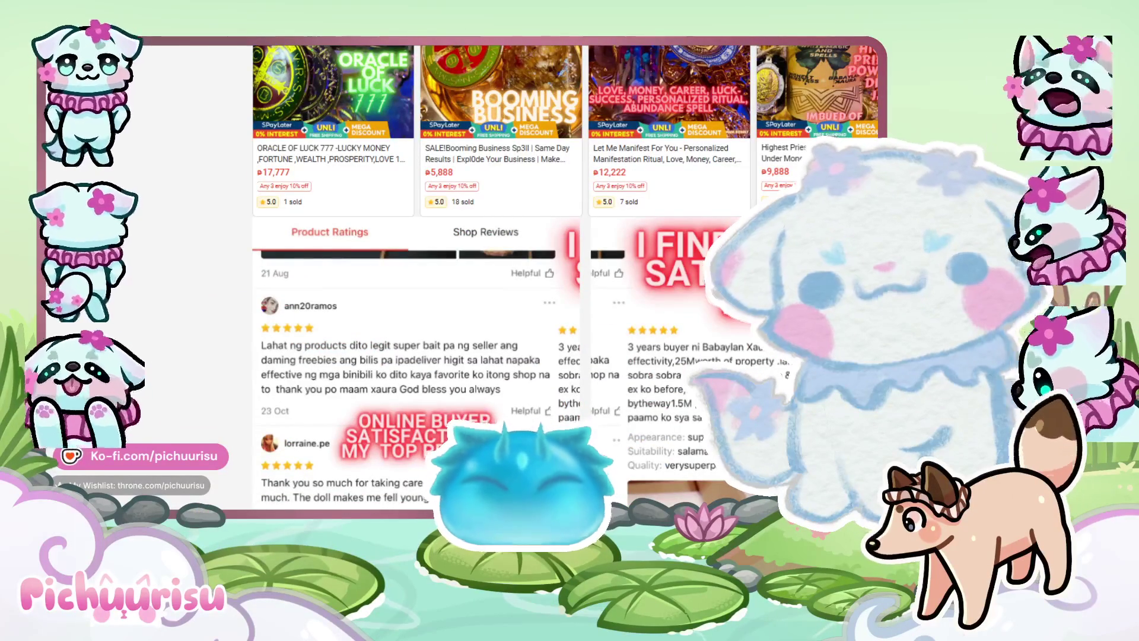
scroll(564, 249, "up", 3)
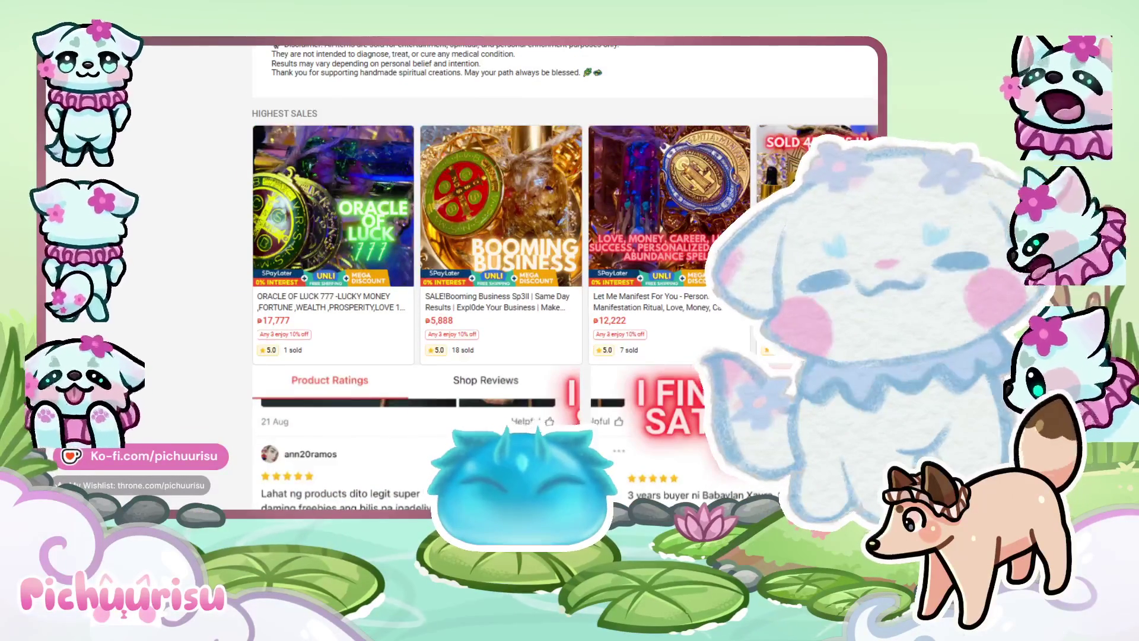
scroll(564, 273, "down", 10)
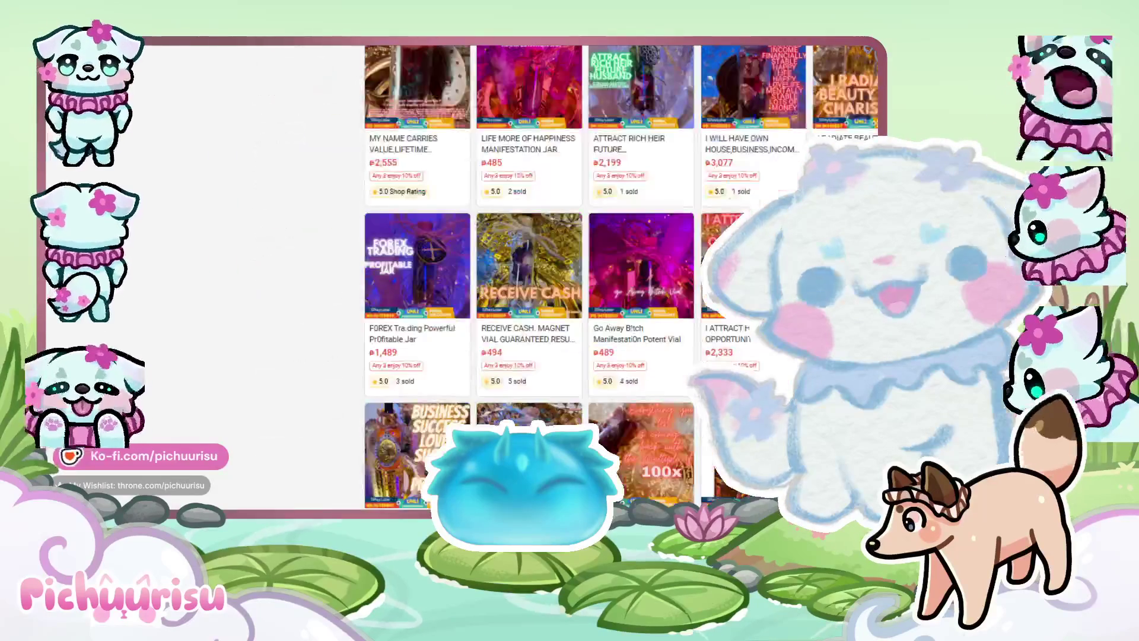
scroll(594, 273, "down", 3)
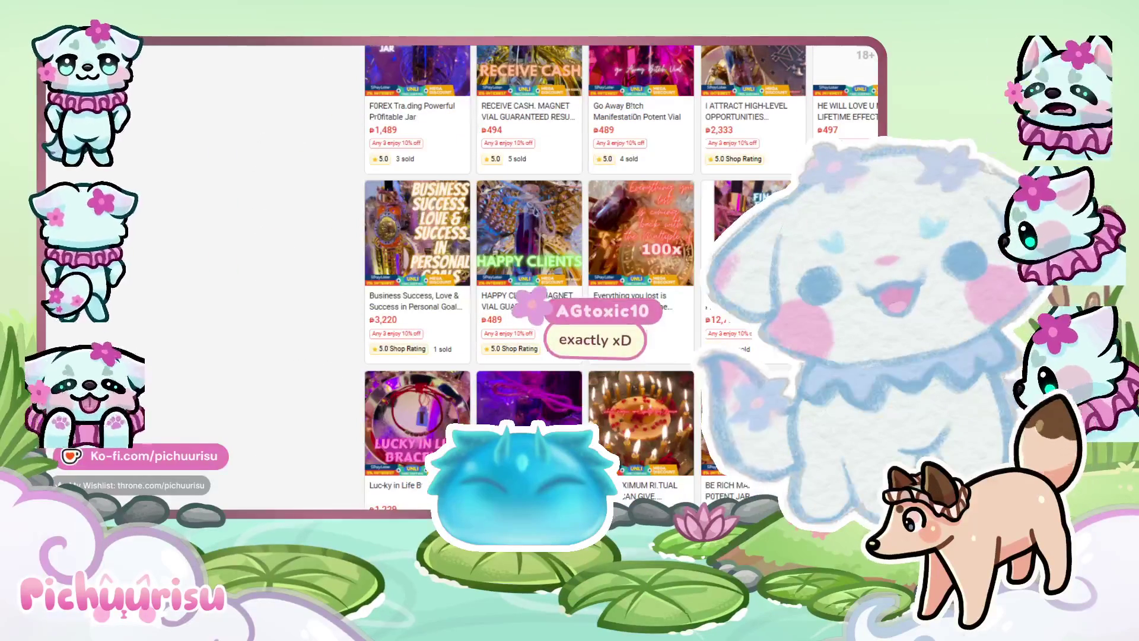
scroll(639, 381, "down", 5)
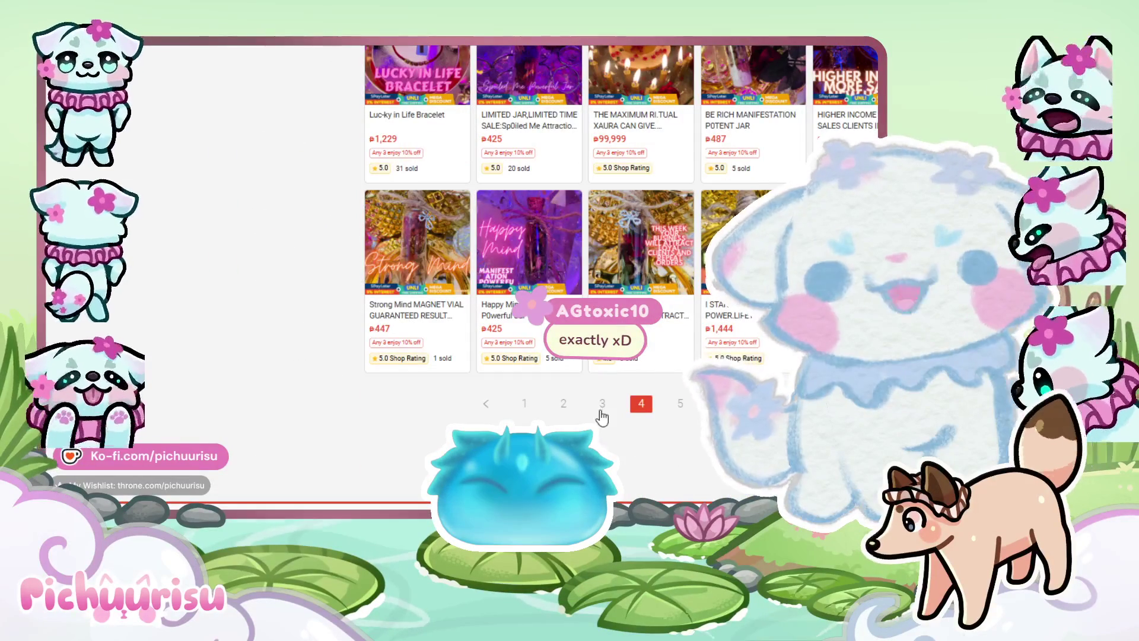
left_click(601, 407)
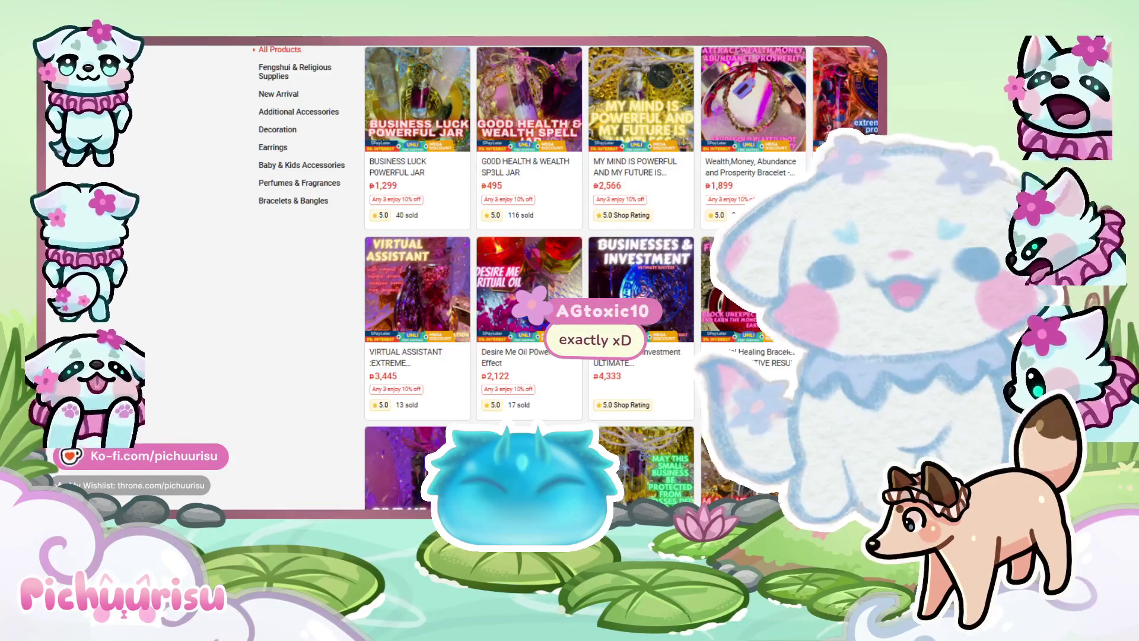
scroll(593, 273, "down", 9)
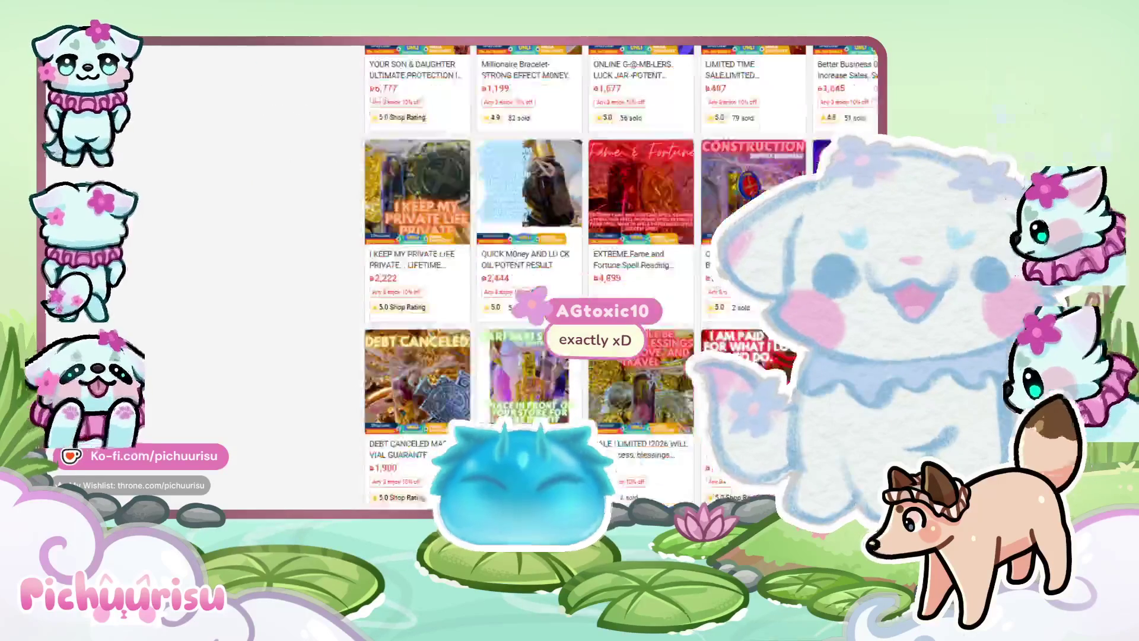
scroll(593, 273, "down", 5)
scroll(594, 273, "up", 5)
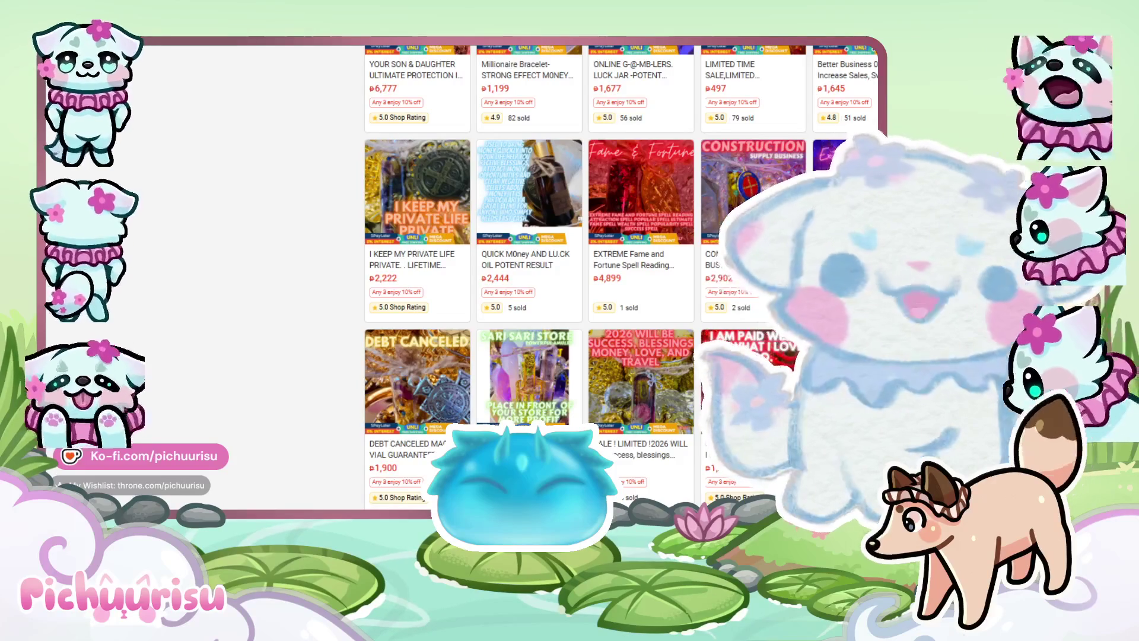
Load the Sporcle 'Horse, Drag Queen, or VTuber?' quiz page from the address bar
mouse_move(475, 42)
key("Return")
scroll(293, 157, "up", 2)
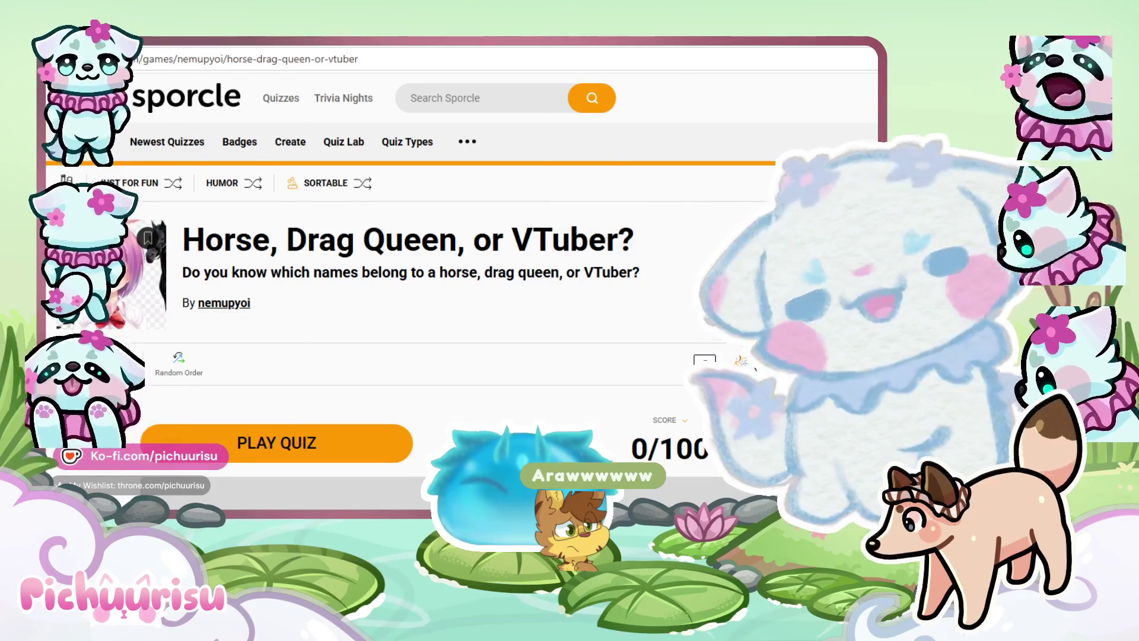
scroll(243, 275, "down", 3)
Start the quiz, placing Lucy Pyre as a VTuber and Bella Ballerina as a horse
scroll(244, 274, "up", 3)
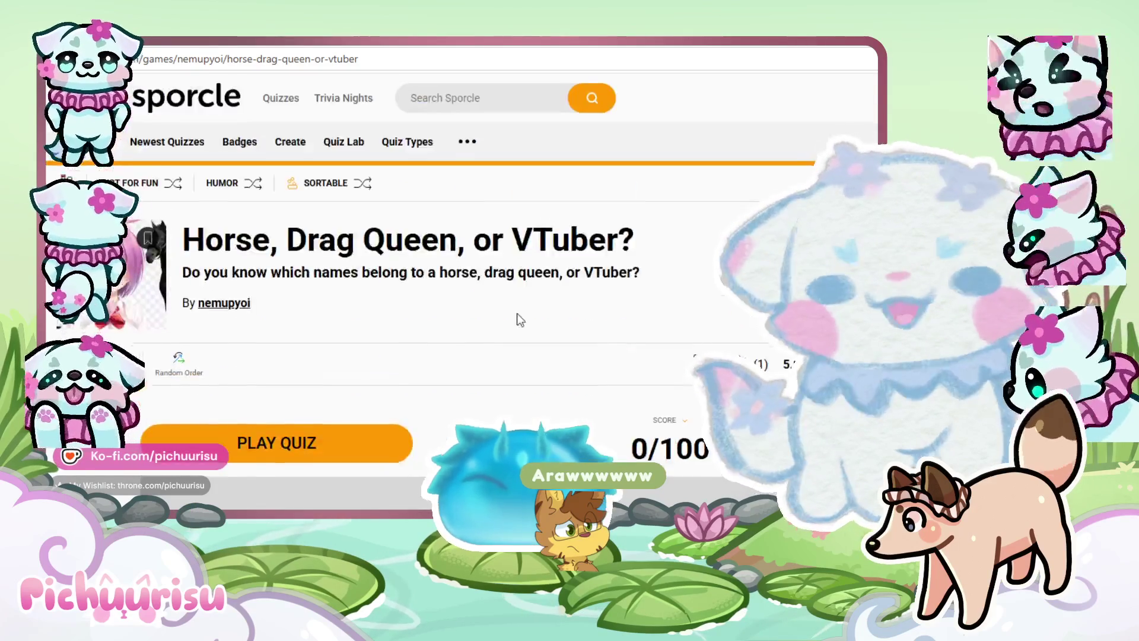
left_click_drag(265, 275, 640, 274)
left_click(272, 480)
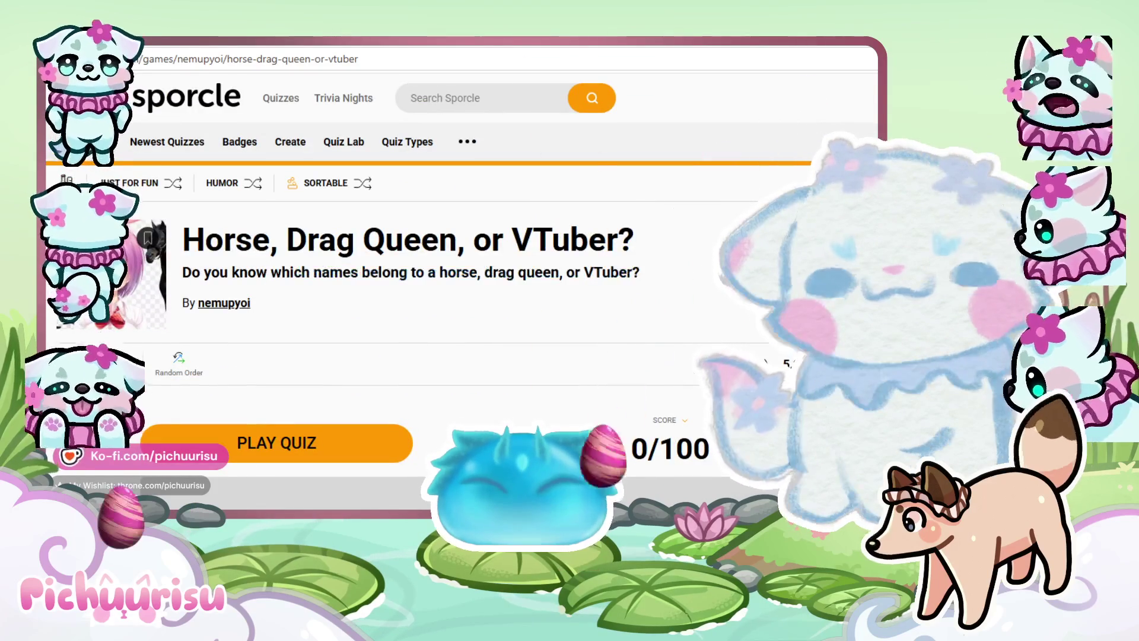
scroll(216, 319, "down", 3)
scroll(226, 332, "up", 2)
left_click(261, 364)
scroll(572, 341, "down", 3)
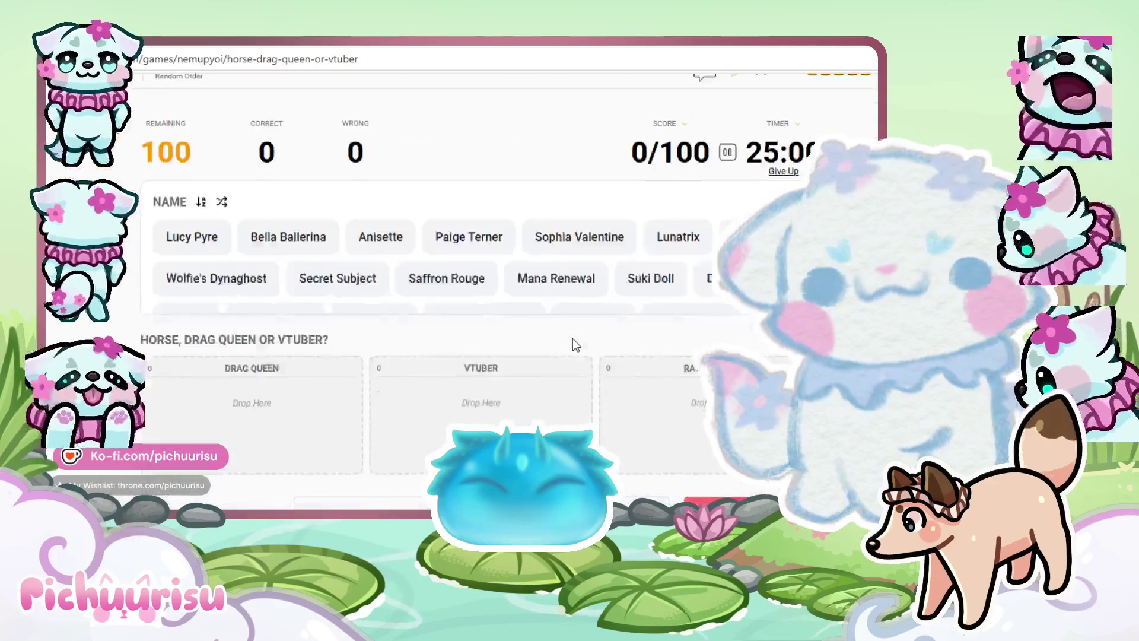
scroll(572, 338, "up", 3)
scroll(572, 339, "down", 1)
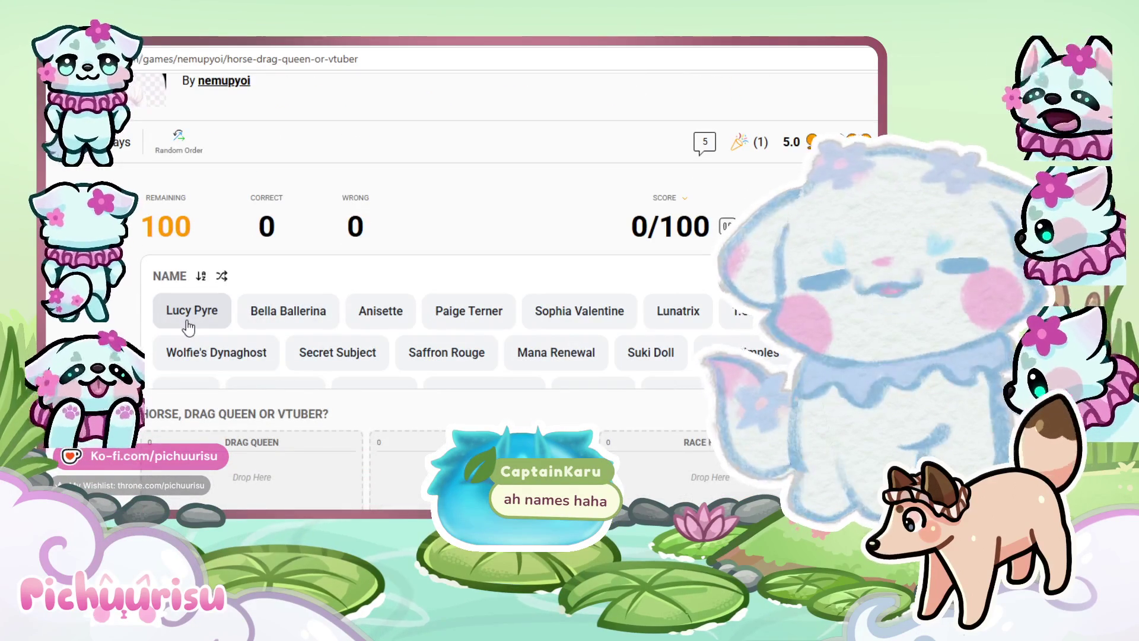
left_click_drag(190, 326, 237, 489)
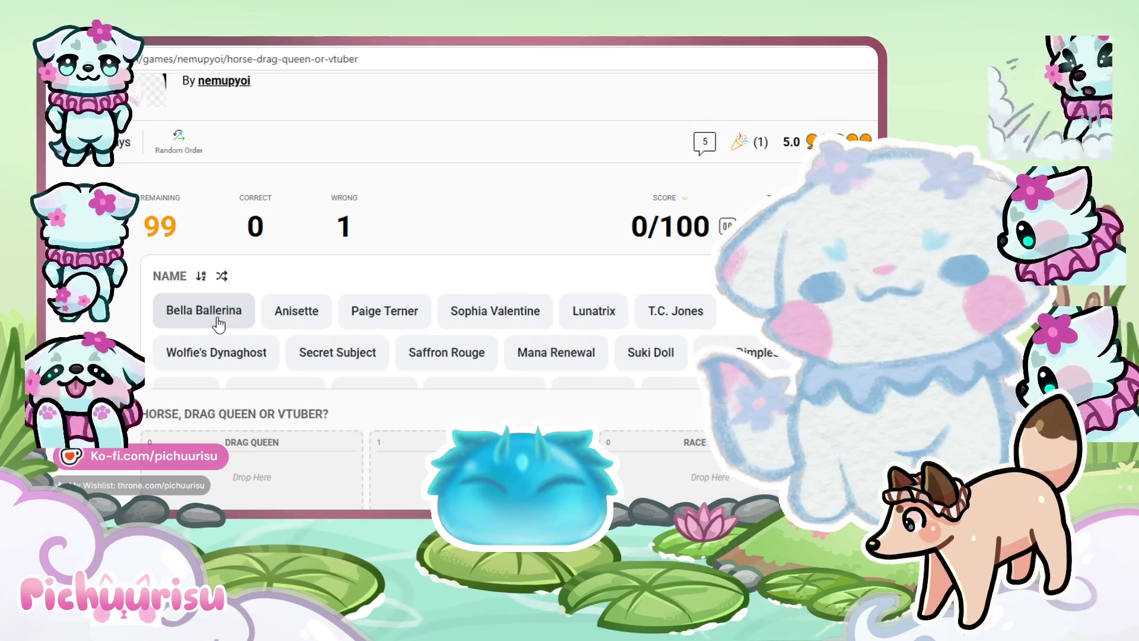
left_click(220, 324)
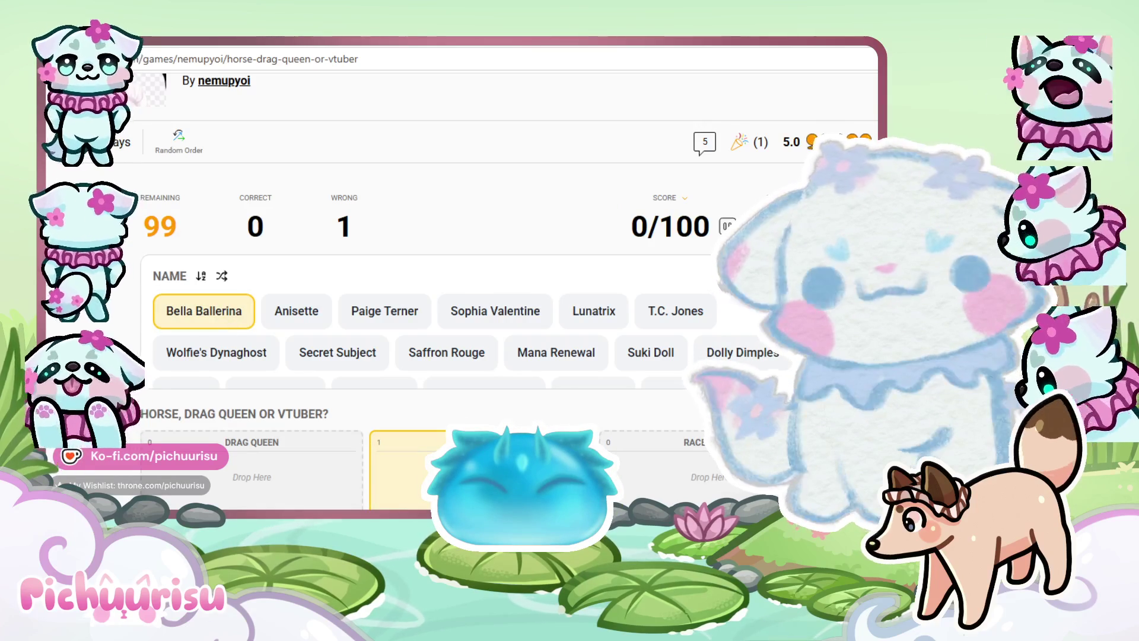
left_click(706, 478)
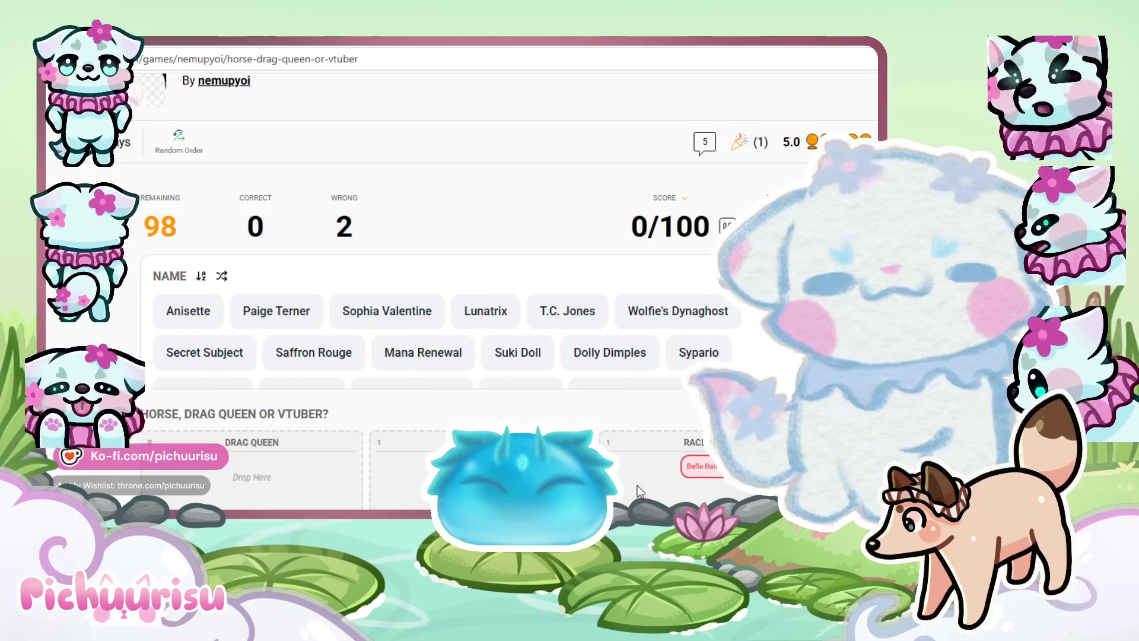
Restart the quiz, then sort Orion Story as a drag queen and Mother Nature as a horse
scroll(637, 486, "down", 1)
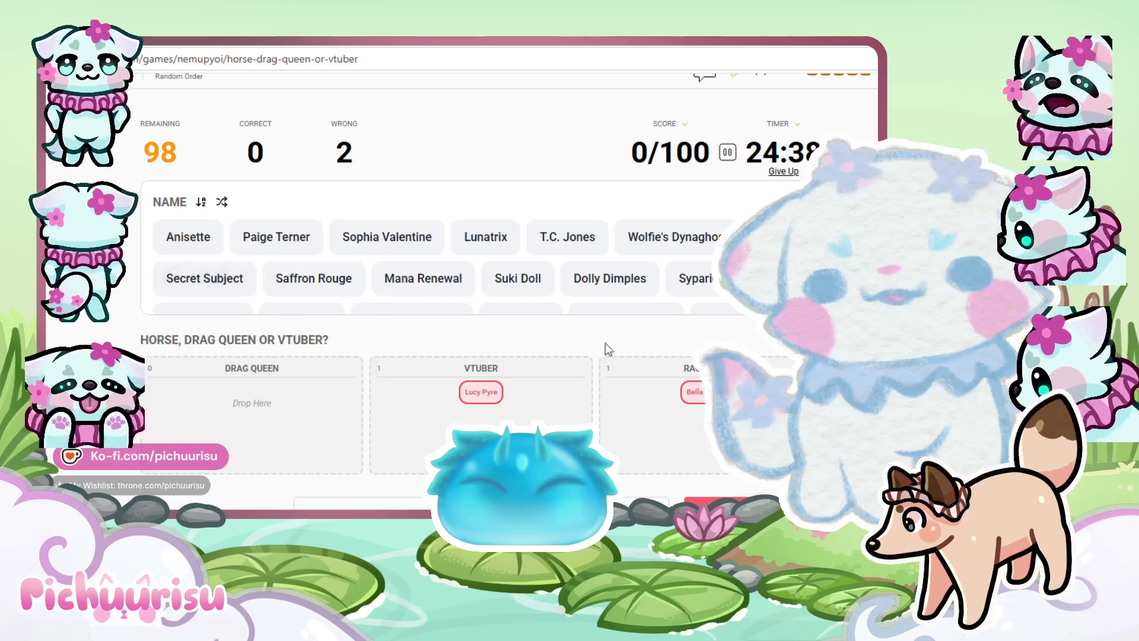
scroll(390, 349, "up", 1)
scroll(389, 349, "down", 2)
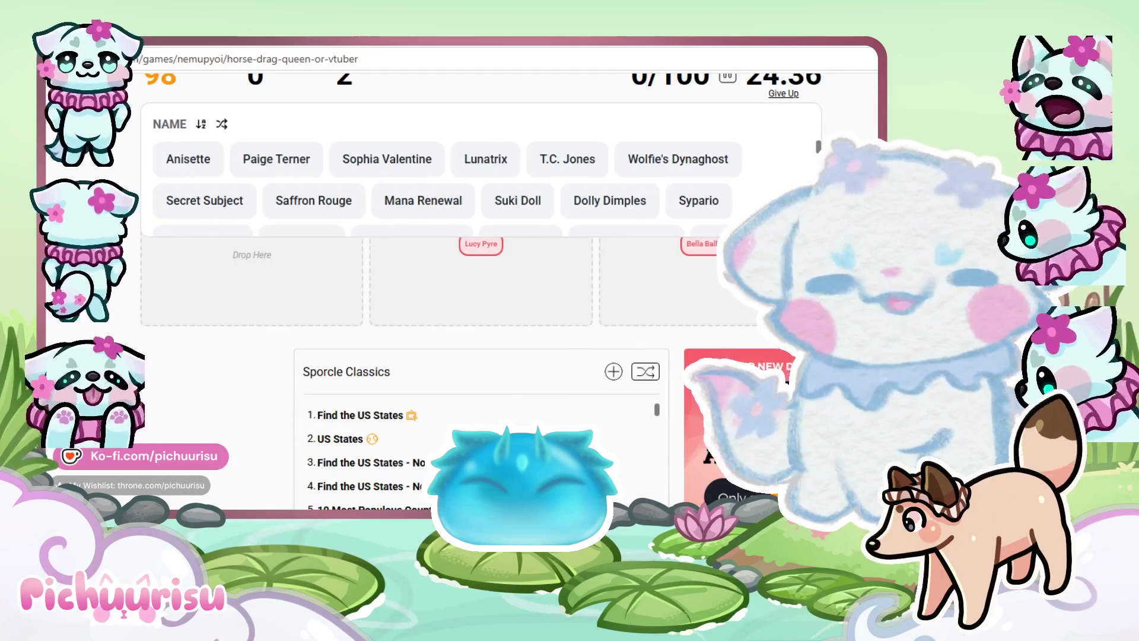
scroll(524, 265, "down", 1)
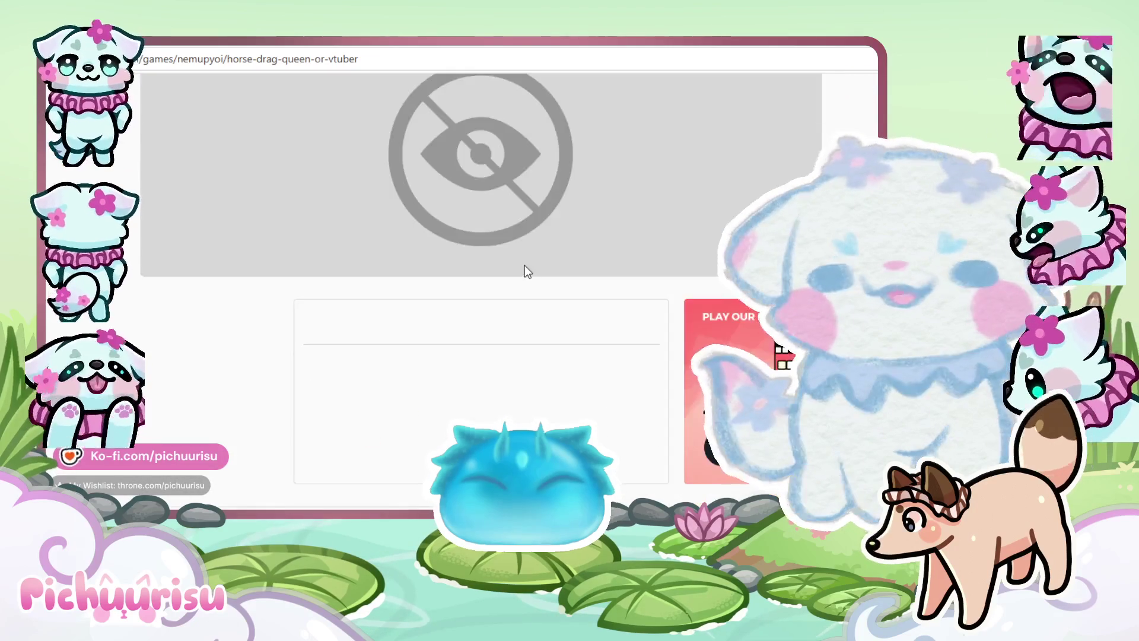
scroll(479, 301, "up", 3)
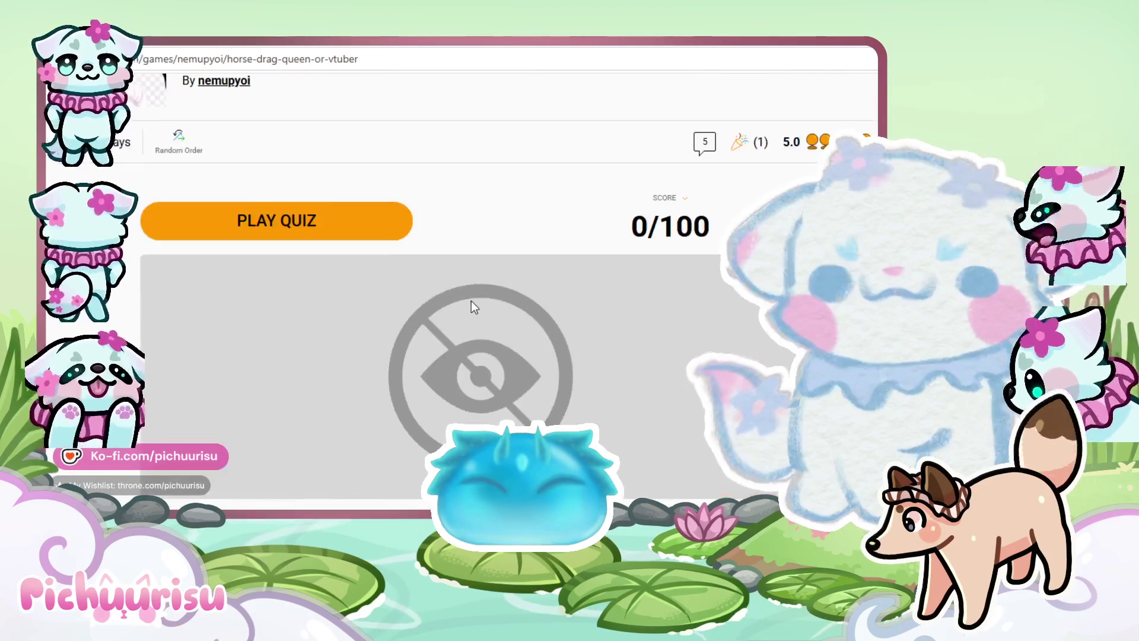
left_click(323, 208)
scroll(433, 372, "down", 3)
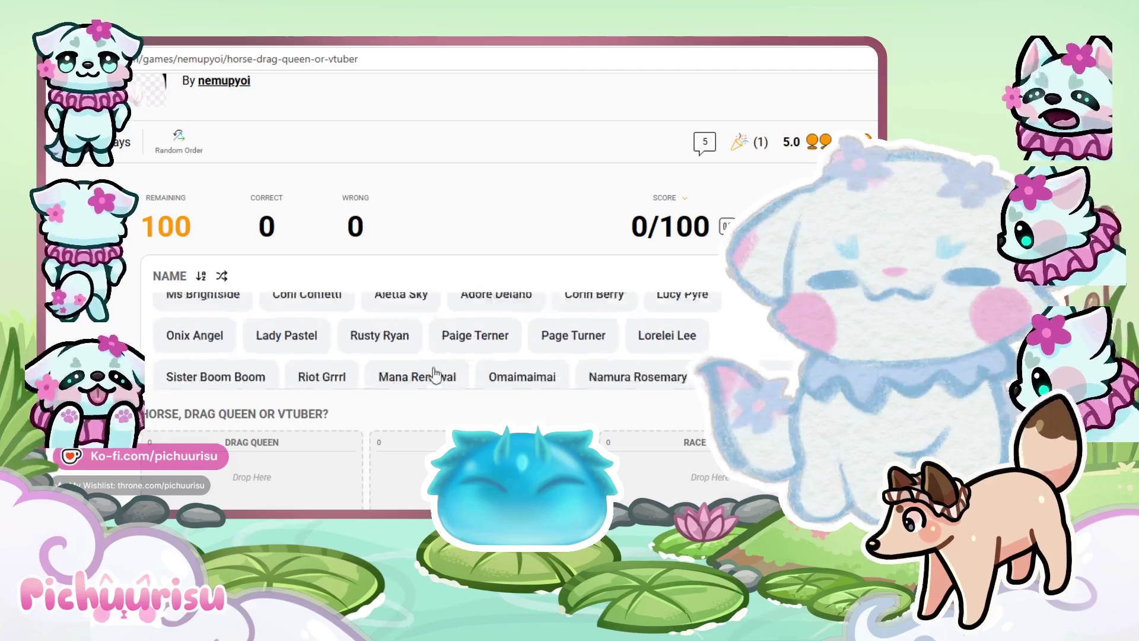
scroll(220, 323, "up", 2)
left_click_drag(218, 315, 243, 469)
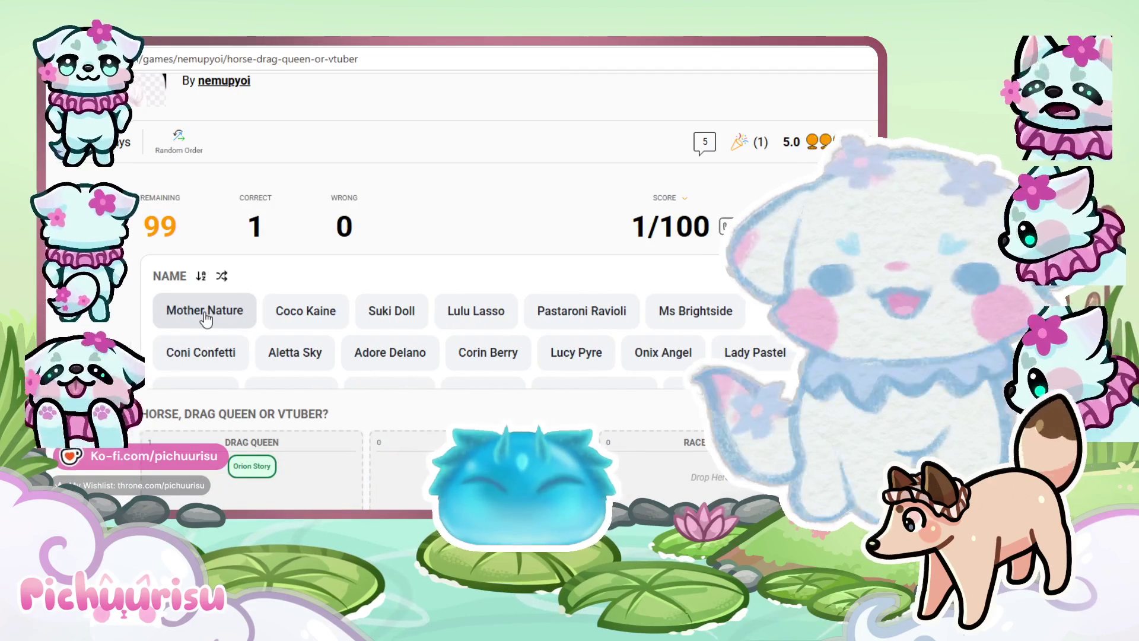
left_click(206, 319)
left_click_drag(715, 474, 712, 472)
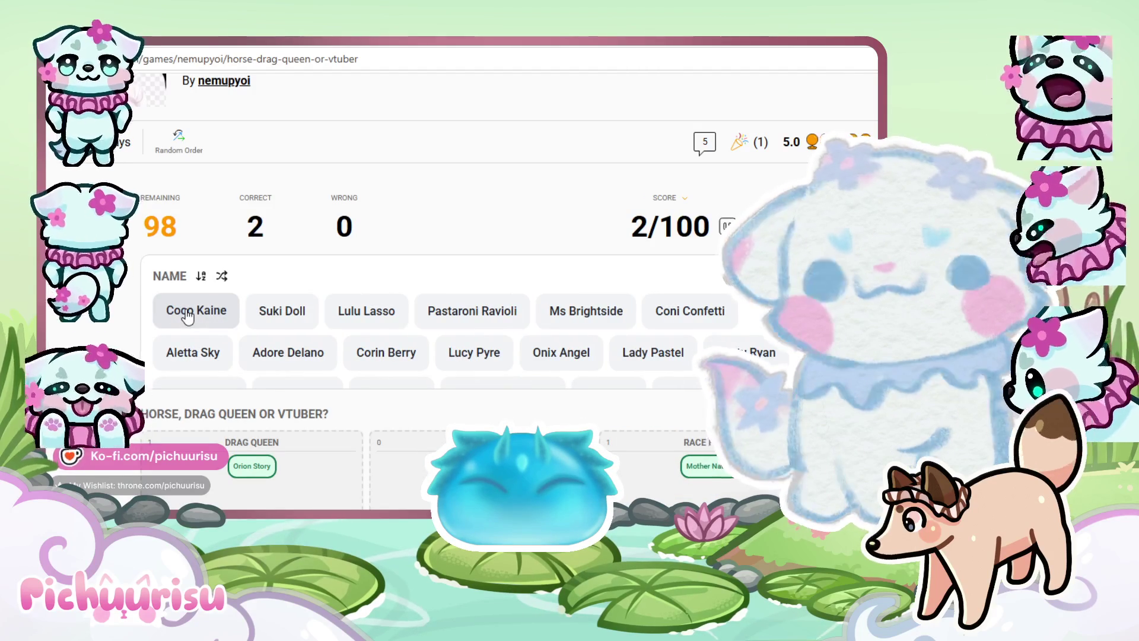
Sort Coco Kaine, Suki Doll, Lulu Lasso, Pastaroni Ravioli, Ms Brightside and Coni Confetti into categories
left_click_drag(187, 317, 215, 418)
left_click_drag(190, 311, 222, 482)
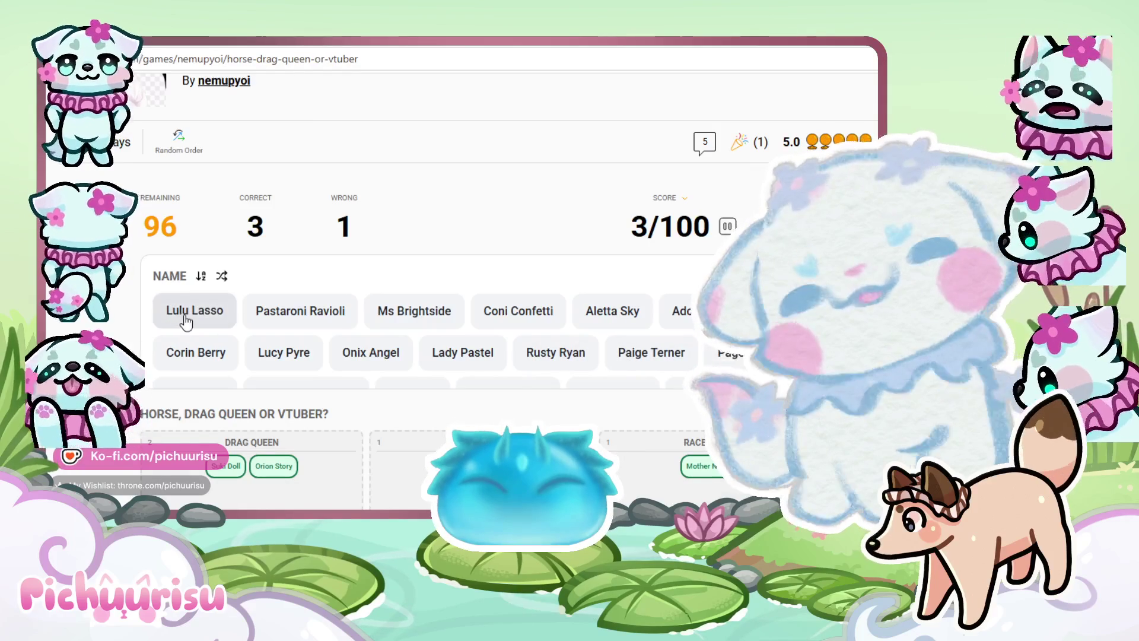
left_click_drag(192, 321, 679, 466)
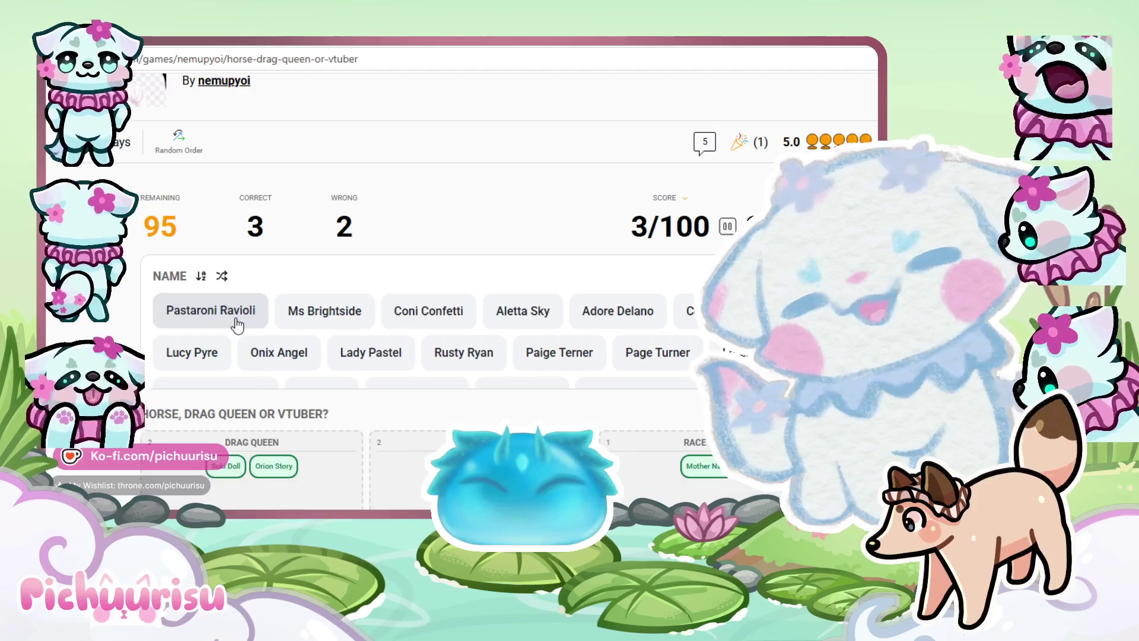
left_click_drag(235, 321, 267, 493)
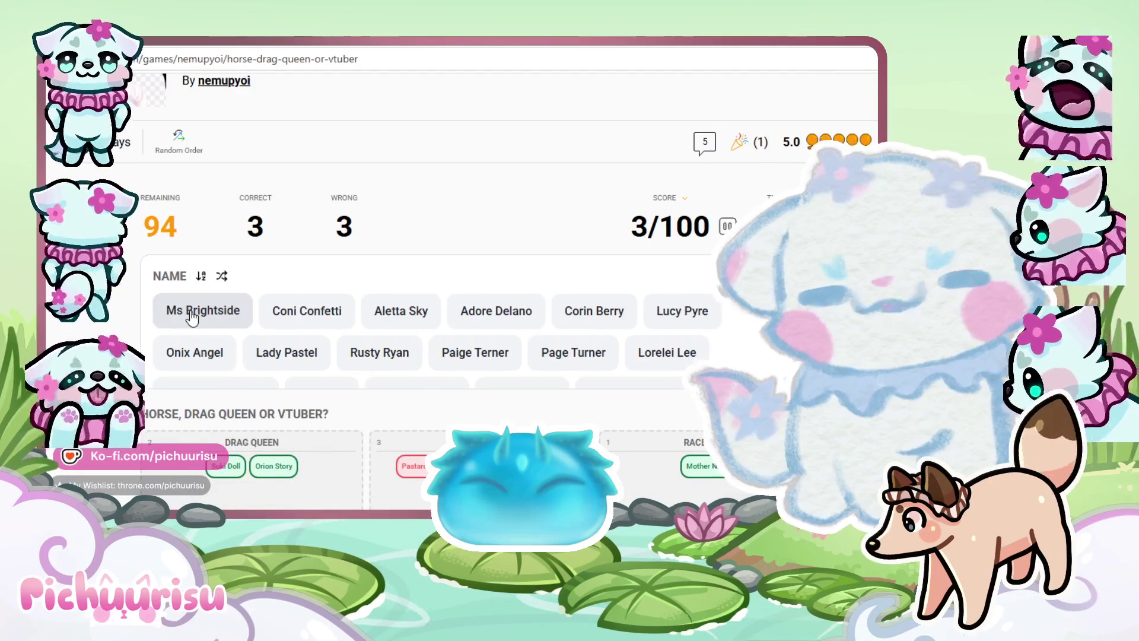
left_click_drag(192, 319, 245, 484)
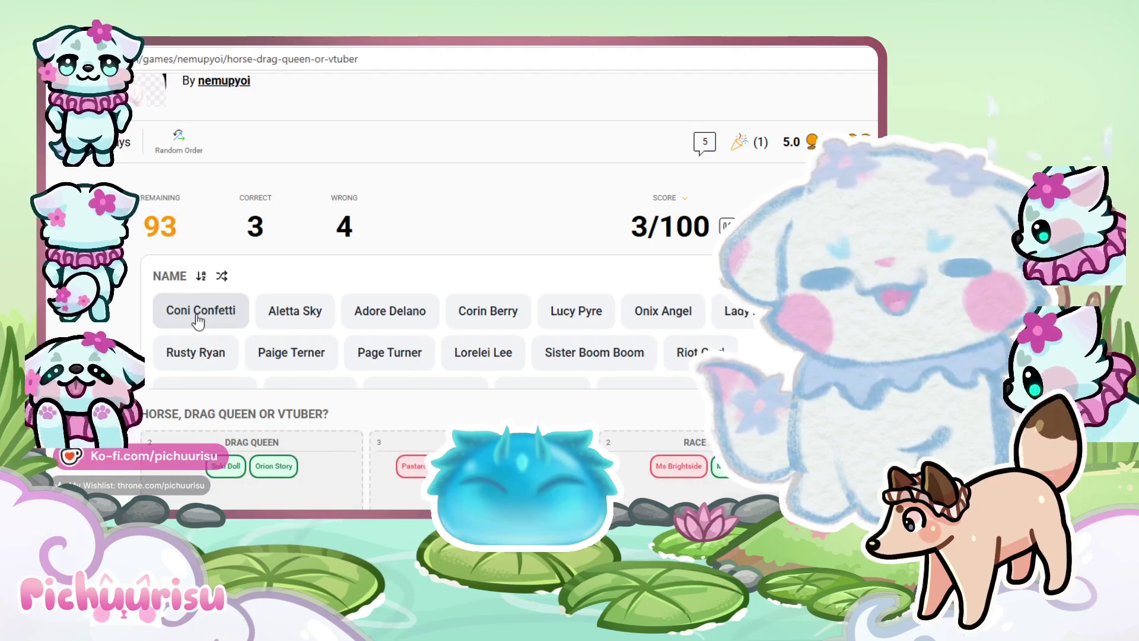
left_click_drag(197, 321, 410, 465)
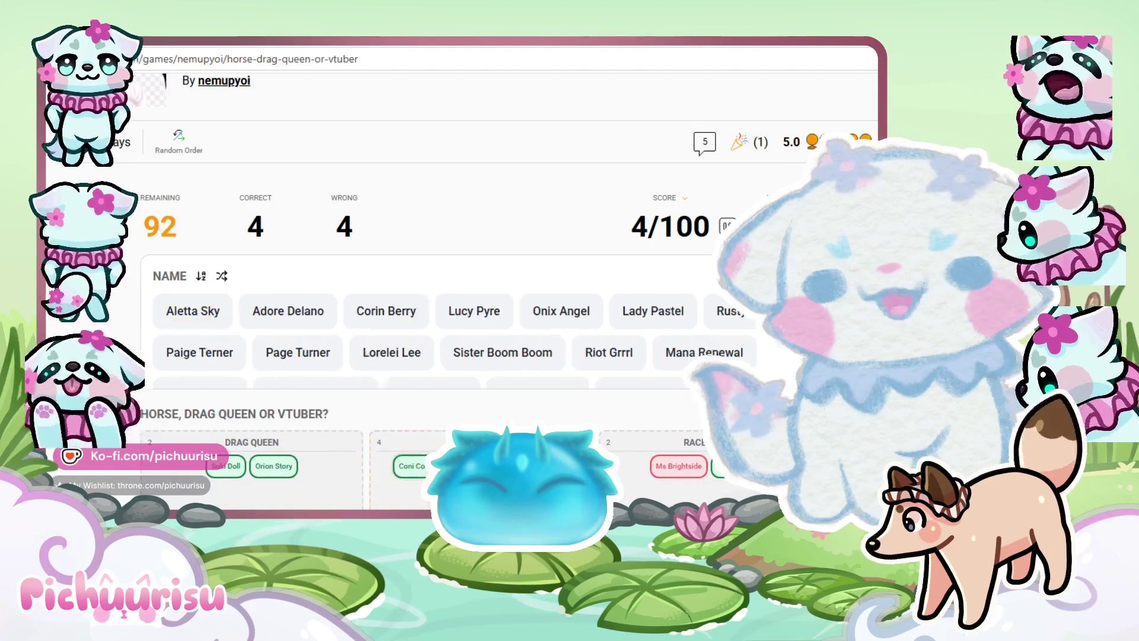
Sort Aletta Sky, Lucy Pyre and Onix Angel as VTubers, Adore Delano as drag queen, Corin Berry as horse
mouse_move(180, 325)
left_mouse_down()
mouse_move(190, 421)
mouse_move(410, 466)
left_mouse_up()
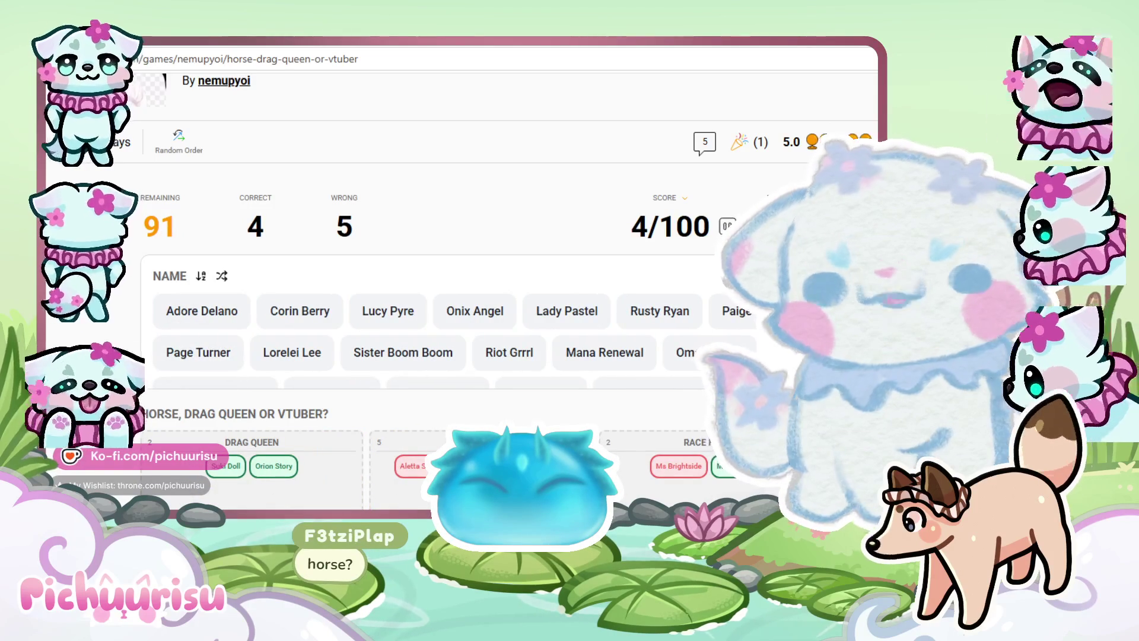
mouse_move(190, 320)
left_mouse_down()
mouse_move(219, 492)
mouse_move(205, 468)
left_mouse_up()
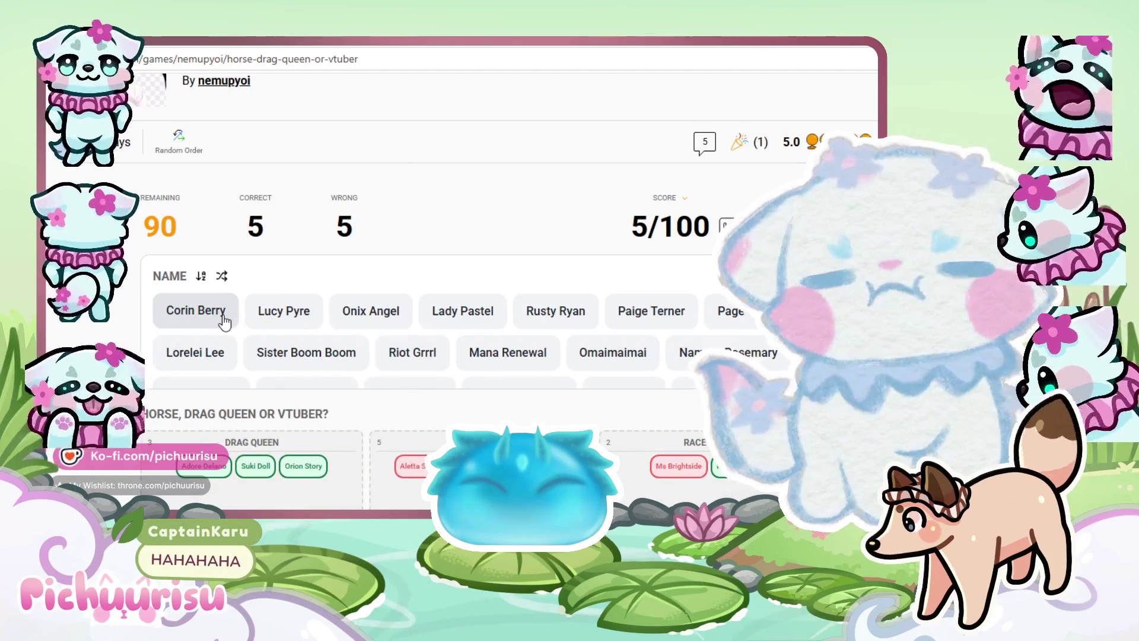
left_click_drag(195, 311, 410, 465)
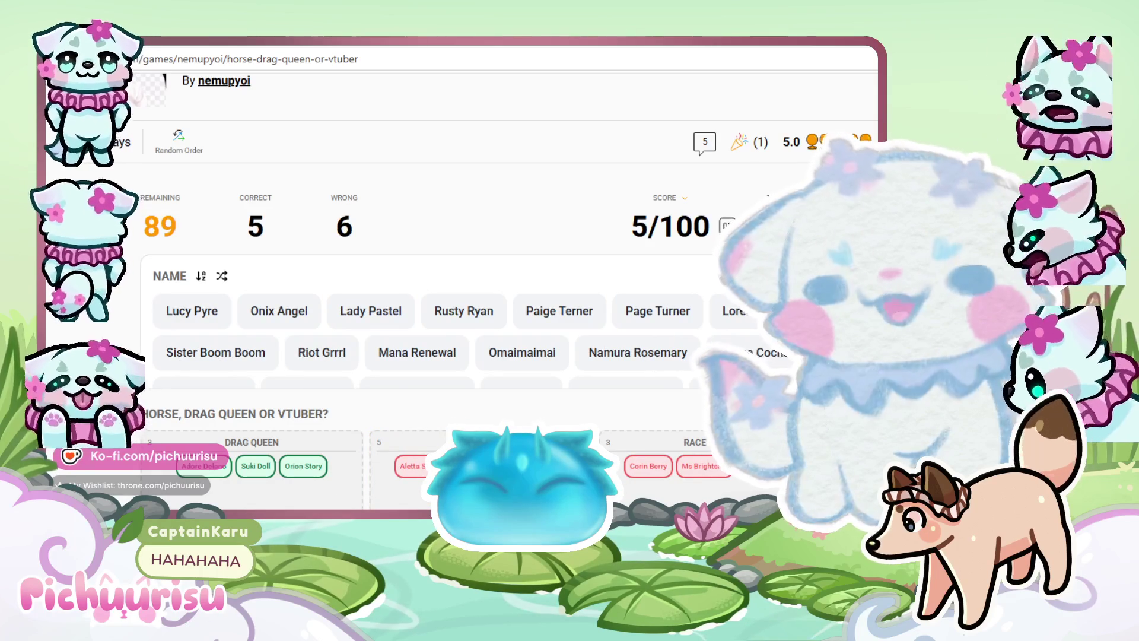
mouse_move(202, 320)
left_mouse_down()
mouse_move(256, 474)
mouse_move(416, 469)
left_mouse_up()
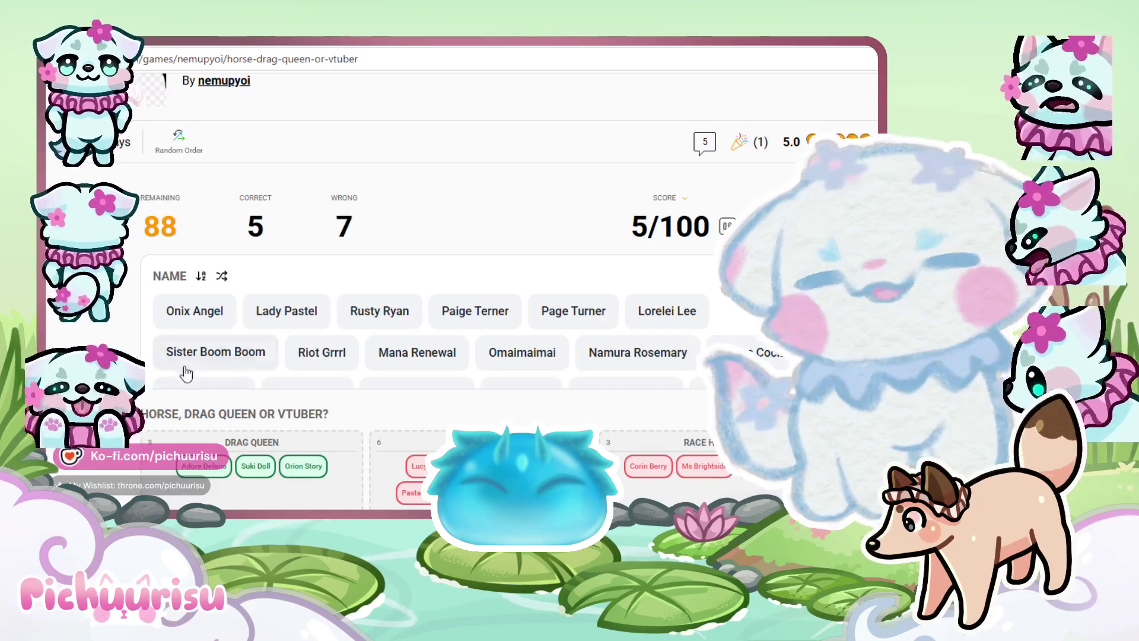
left_click_drag(230, 359, 410, 469)
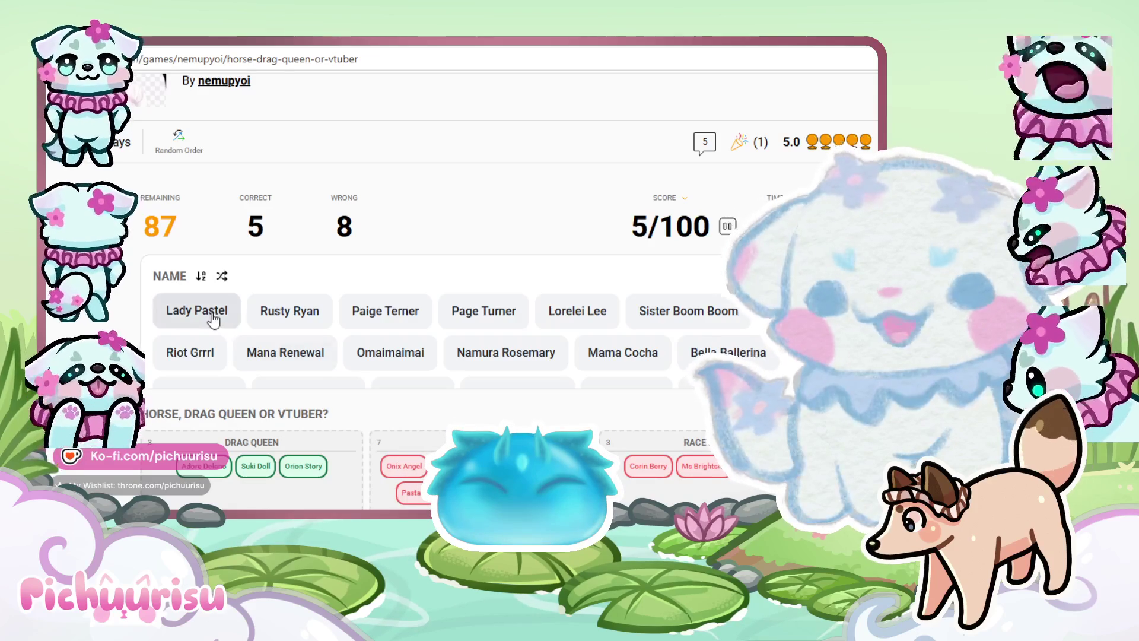
Sort Lady Pastel, Page Turner and Lorelei Lee as horses, Rusty Ryan and Paige Terner too
mouse_move(214, 321)
left_mouse_down()
mouse_move(356, 437)
mouse_move(653, 492)
mouse_move(653, 475)
left_mouse_up()
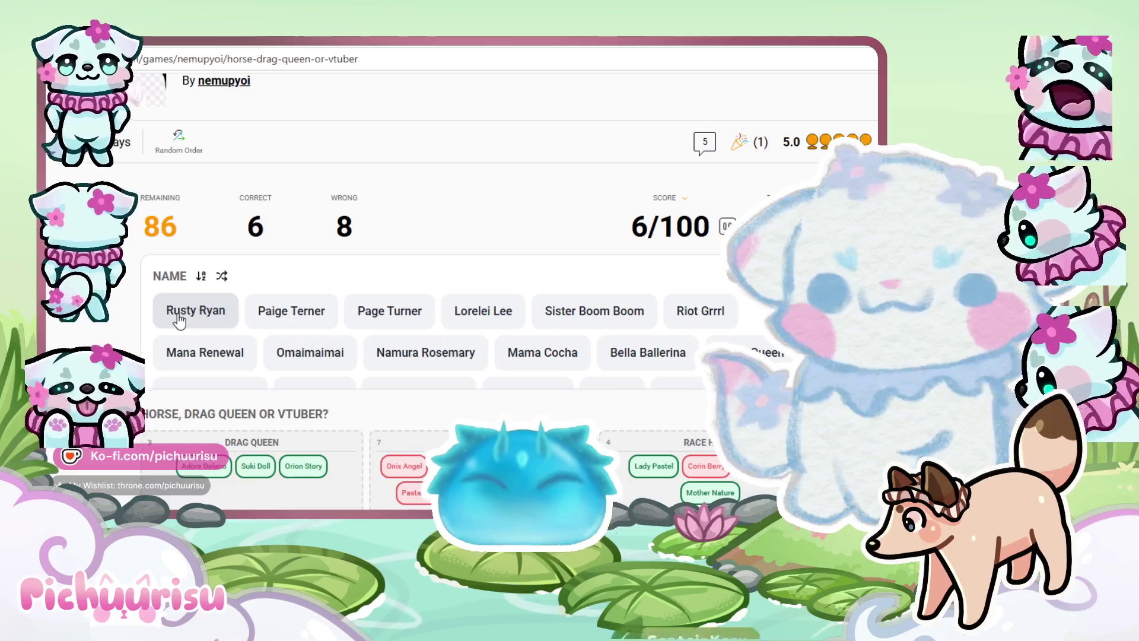
left_click_drag(178, 321, 409, 466)
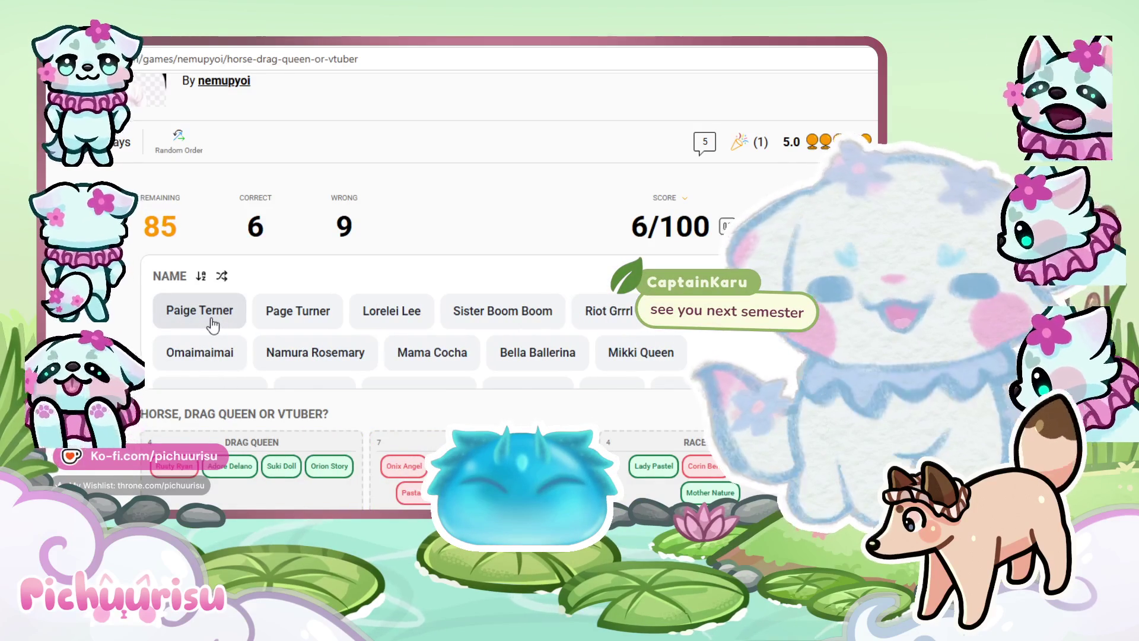
left_click_drag(212, 323, 410, 469)
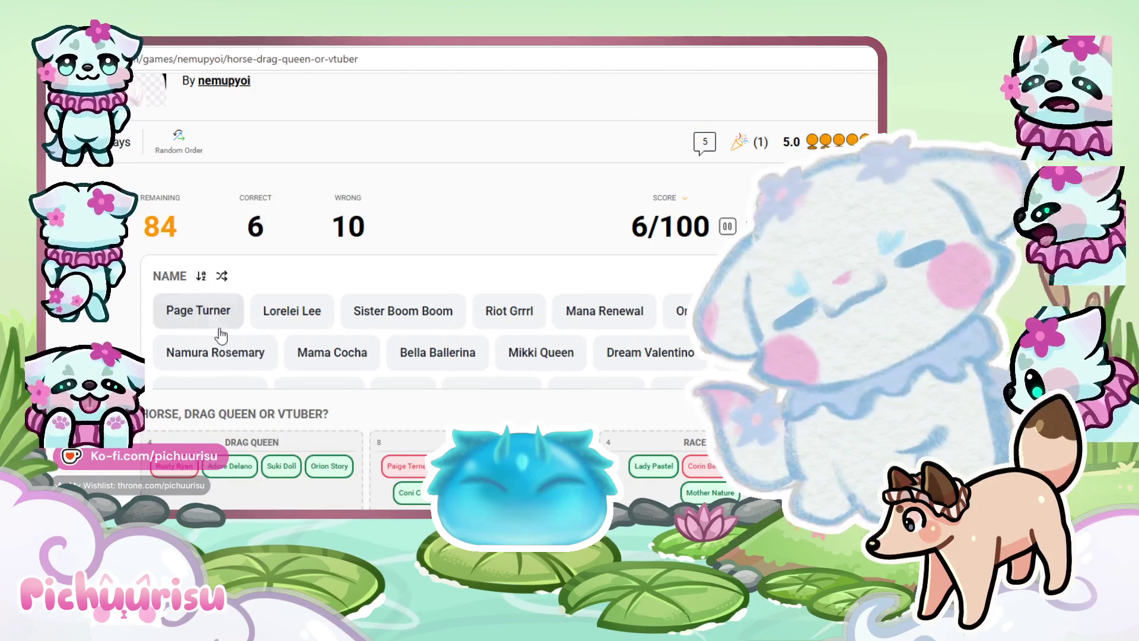
mouse_move(209, 318)
left_mouse_down()
mouse_move(226, 379)
mouse_move(311, 493)
left_mouse_up()
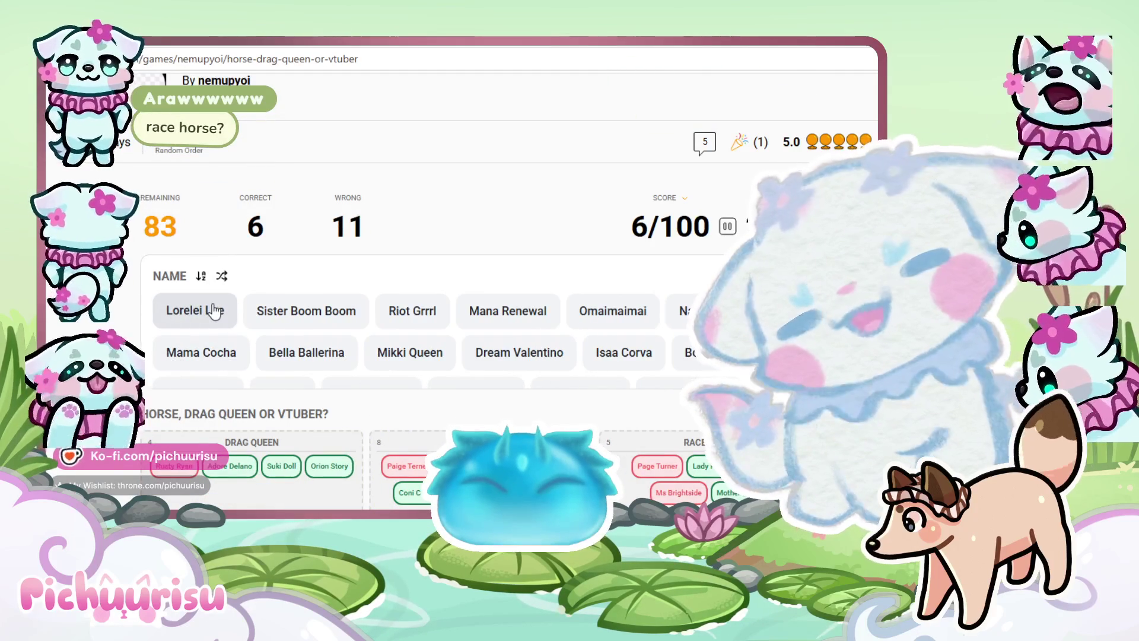
left_click_drag(220, 323, 409, 469)
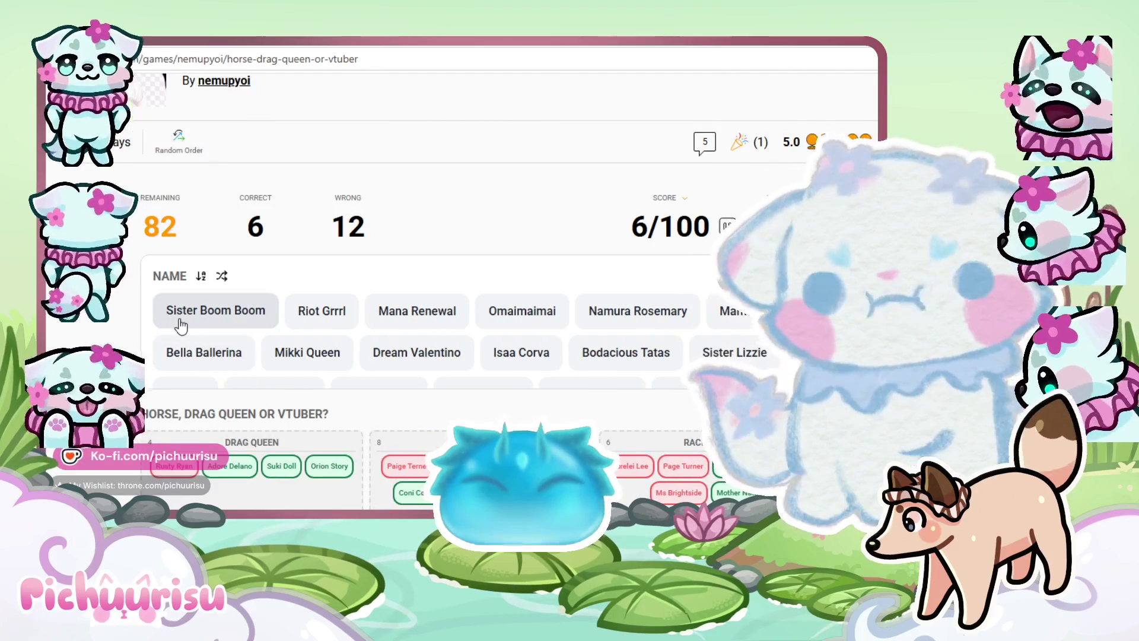
Put Sister Boom Boom among drag queens and Riot Grrrl and Mana Renewal among horses
mouse_move(181, 325)
left_mouse_down()
mouse_move(250, 451)
mouse_move(196, 469)
left_mouse_up()
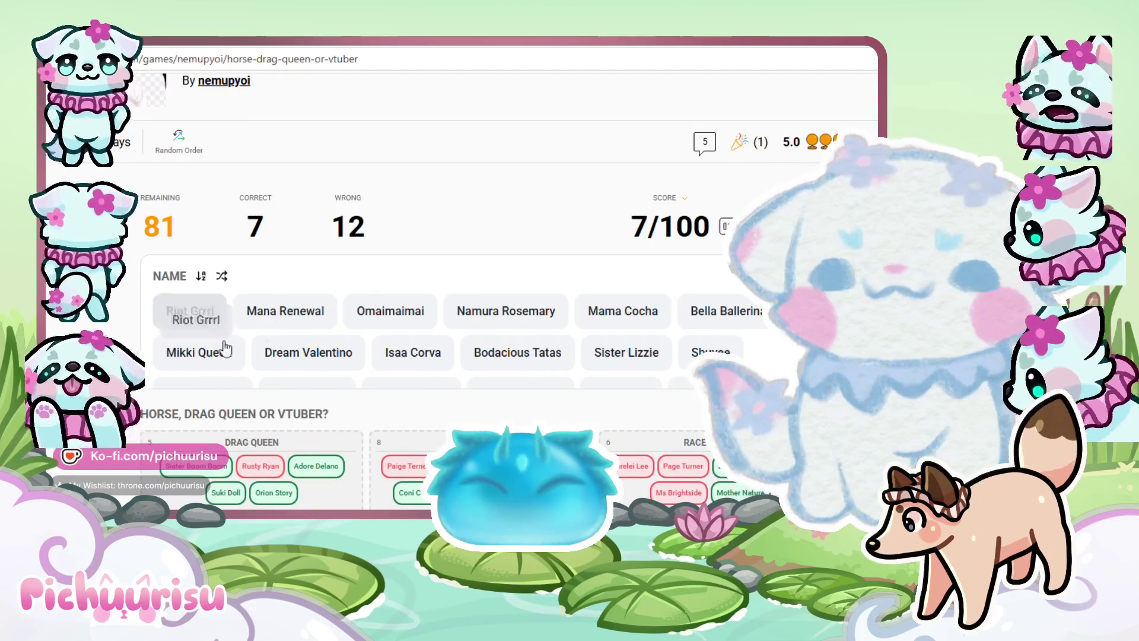
left_click(771, 468)
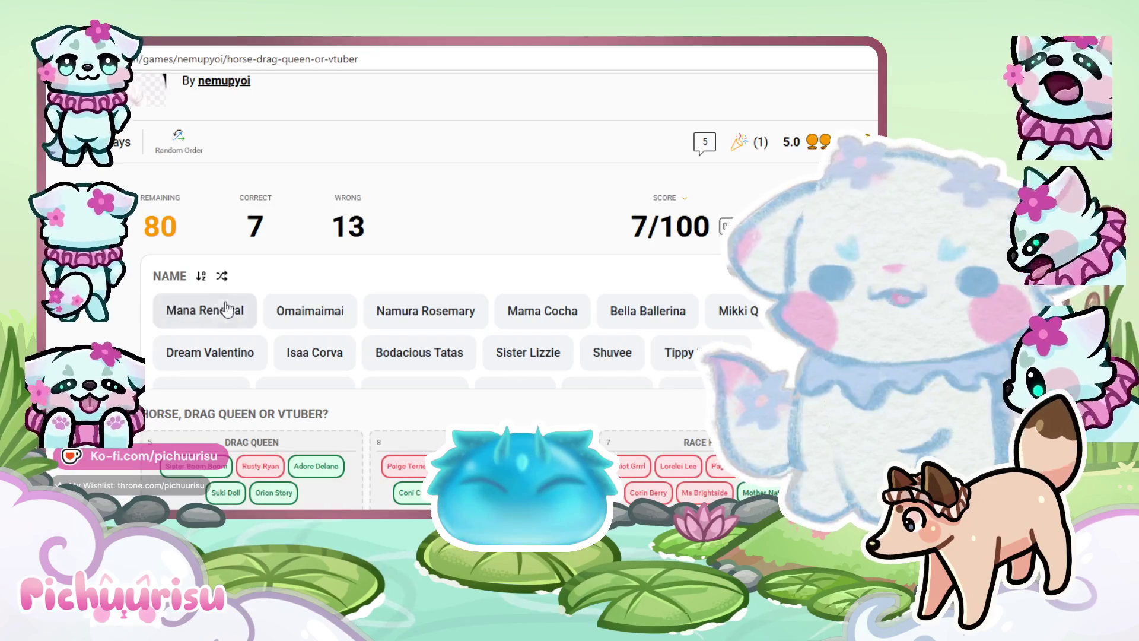
left_click(203, 330)
left_click(771, 469)
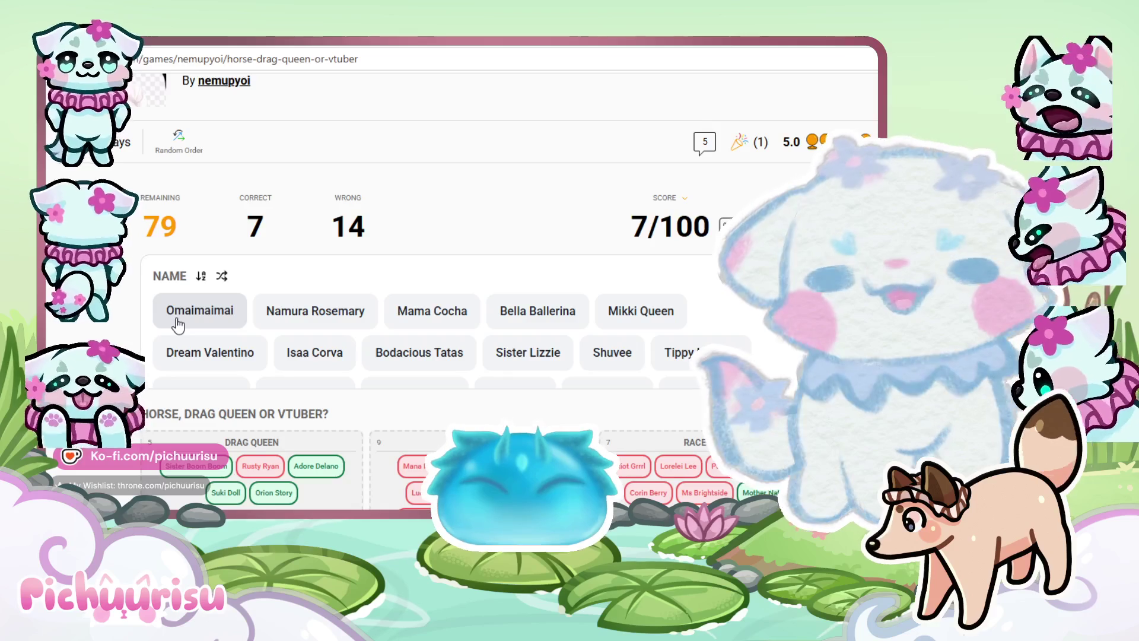
Sort Omaimaimai and Mikki Queen as VTubers; Namura Rosemary, Mama Cocha, Bella Ballerina as race horses
left_click(409, 442)
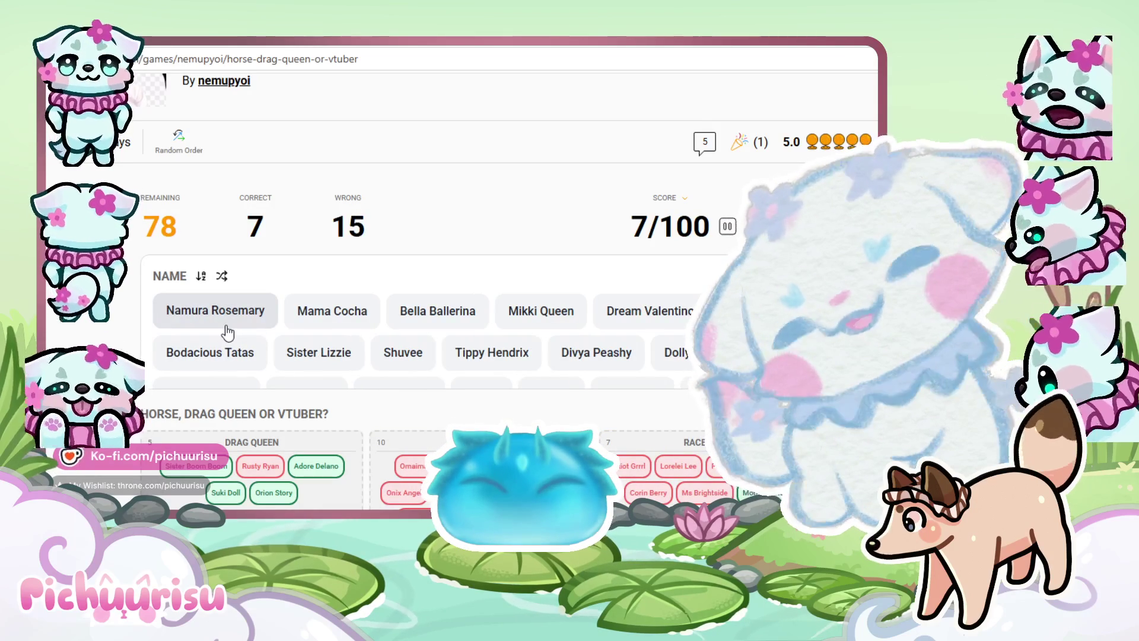
mouse_move(243, 343)
left_mouse_down()
mouse_move(398, 510)
mouse_move(658, 475)
left_mouse_up()
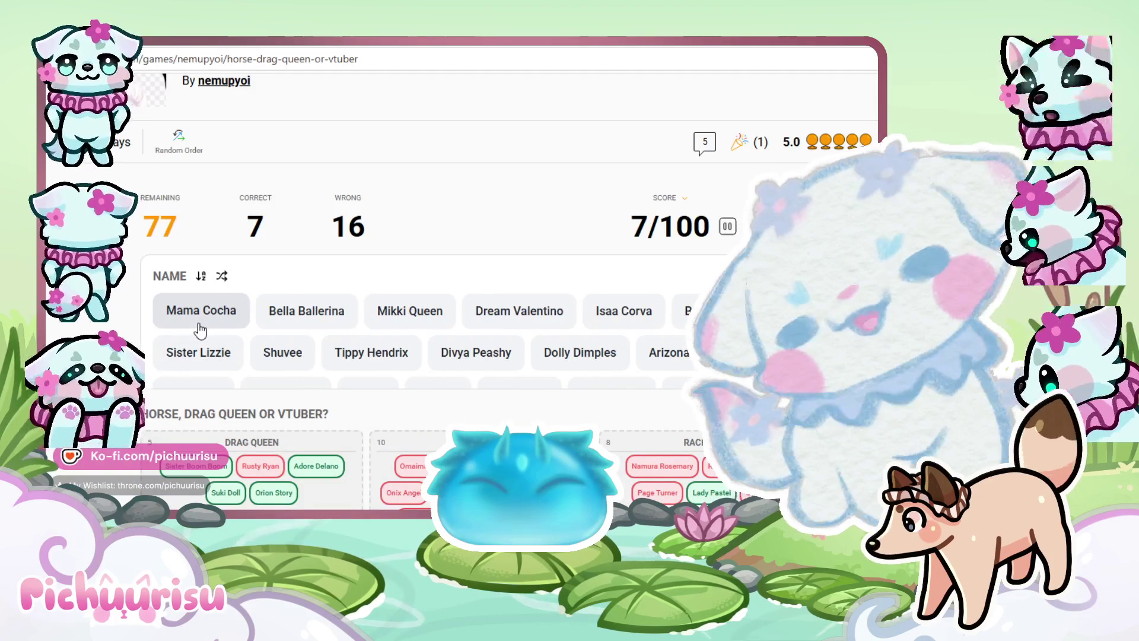
mouse_move(201, 329)
left_mouse_down()
mouse_move(386, 416)
mouse_move(522, 457)
mouse_move(713, 463)
mouse_move(665, 463)
left_mouse_up()
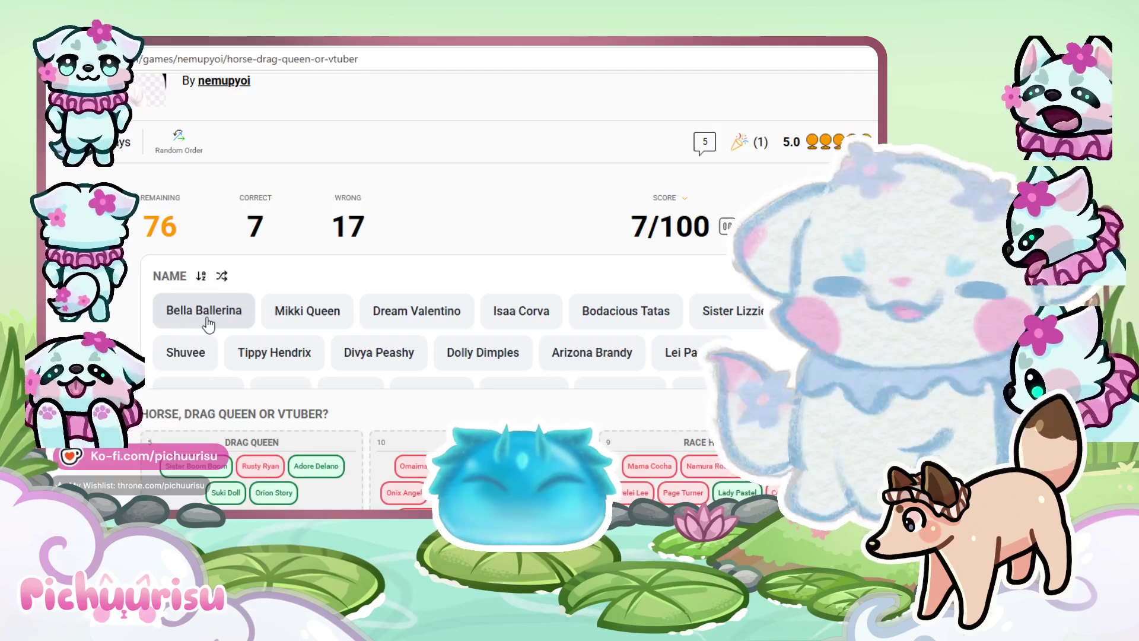
left_click(213, 323)
left_click(665, 469)
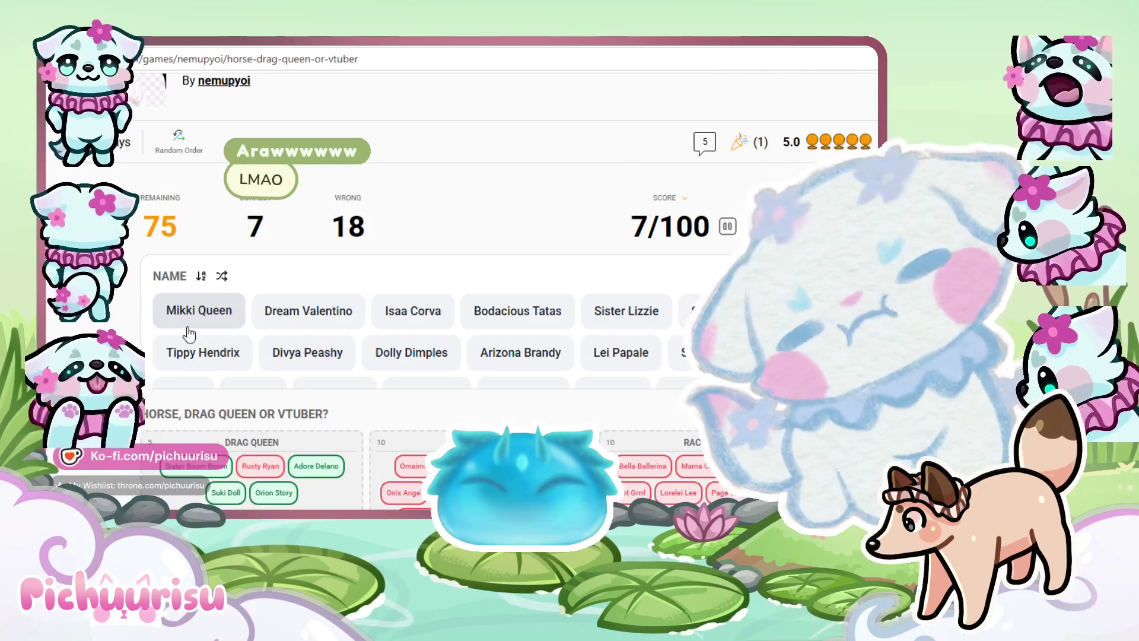
left_click_drag(189, 323, 409, 469)
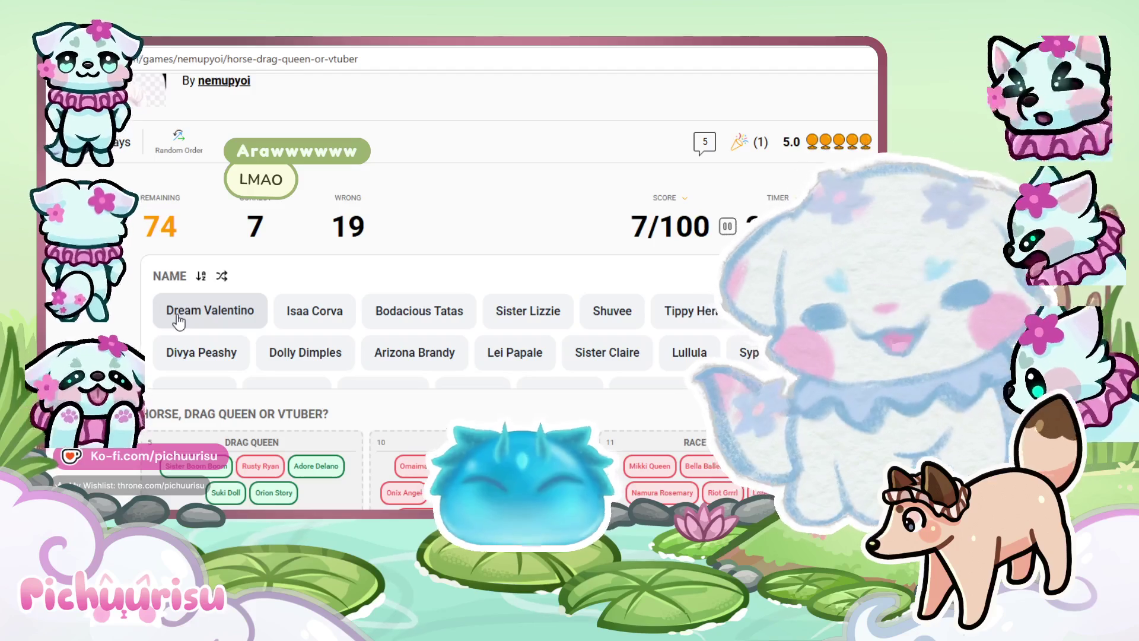
Place Dream Valentino and Bodacious Tatas in the race horse group and Isaa Corva among VTubers
left_click_drag(178, 320, 653, 469)
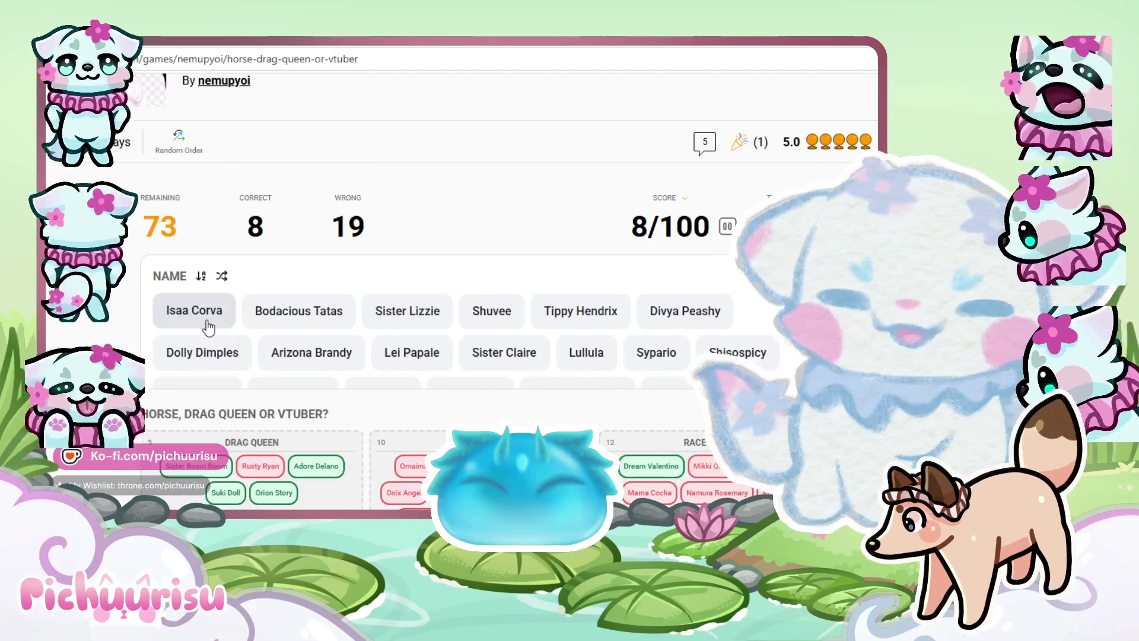
left_click_drag(207, 320, 271, 497)
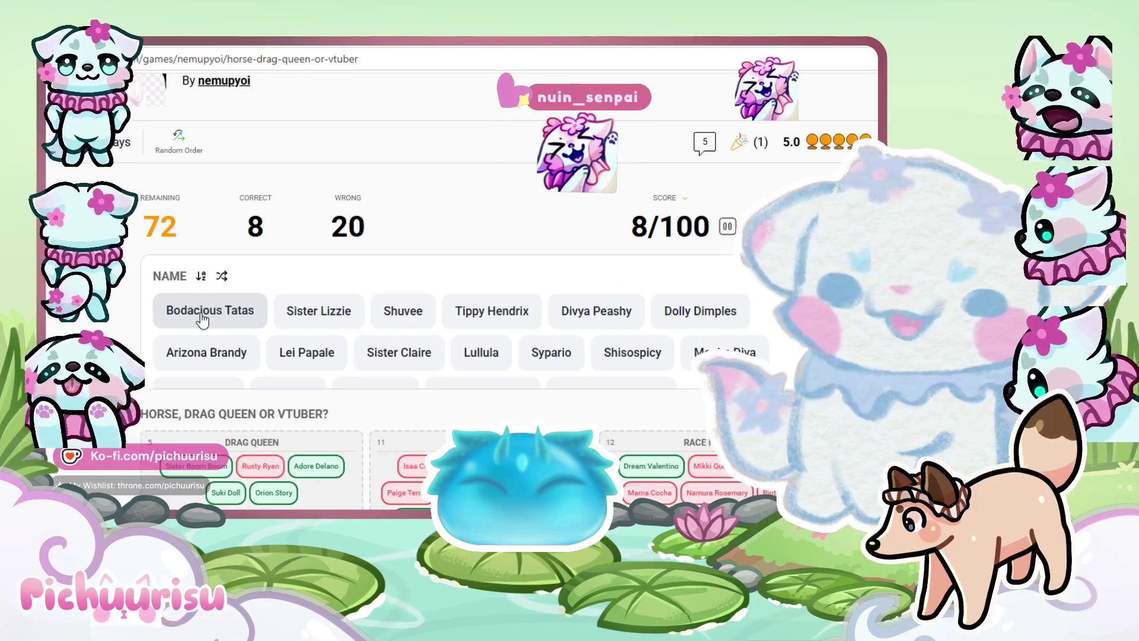
mouse_move(205, 314)
left_mouse_down()
mouse_move(276, 385)
mouse_move(255, 469)
mouse_move(679, 472)
left_mouse_up()
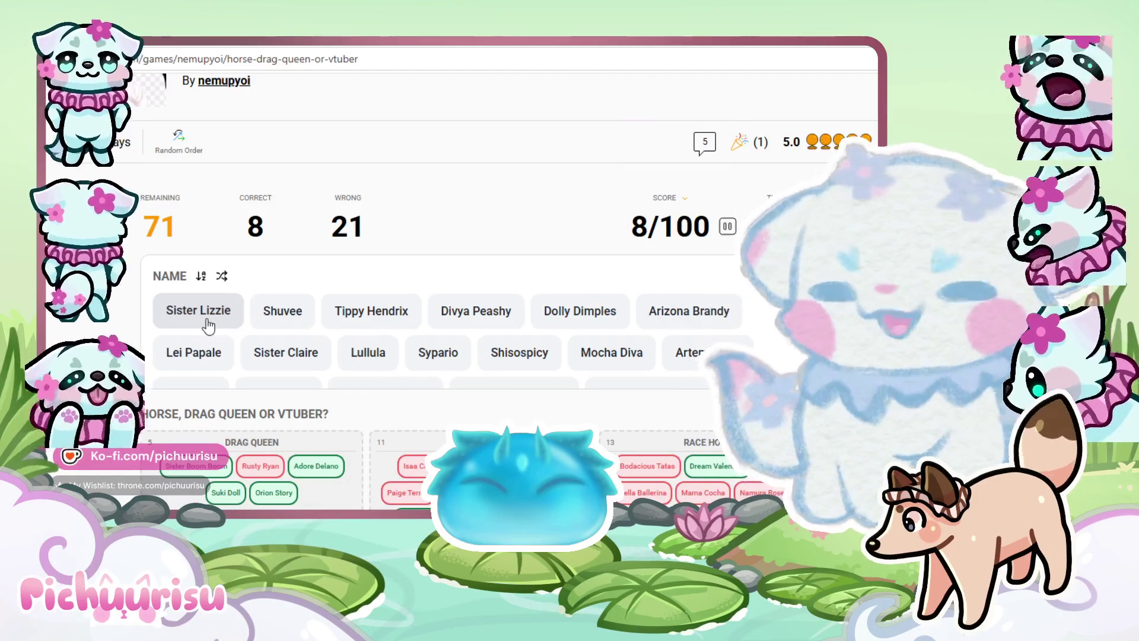
Sort Sister Lizzie, Shuvee and Divya Peashy as VTubers and Dolly Dimples as a drag queen
left_click_drag(208, 325, 412, 469)
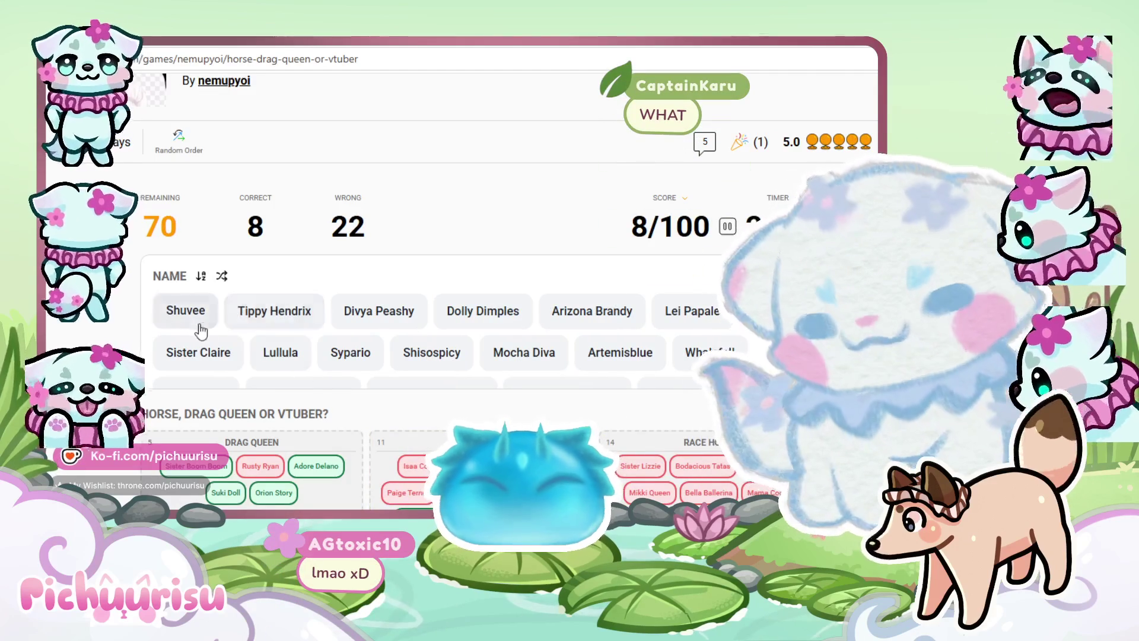
mouse_move(202, 328)
left_mouse_down()
mouse_move(247, 399)
mouse_move(416, 469)
left_mouse_up()
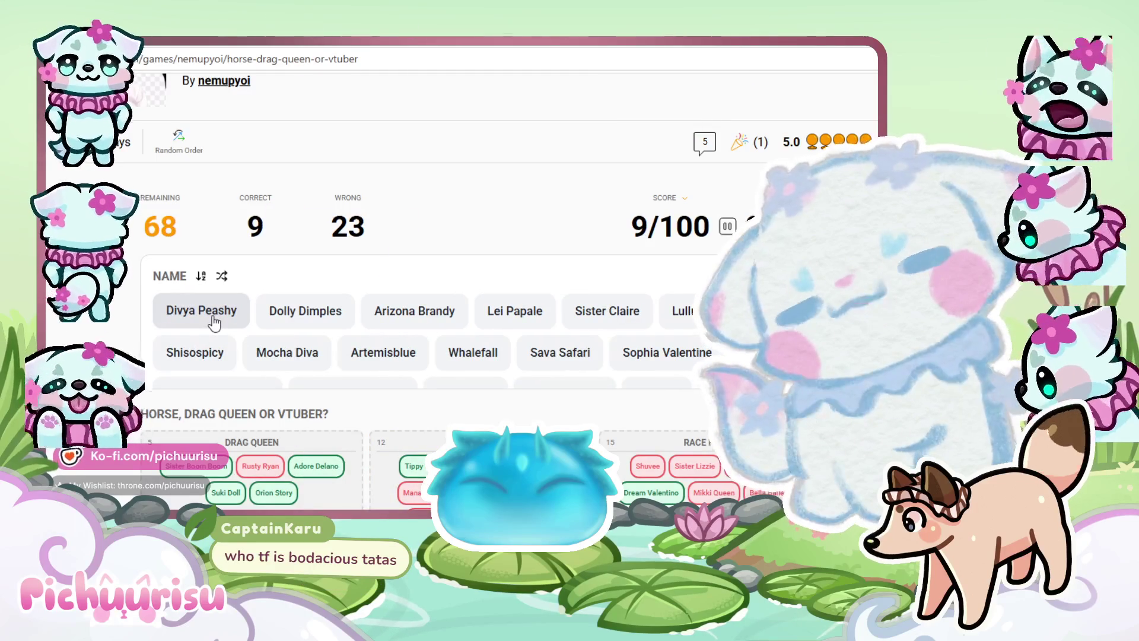
left_click_drag(201, 311, 413, 465)
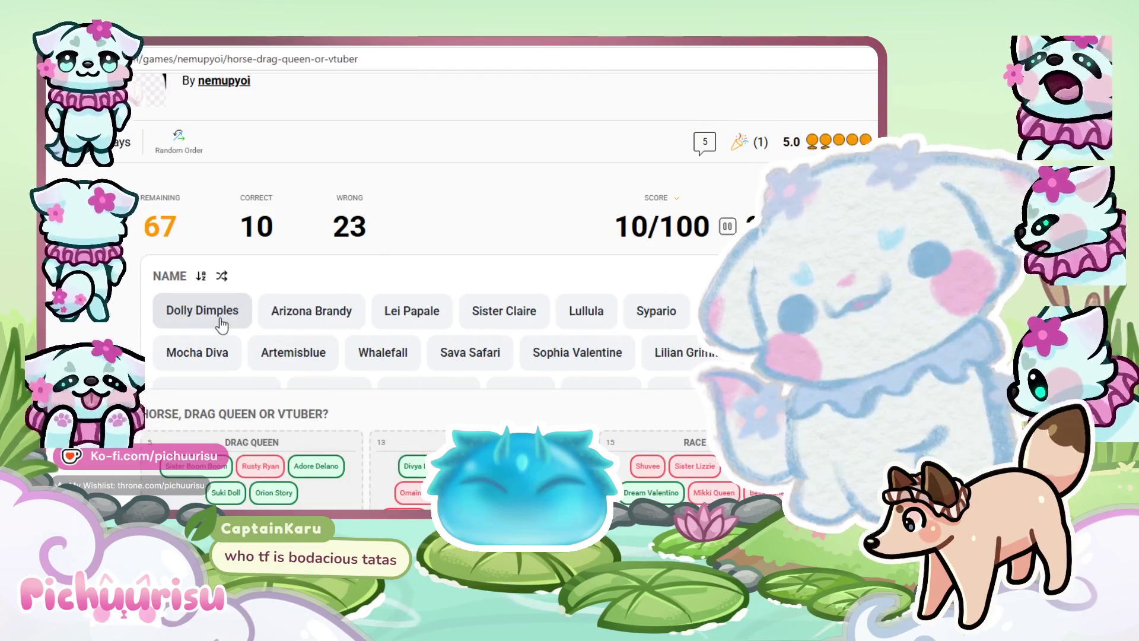
left_click_drag(219, 325, 290, 487)
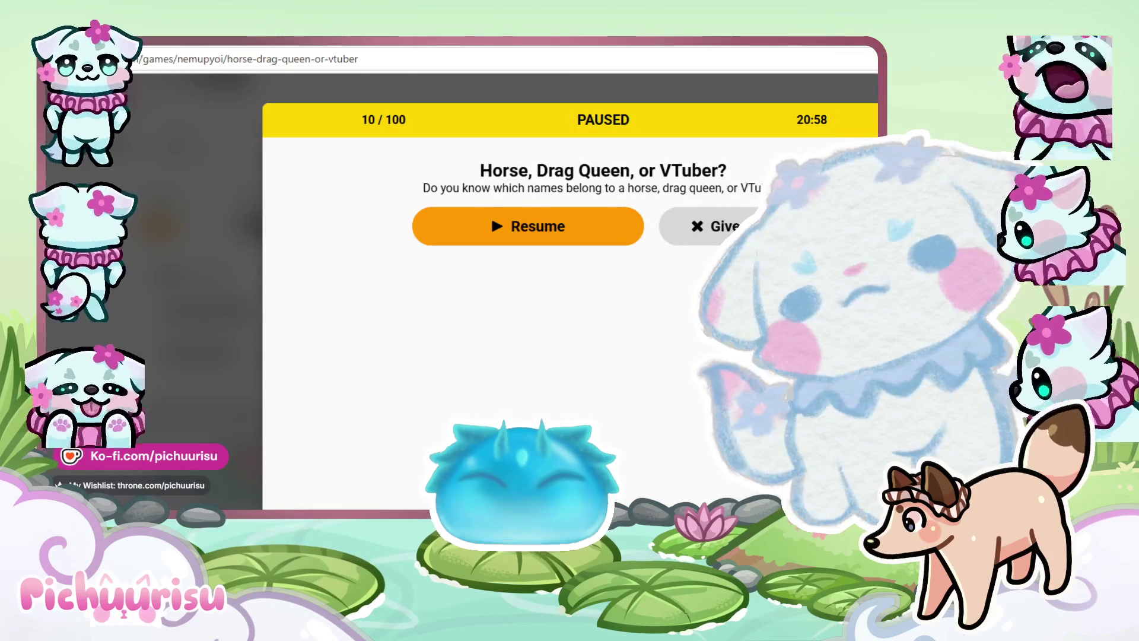
key("ctrl+t")
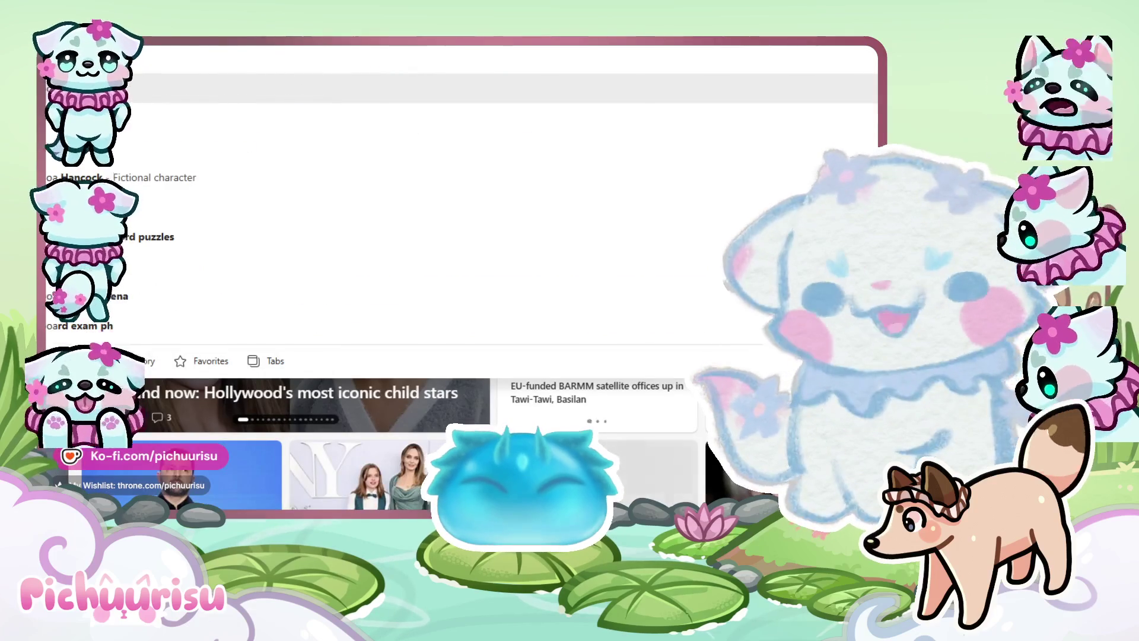
type("odacious")
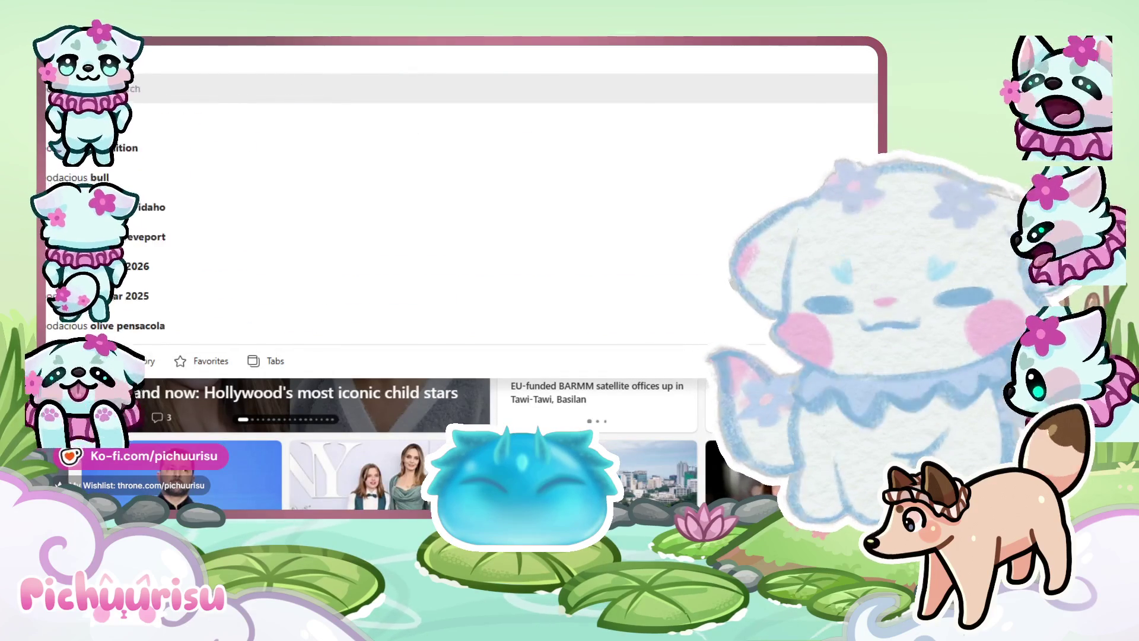
type(" tatas hor")
key("Return")
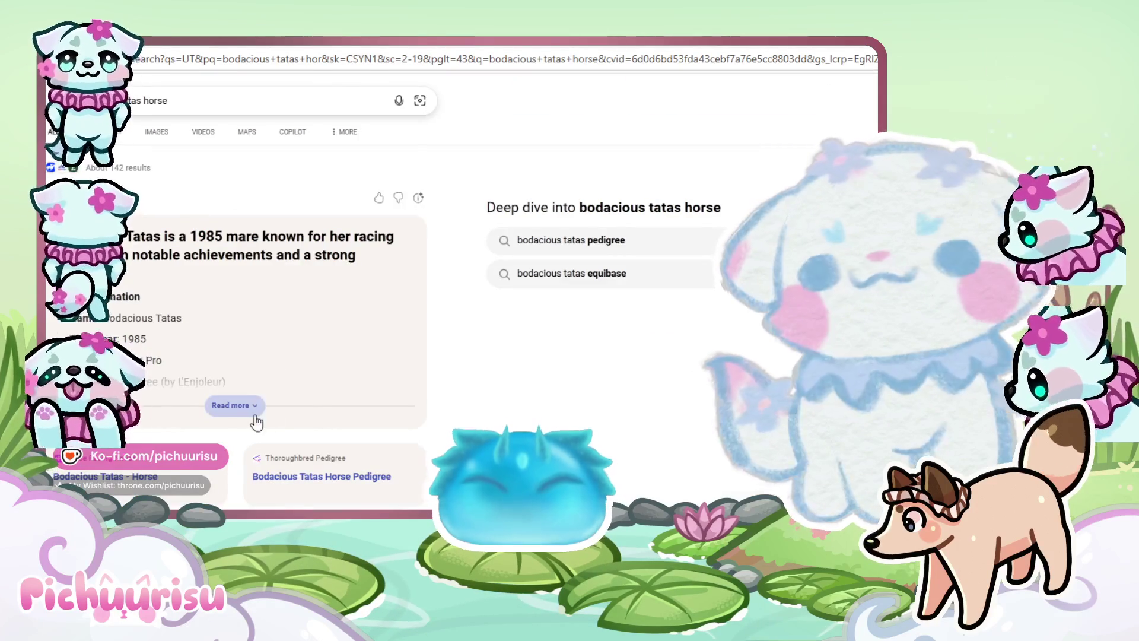
left_click(258, 422)
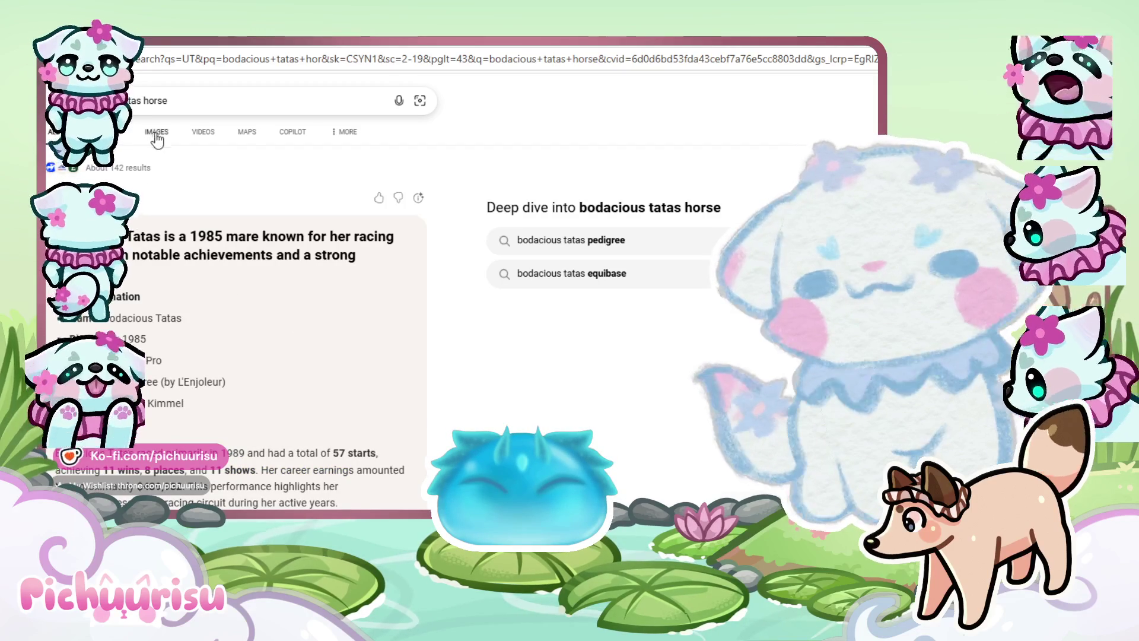
scroll(228, 334, "down", 1)
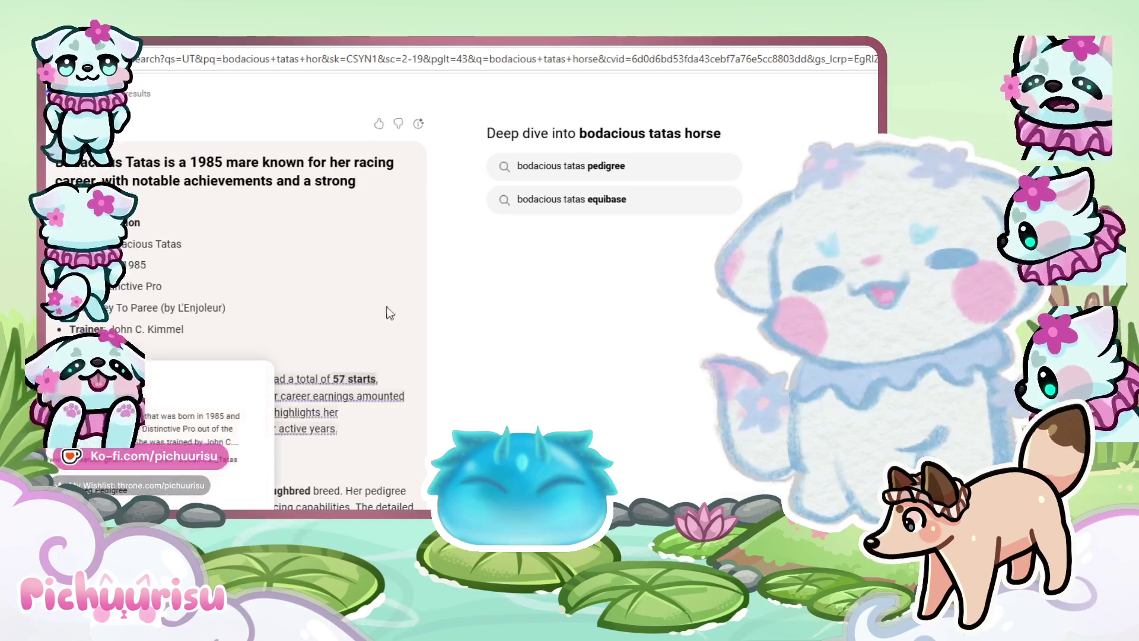
scroll(614, 326, "up", 1)
left_click(167, 140)
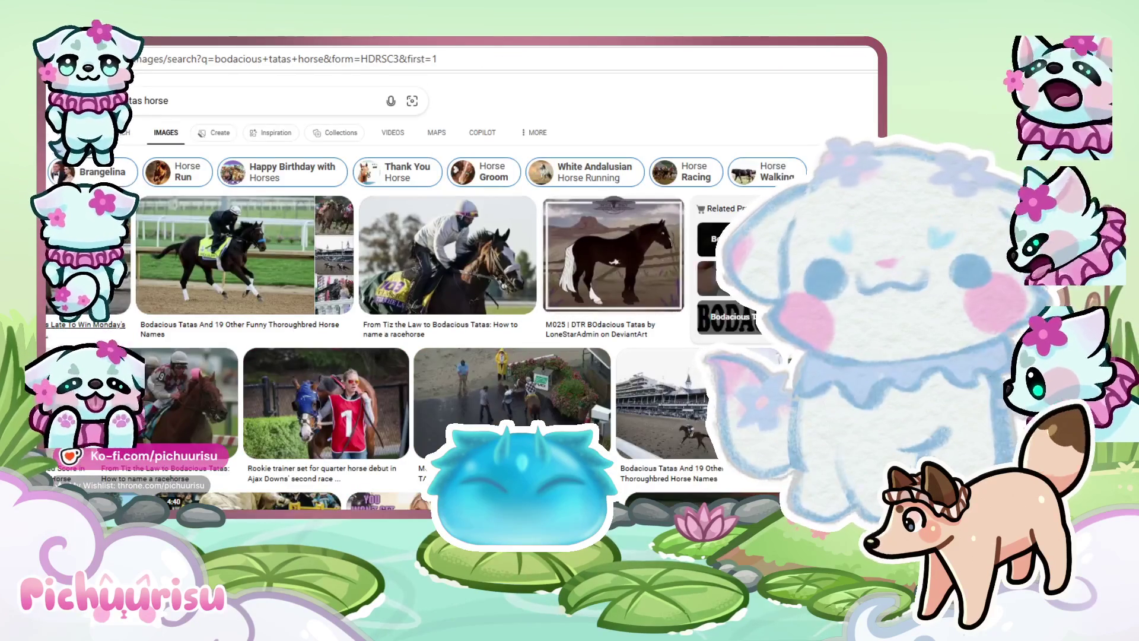
left_click(89, 256)
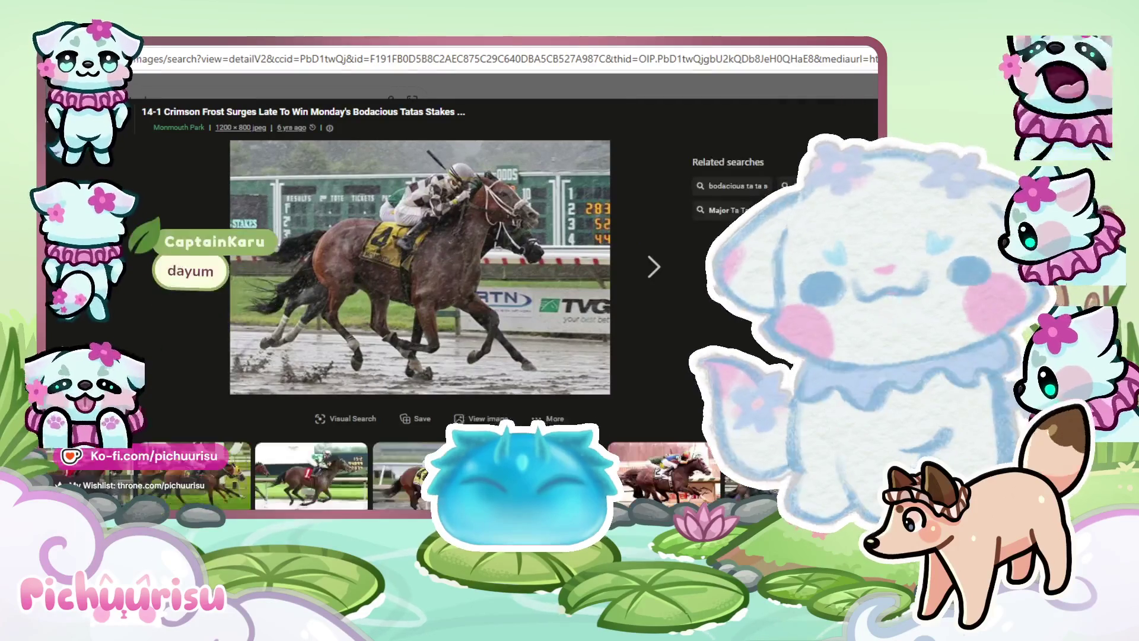
key("Escape")
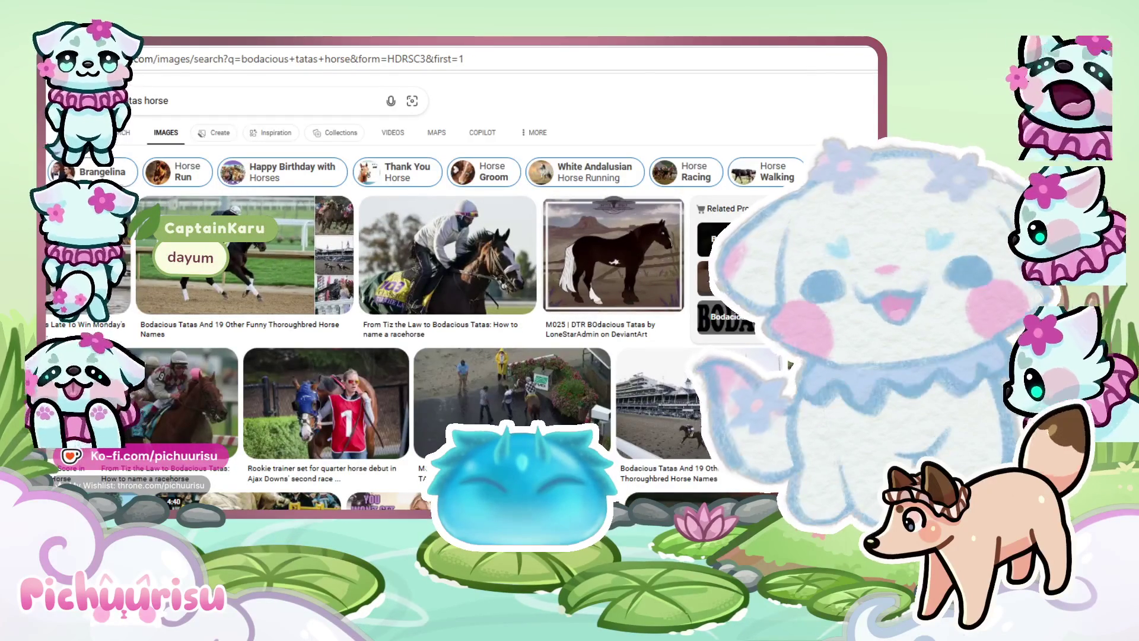
left_click(270, 264)
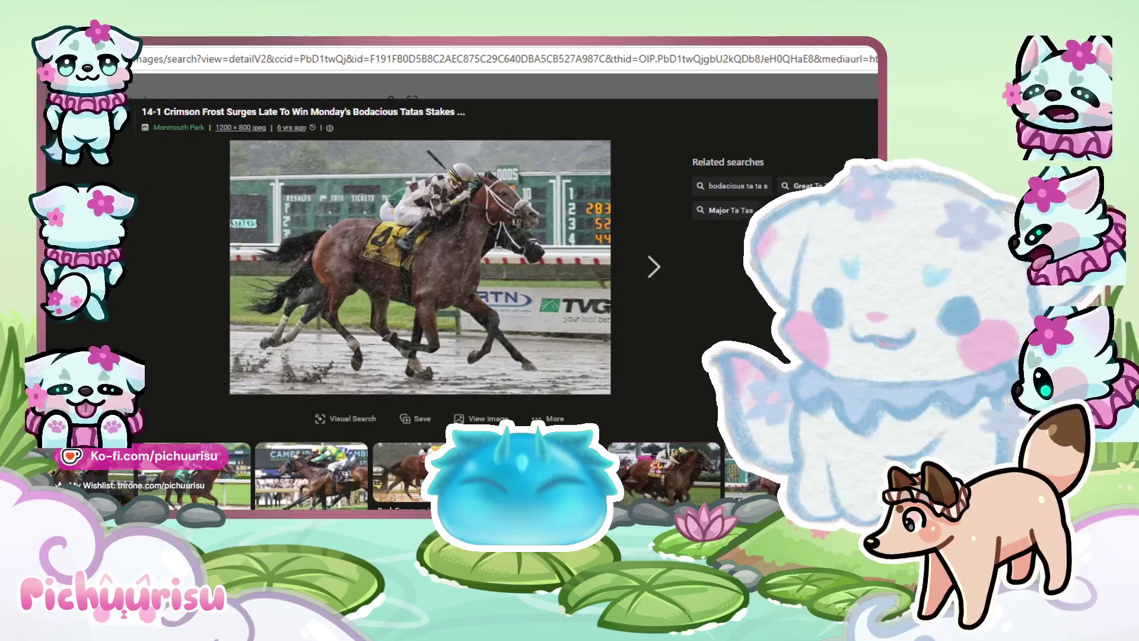
key("ctrl+Tab")
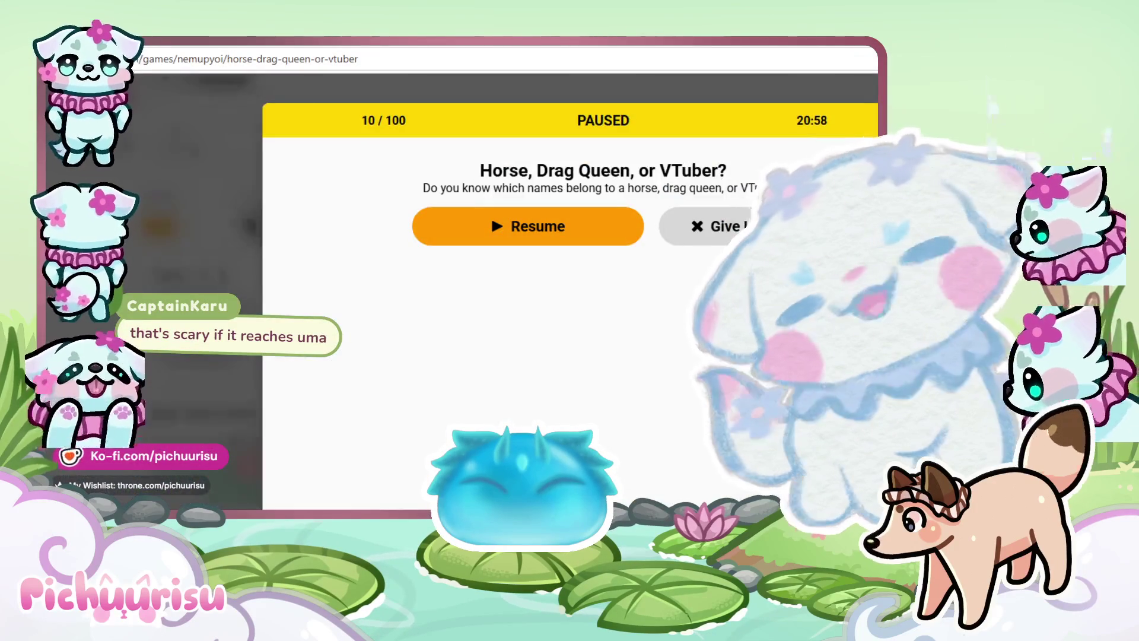
Resume the quiz and sort Arizona Brandy, Lei Papale, Sister Claire and Lullula
left_click(424, 235)
scroll(396, 259, "down", 1)
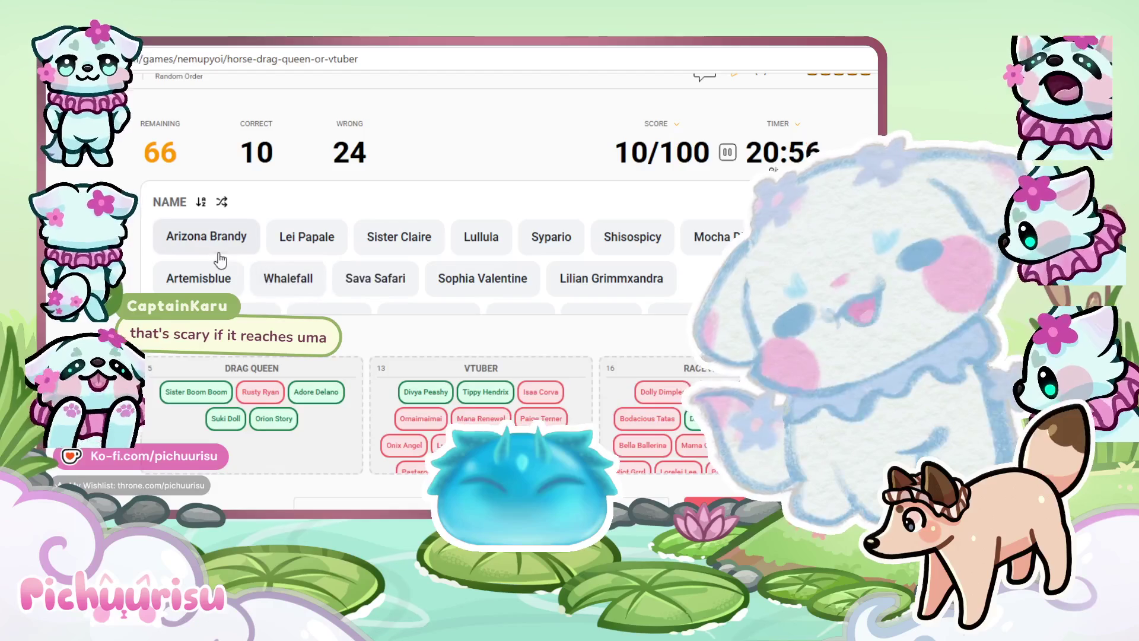
mouse_move(217, 254)
left_mouse_down()
mouse_move(261, 424)
mouse_move(259, 415)
left_mouse_up()
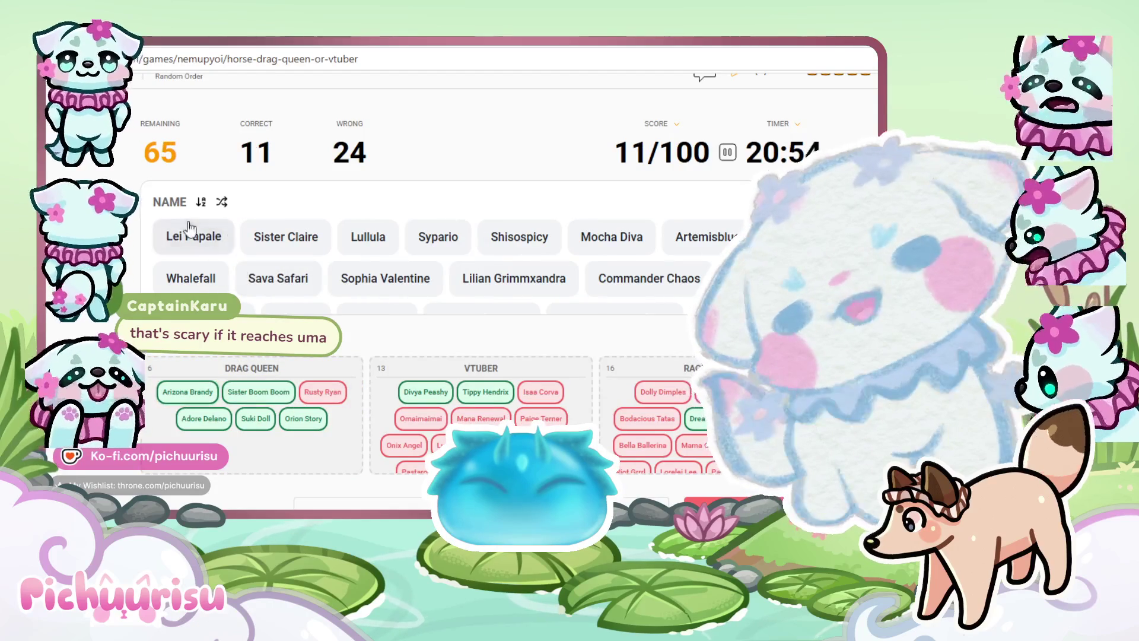
mouse_move(199, 253)
left_mouse_down()
mouse_move(338, 288)
mouse_move(453, 419)
left_mouse_up()
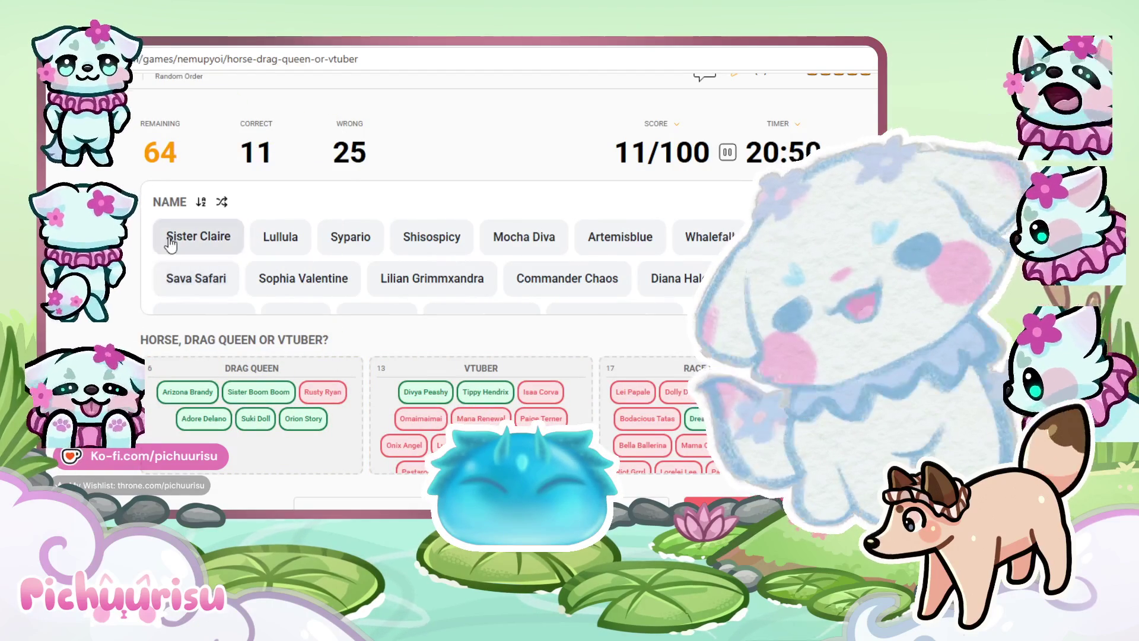
mouse_move(171, 243)
left_mouse_down()
mouse_move(611, 469)
mouse_move(569, 427)
left_mouse_up()
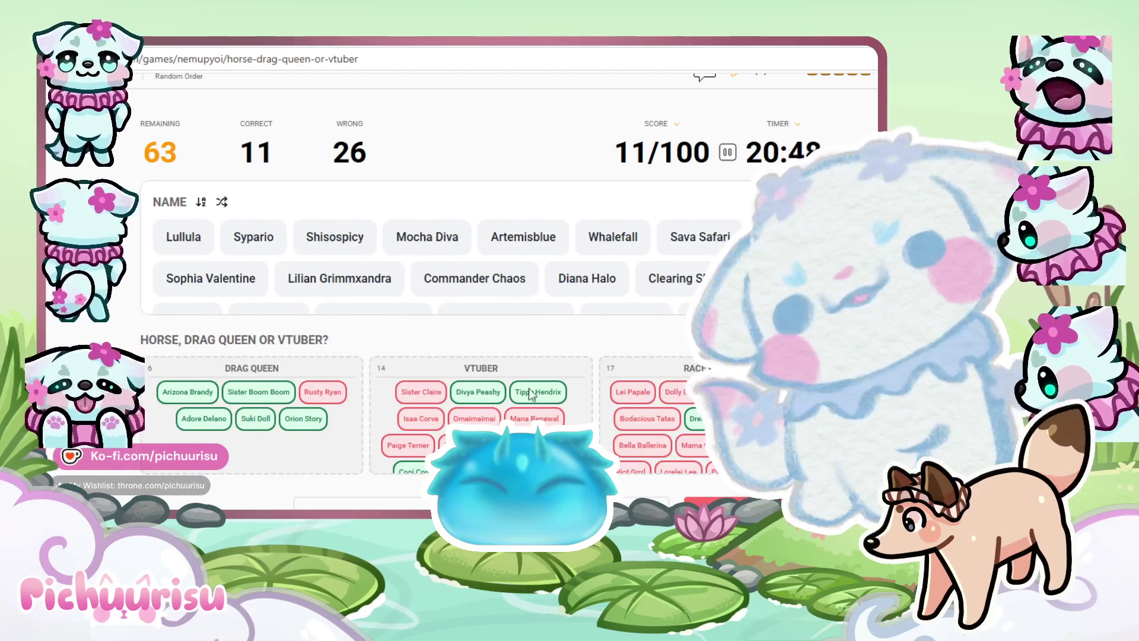
mouse_move(160, 251)
left_mouse_down()
mouse_move(189, 238)
mouse_move(229, 268)
left_mouse_up()
mouse_move(239, 285)
left_mouse_down()
mouse_move(348, 375)
mouse_move(424, 390)
left_mouse_up()
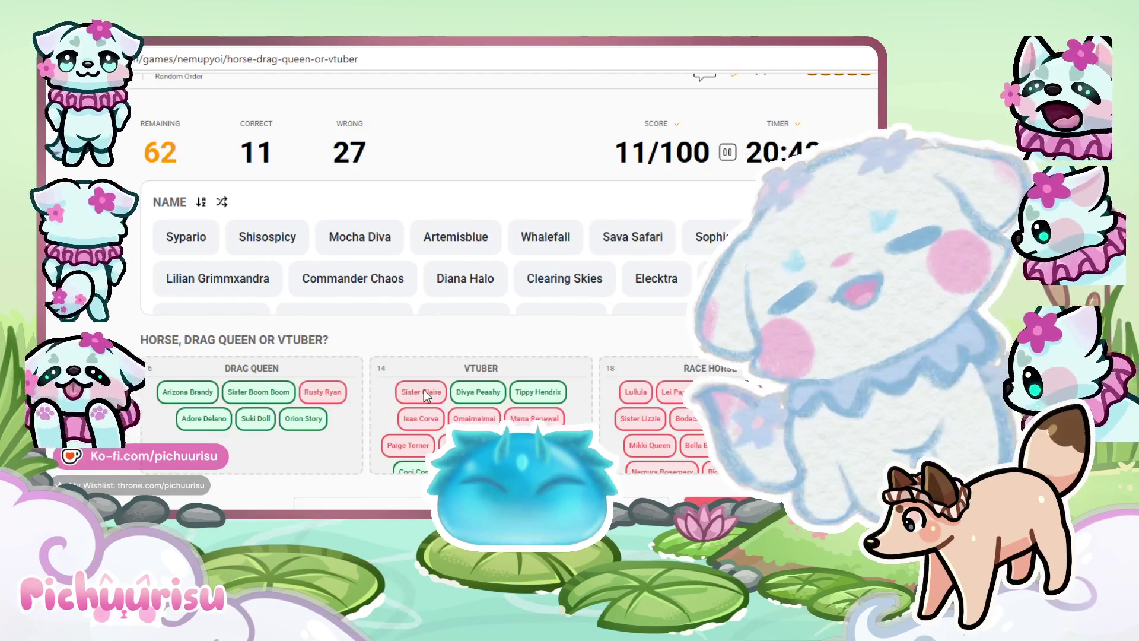
Sort Sypario, Artemisblue and Whalefall as VTubers and Shisospicy and Mocha Diva as drag queens
mouse_move(442, 343)
left_mouse_down()
mouse_move(415, 448)
mouse_move(403, 397)
left_mouse_up()
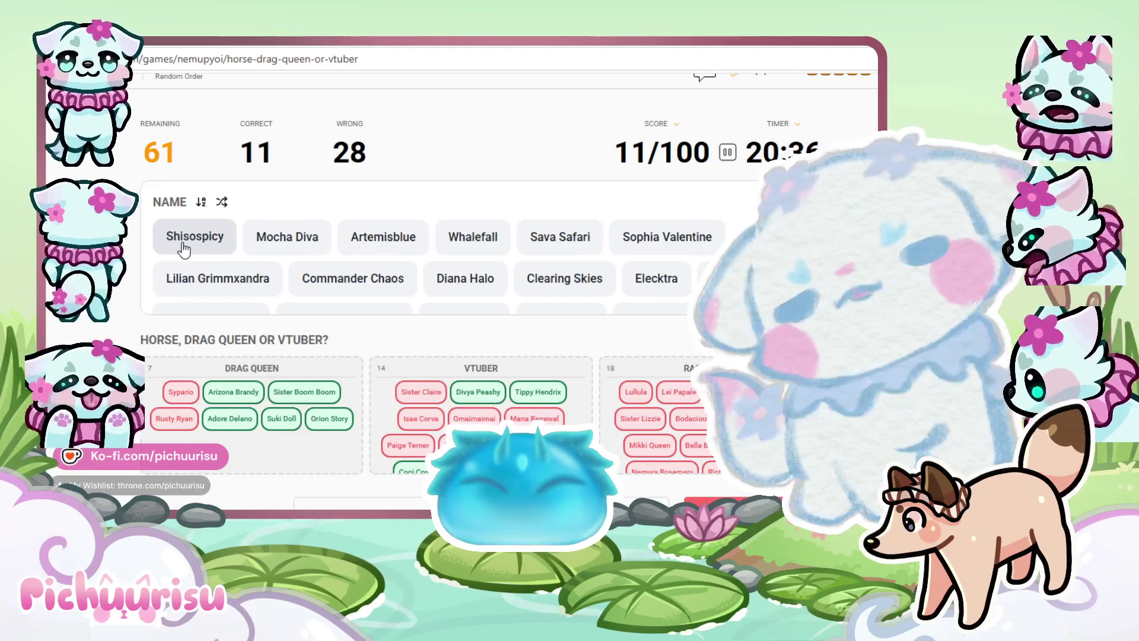
mouse_move(211, 273)
left_mouse_down()
mouse_move(294, 436)
mouse_move(306, 411)
left_mouse_up()
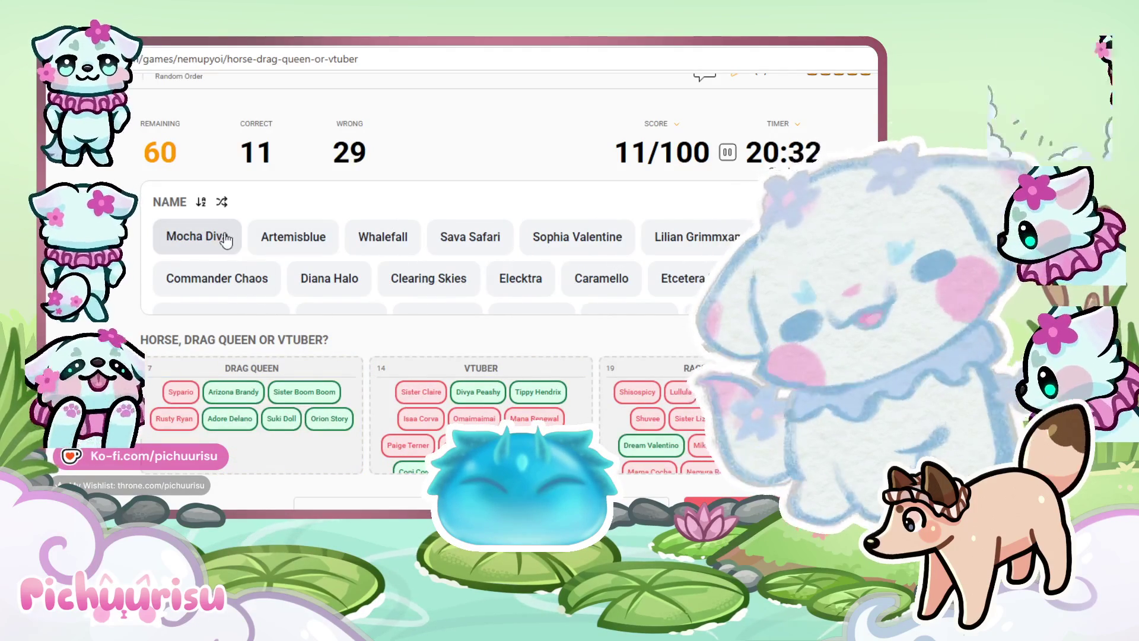
mouse_move(214, 242)
left_mouse_down()
mouse_move(291, 303)
mouse_move(280, 435)
mouse_move(287, 399)
left_mouse_up()
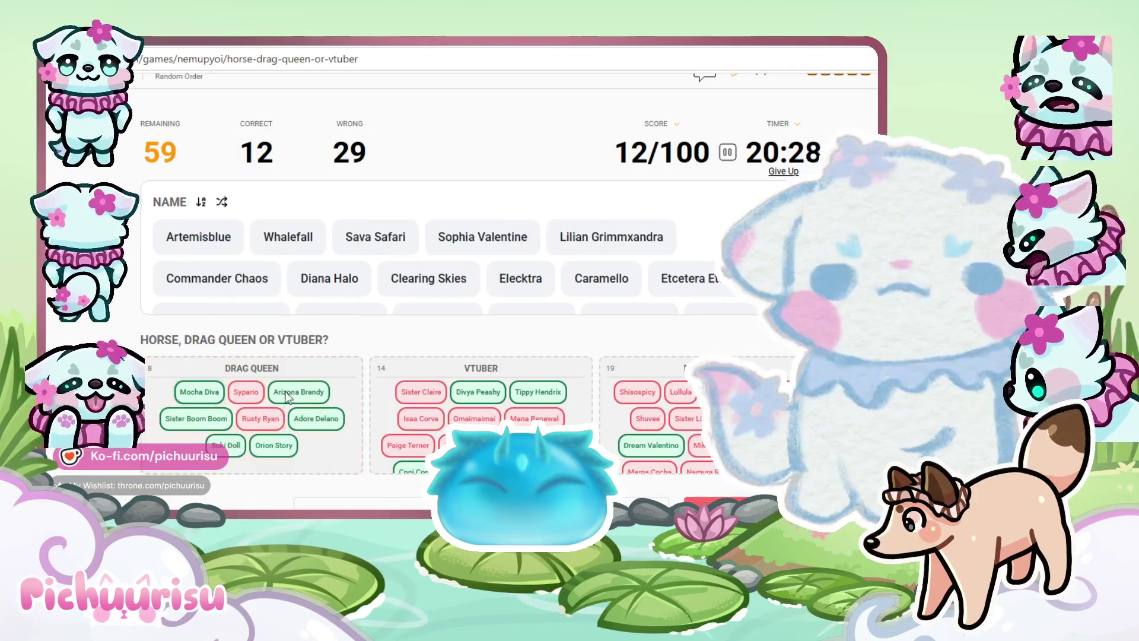
left_click_drag(197, 235, 396, 385)
mouse_move(228, 267)
left_mouse_down()
mouse_move(403, 401)
mouse_move(585, 398)
left_mouse_up()
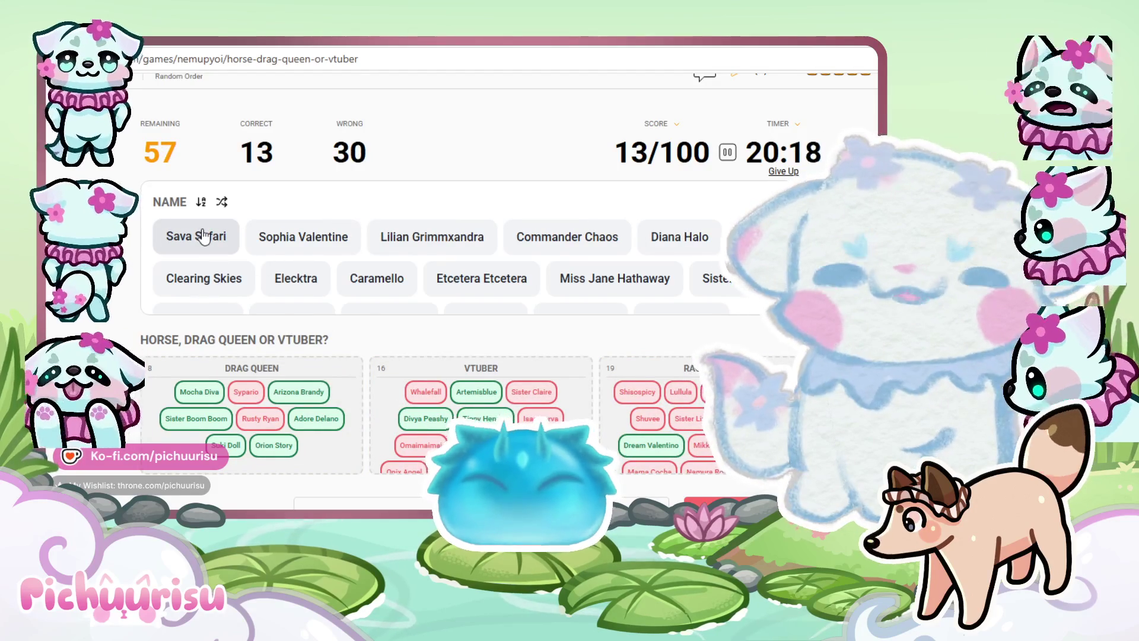
Drop Sava Safari, Sophia Valentine, Lilian Grimmxandra and Commander Chaos into the VTuber group
left_click_drag(204, 236, 417, 369)
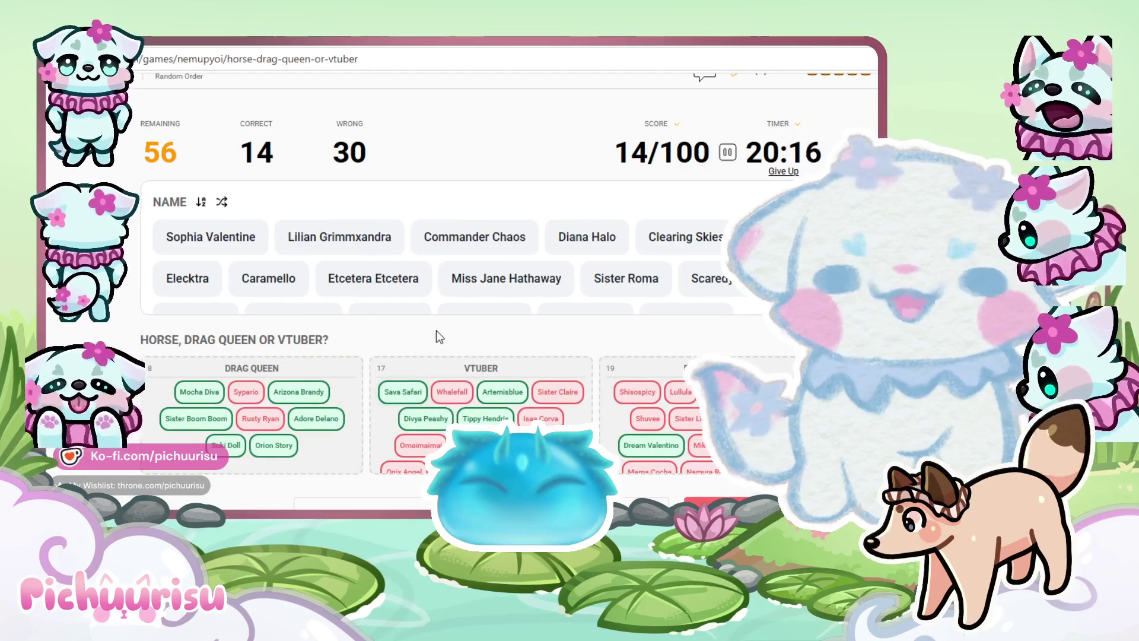
mouse_move(242, 239)
left_mouse_down()
mouse_move(407, 313)
mouse_move(382, 371)
left_mouse_up()
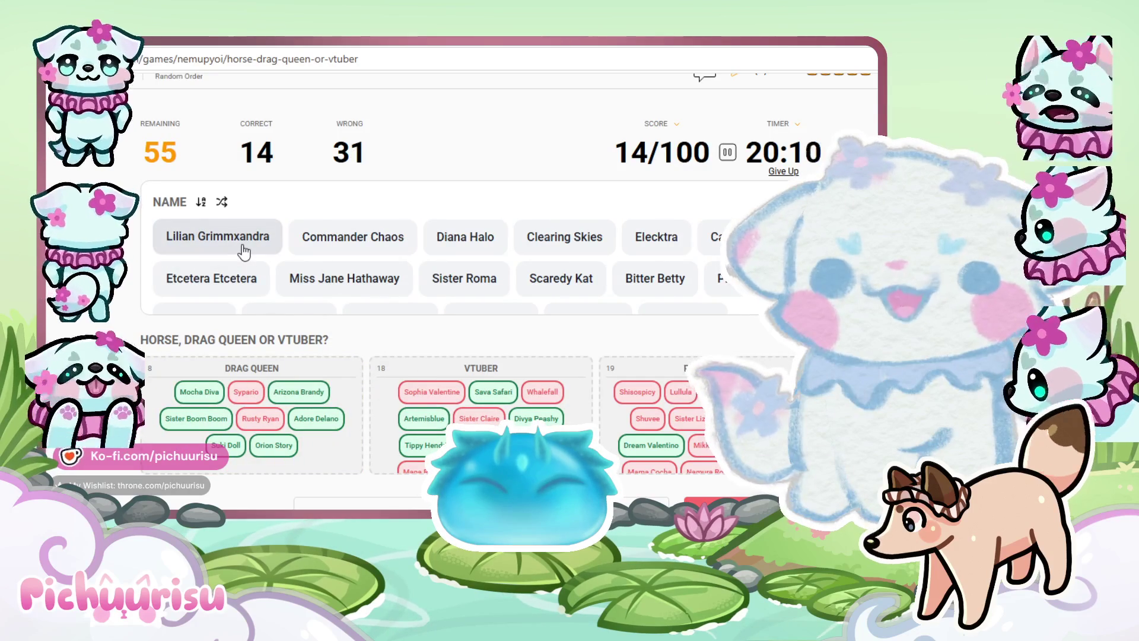
mouse_move(243, 251)
left_mouse_down()
mouse_move(399, 374)
mouse_move(409, 400)
left_mouse_up()
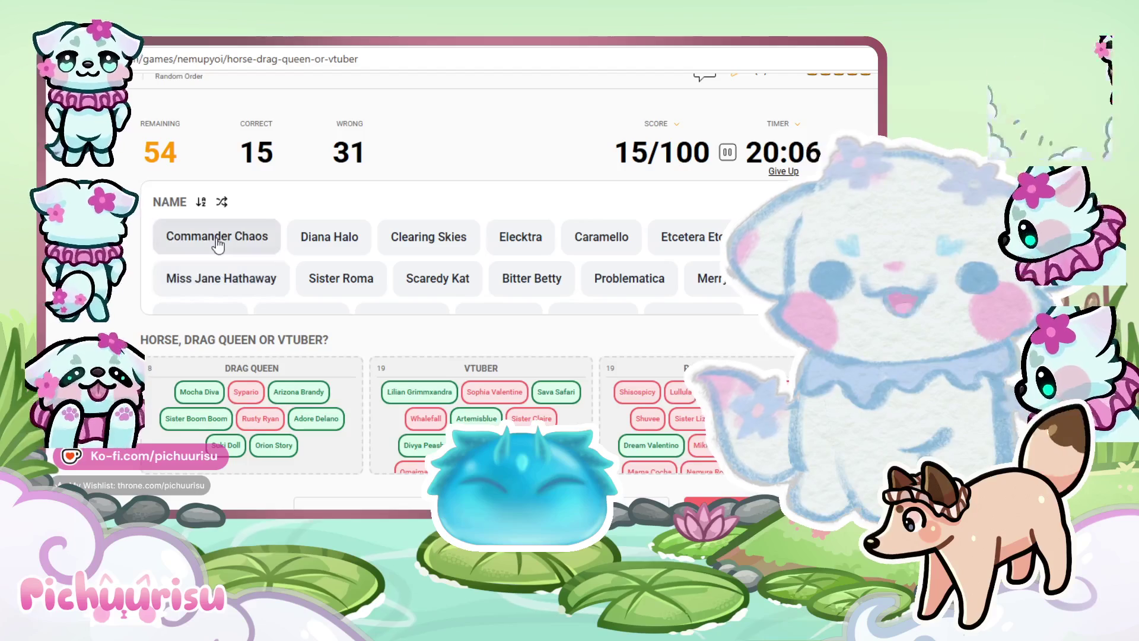
left_click_drag(218, 244, 620, 395)
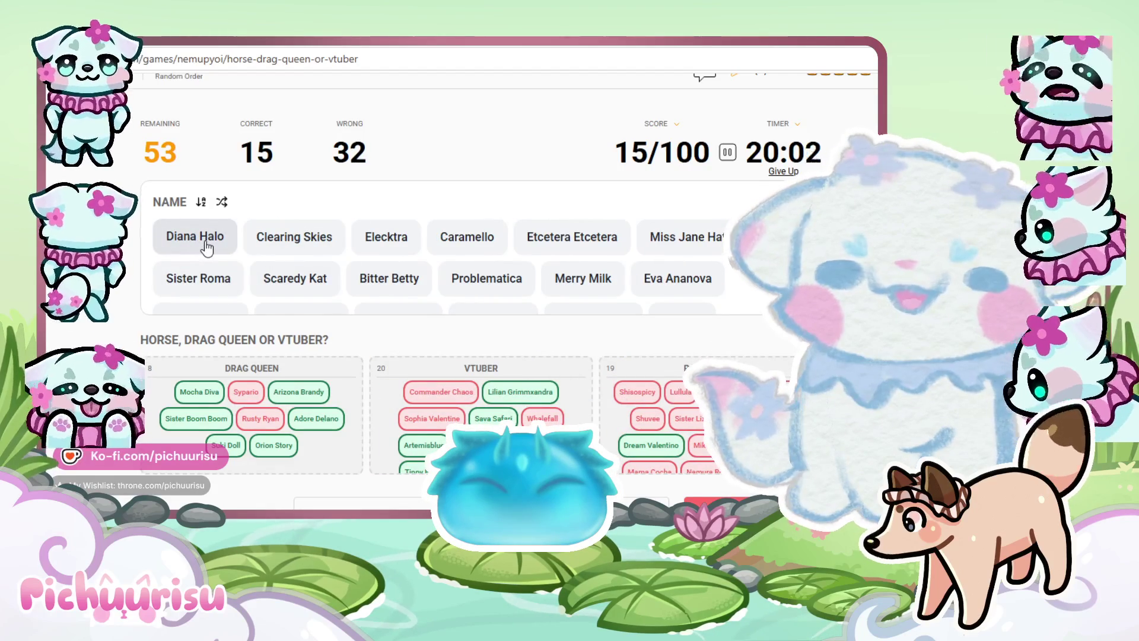
Sort Diana Halo, Clearing Skies, Elecktra, Caramello, Etcetera Etcetera, Miss Jane Hathaway, Sister Roma and Scaredy Kat into groups
left_click_drag(302, 404, 411, 401)
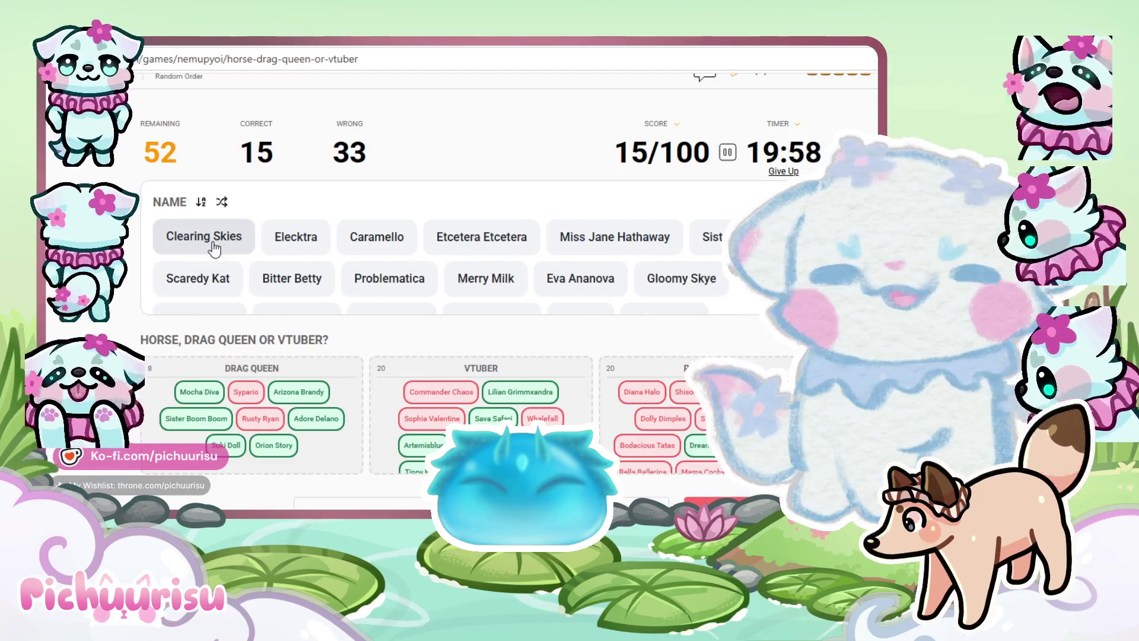
left_click_drag(601, 389, 624, 398)
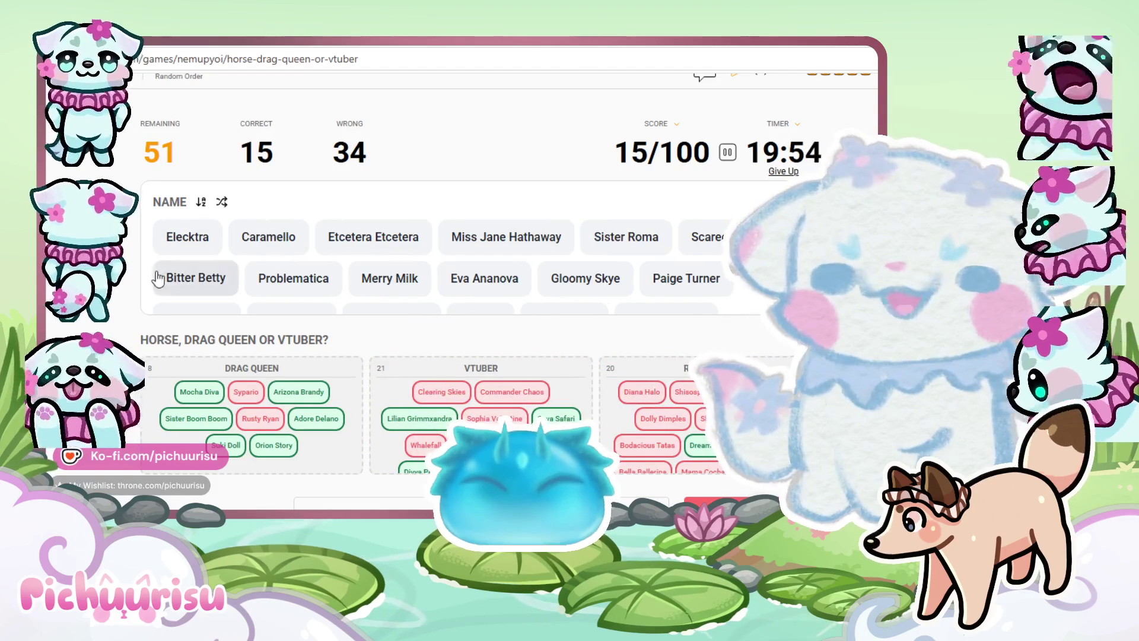
left_click_drag(165, 240, 197, 395)
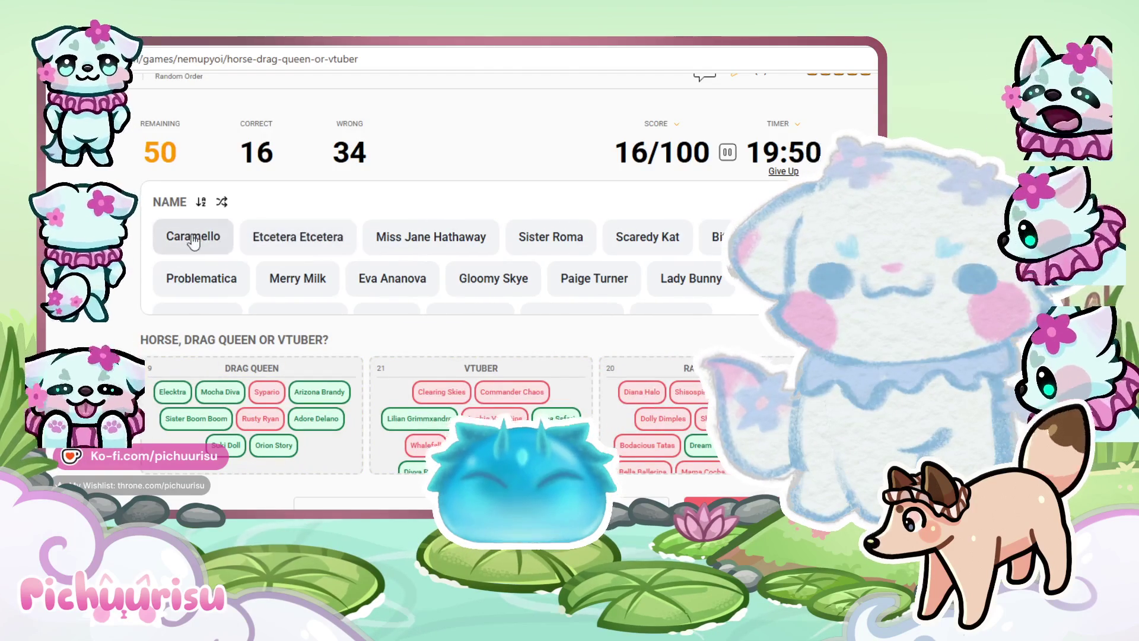
left_click_drag(183, 236, 386, 375)
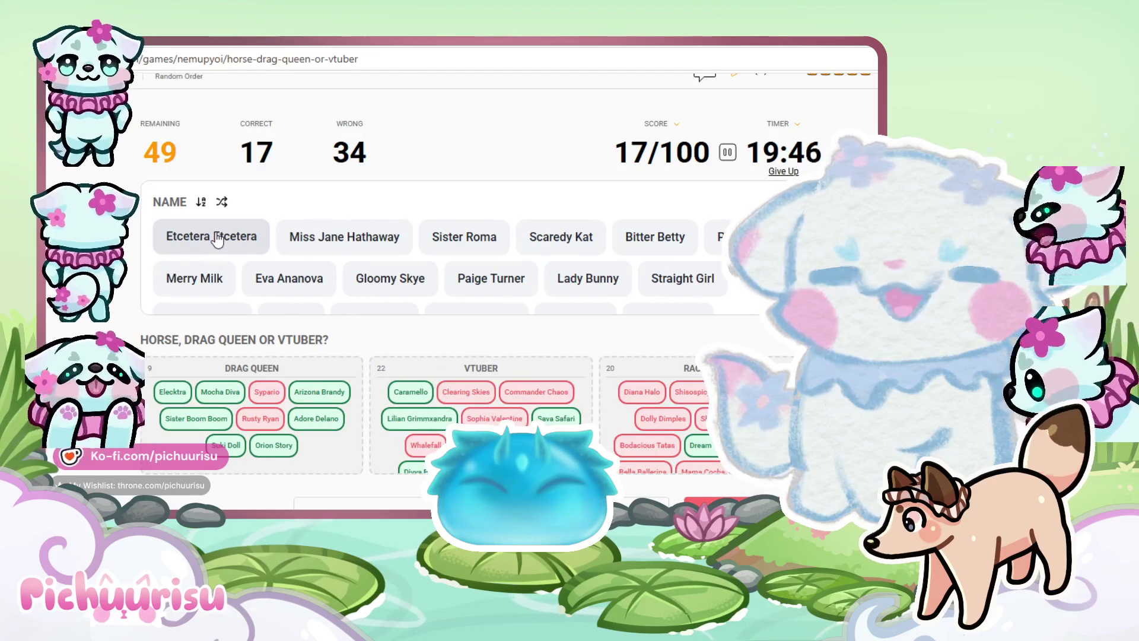
left_click_drag(218, 240, 220, 373)
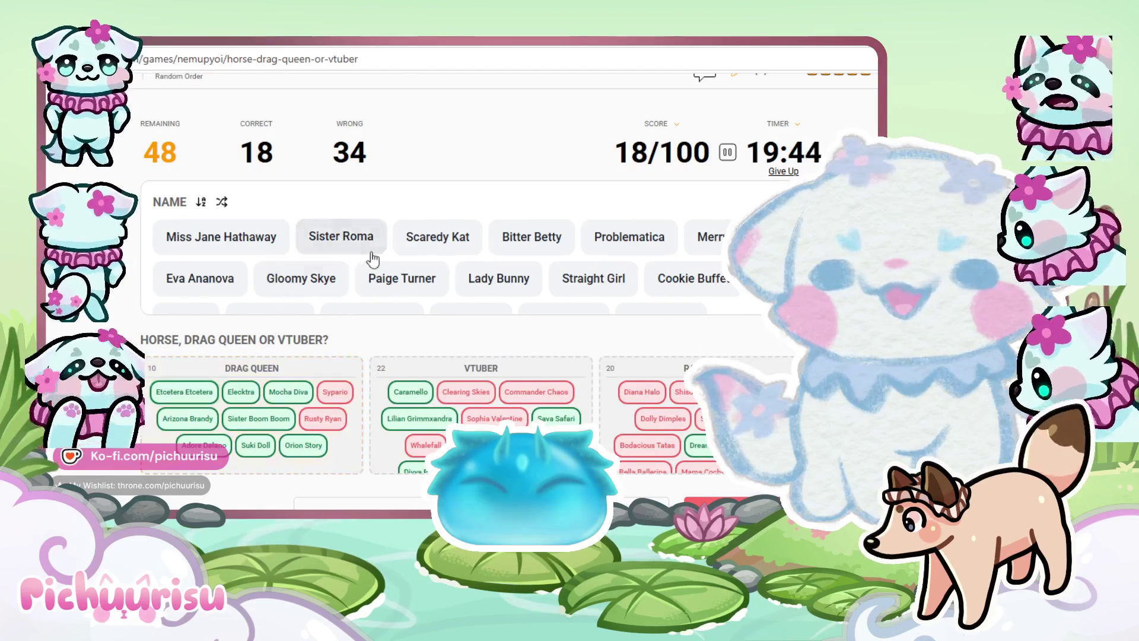
left_click_drag(193, 244, 652, 392)
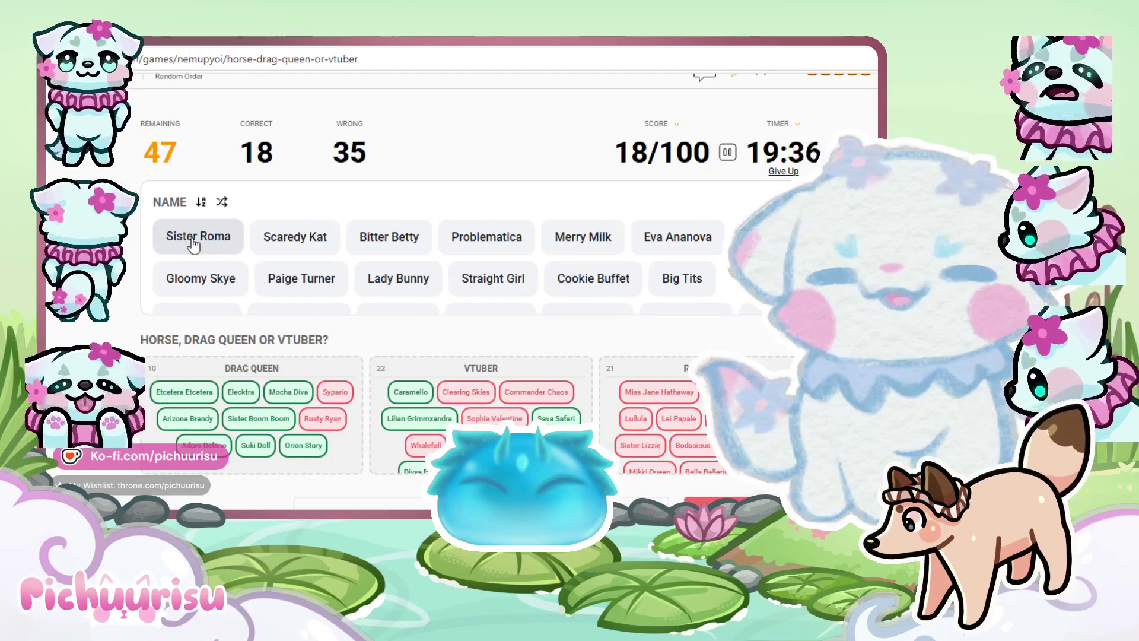
mouse_move(192, 243)
left_mouse_down()
mouse_move(360, 382)
mouse_move(601, 397)
mouse_move(584, 394)
left_mouse_up()
left_click_drag(199, 238, 202, 386)
Sort Problematica, Merry Milk, Eva Ananova, Gloomy Skye, Paige Turner, Lady Bunny, Cookie Buffet and Big Tits, reaching 23/100
mouse_move(218, 240)
left_mouse_down()
mouse_move(289, 281)
mouse_move(405, 379)
left_mouse_up()
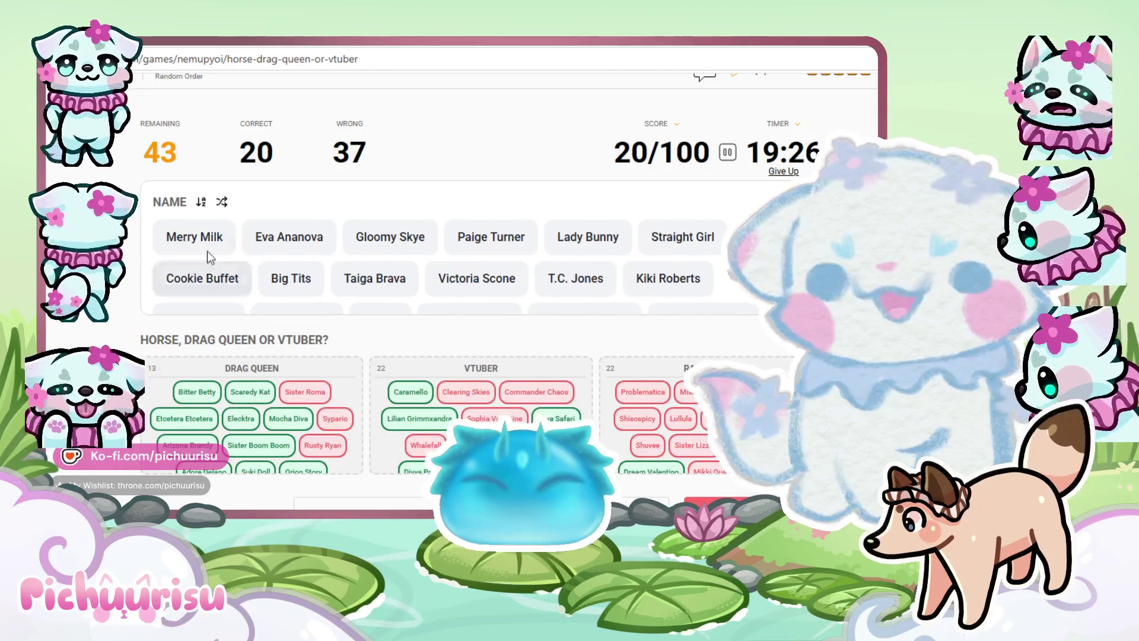
left_click_drag(193, 236, 638, 396)
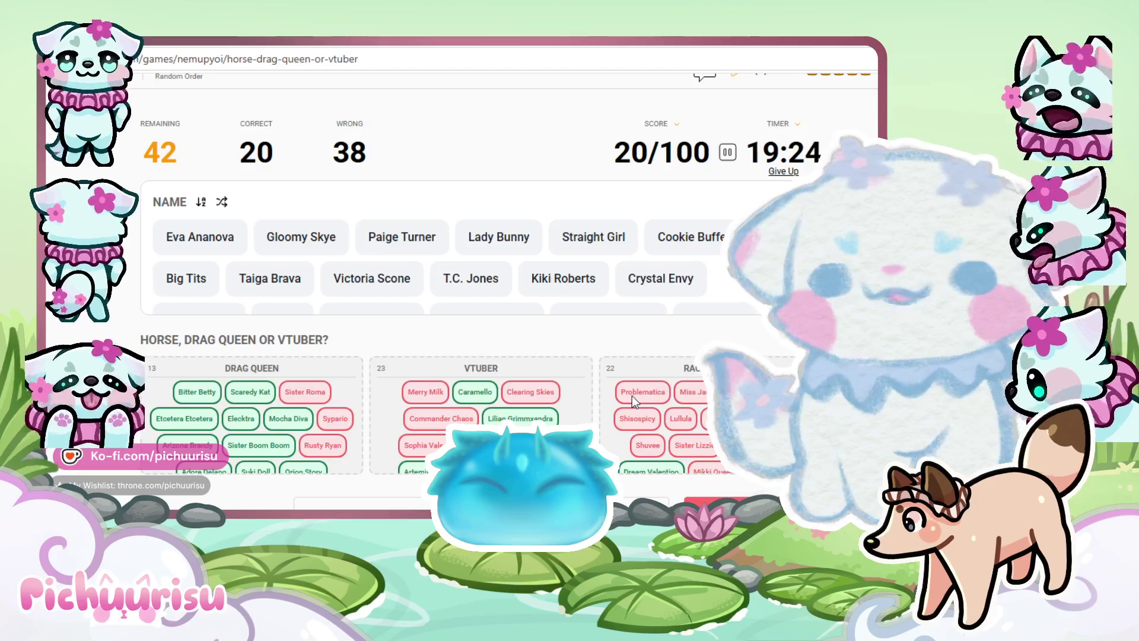
left_click_drag(232, 250, 244, 386)
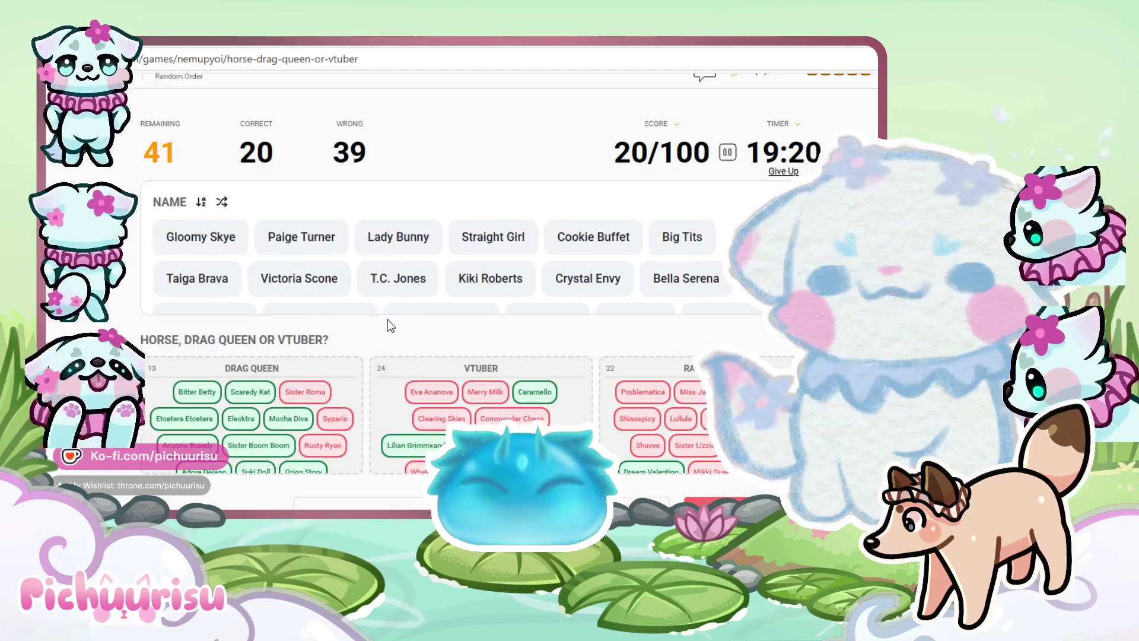
mouse_move(216, 240)
left_mouse_down()
mouse_move(656, 378)
mouse_move(620, 395)
mouse_move(445, 394)
mouse_move(454, 391)
left_mouse_up()
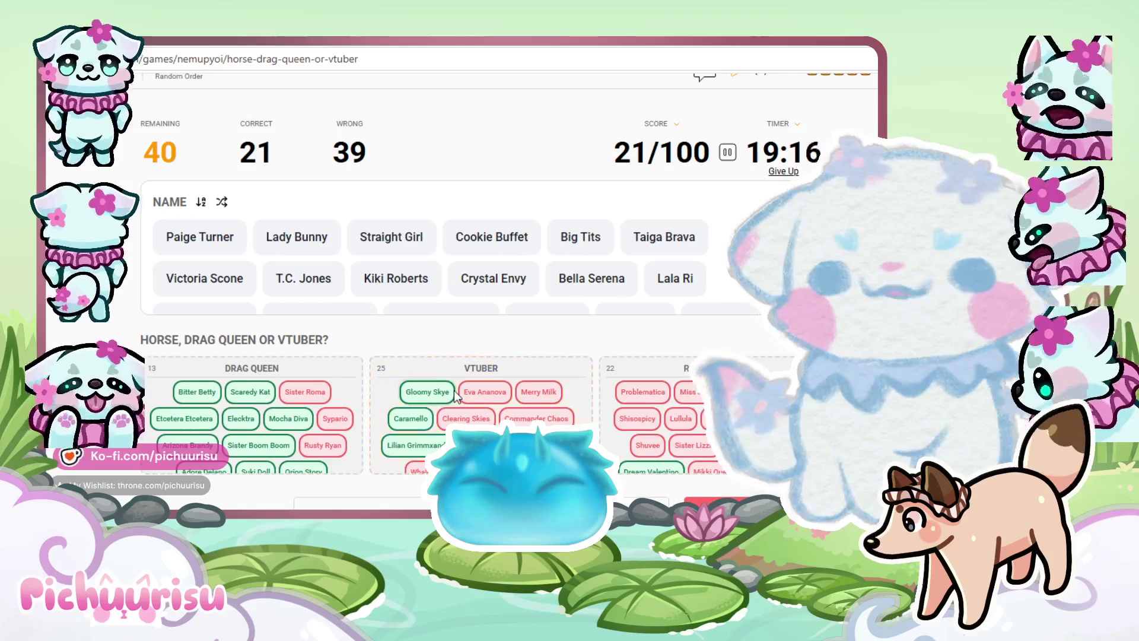
left_click_drag(171, 240, 202, 383)
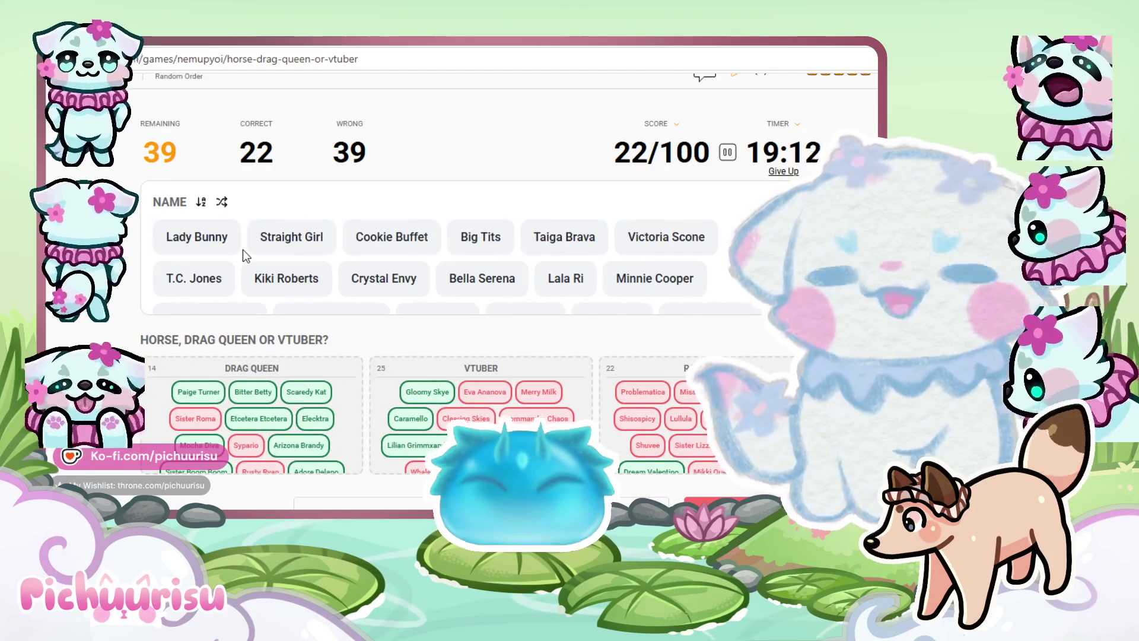
mouse_move(196, 238)
left_mouse_down()
mouse_move(236, 410)
mouse_move(241, 354)
mouse_move(640, 392)
left_mouse_up()
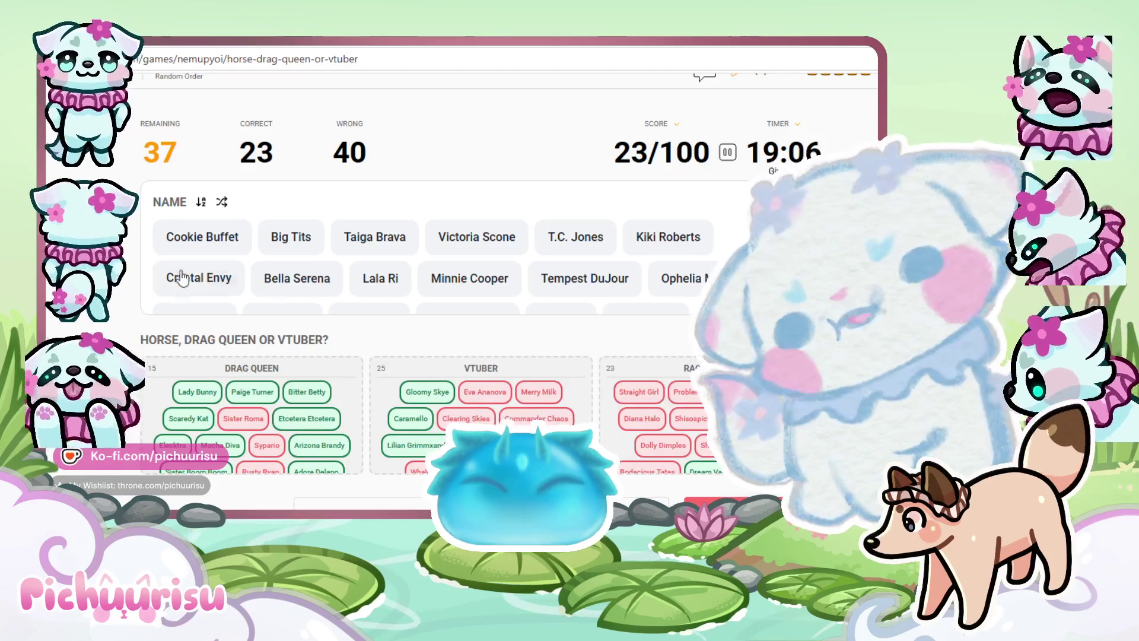
mouse_move(231, 247)
left_mouse_down()
mouse_move(512, 423)
mouse_move(646, 404)
left_mouse_up()
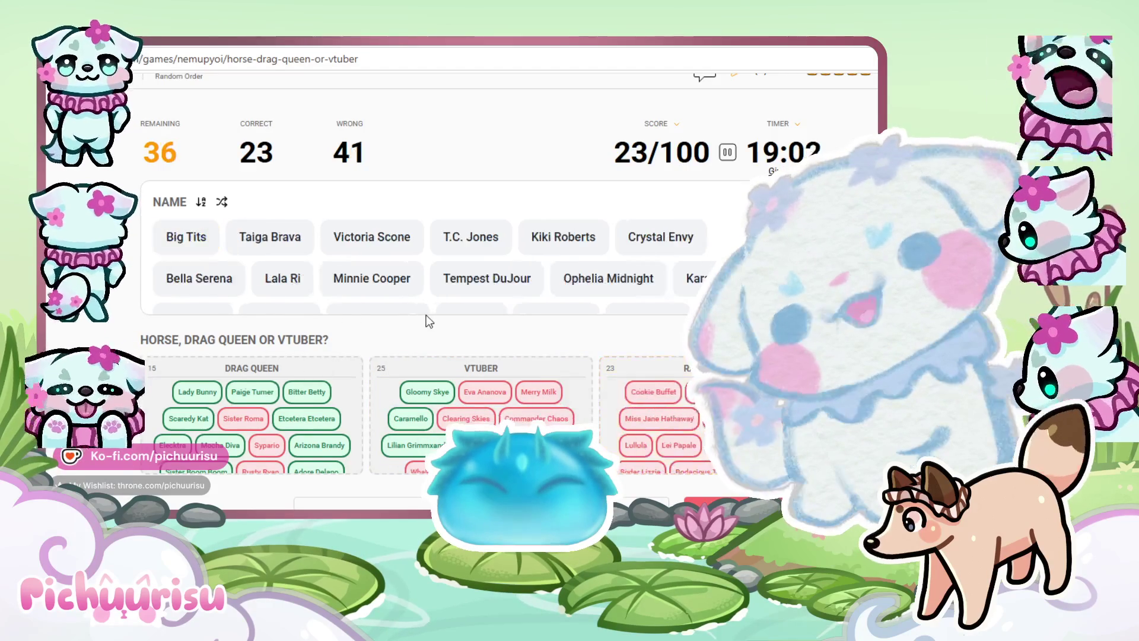
mouse_move(211, 252)
left_mouse_down()
mouse_move(380, 312)
mouse_move(436, 396)
left_mouse_up()
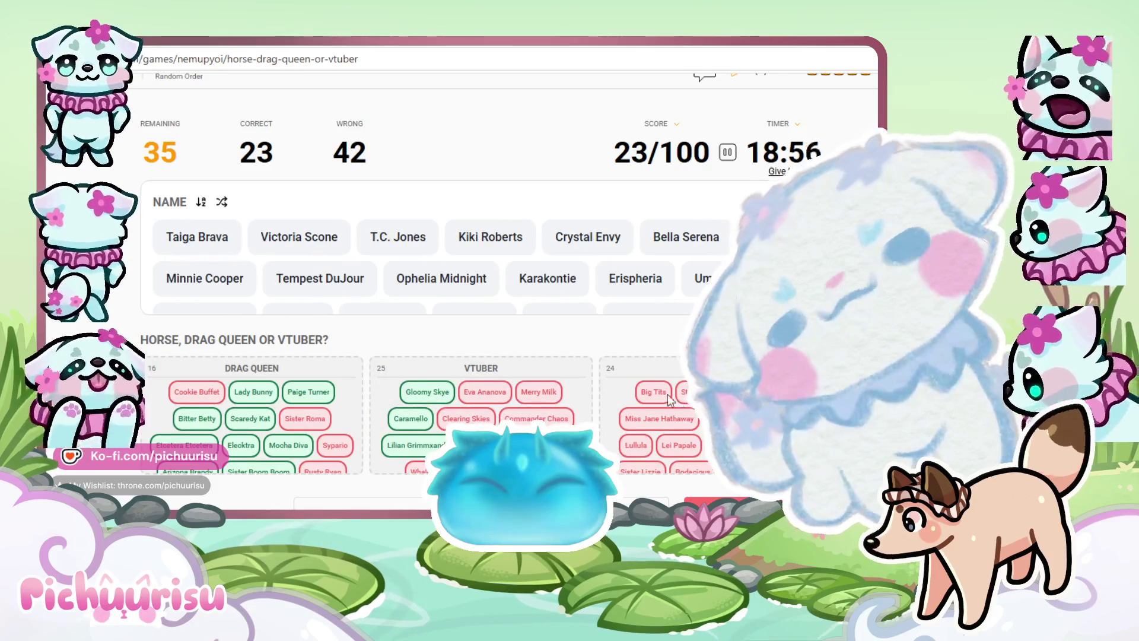
scroll(549, 243, "down", 3)
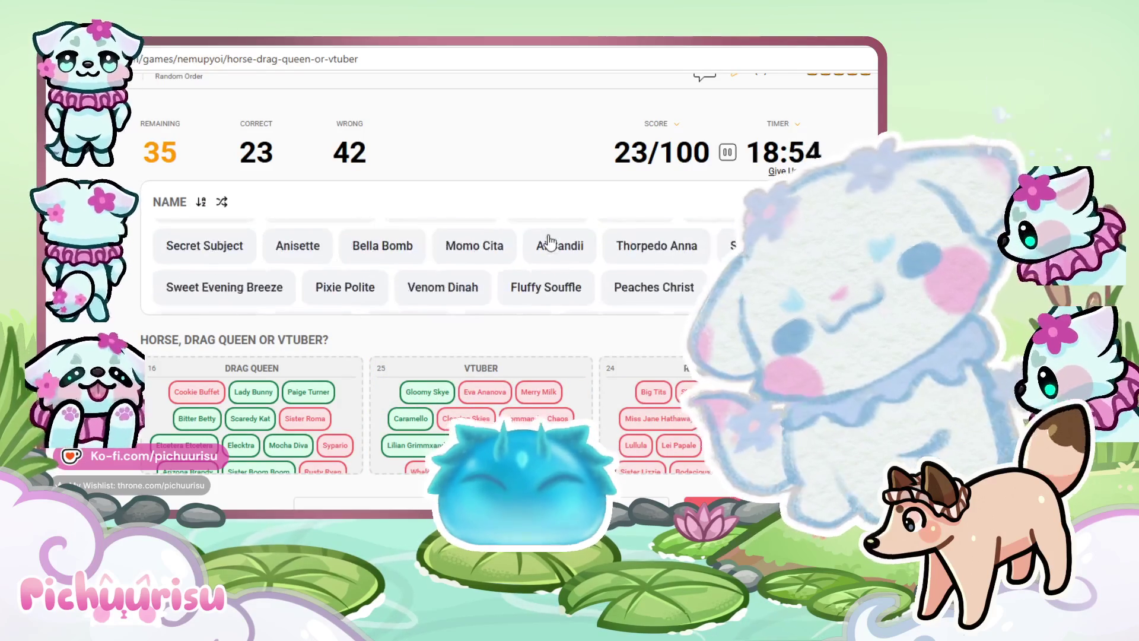
Replace the horse-race image page with a Bing web search for 'big tits horse'
scroll(549, 243, "up", 3)
left_click(375, 43)
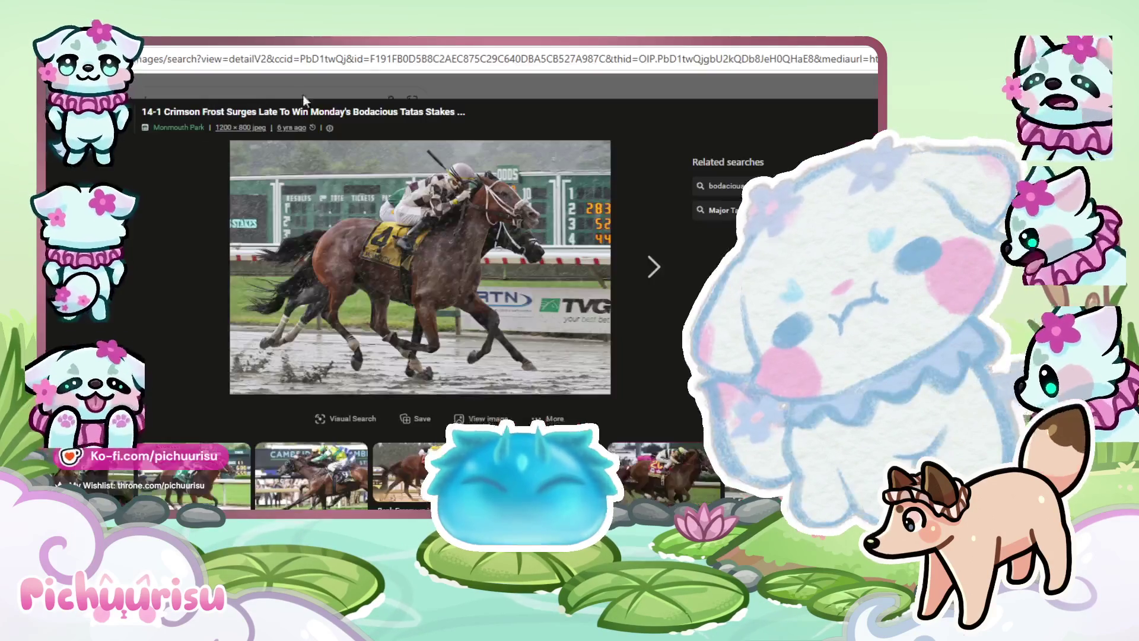
left_click(386, 70)
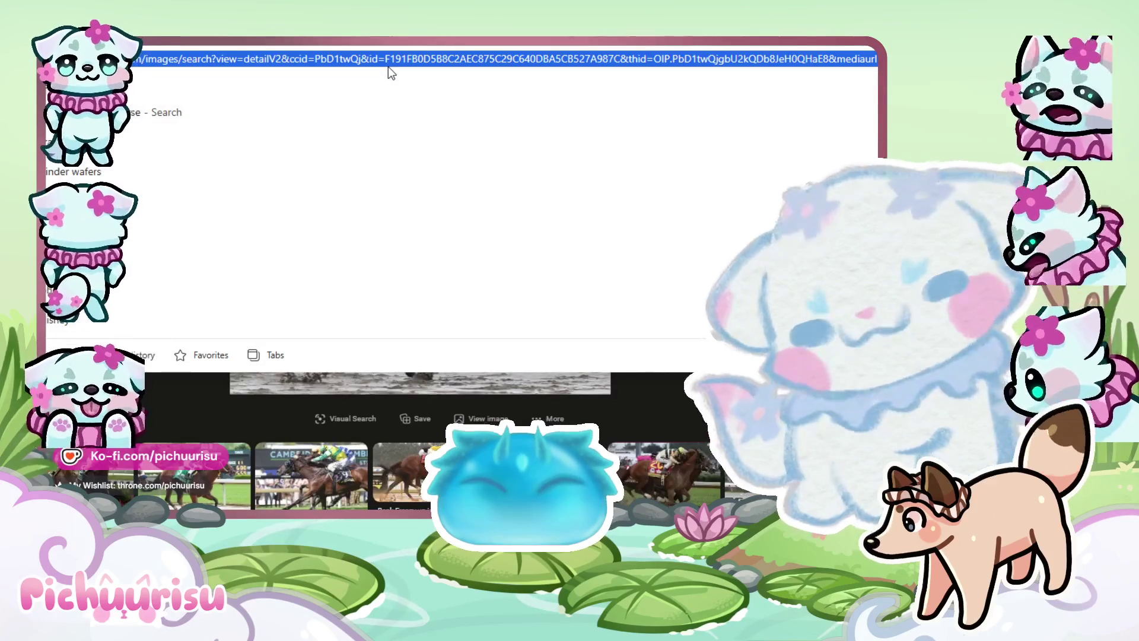
key("BackSpace")
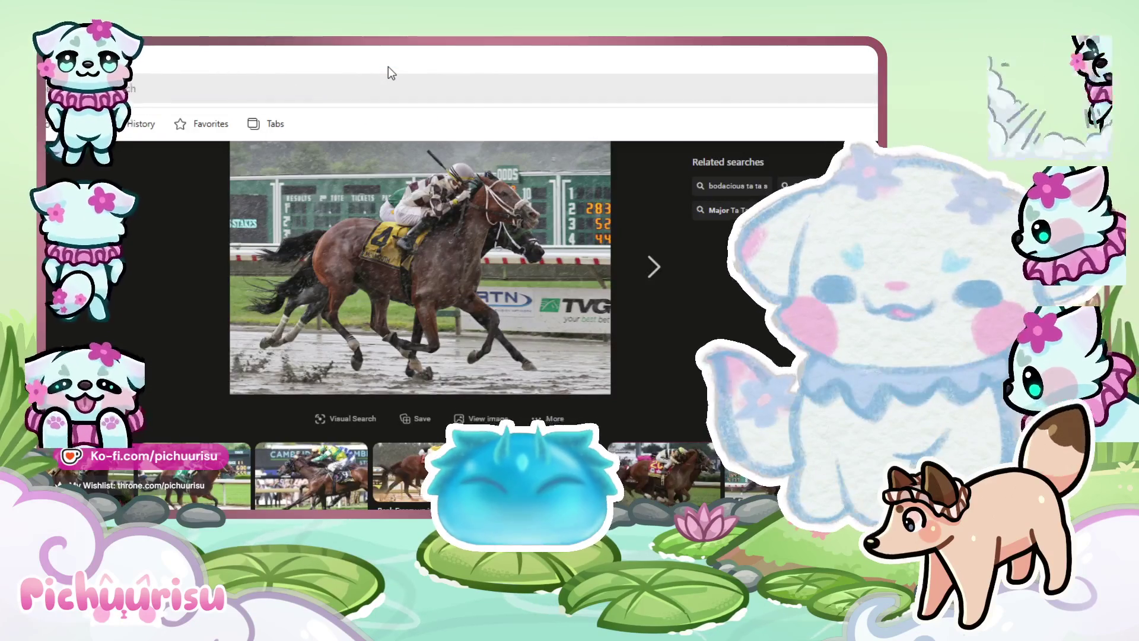
type("big tits horse")
key("Return")
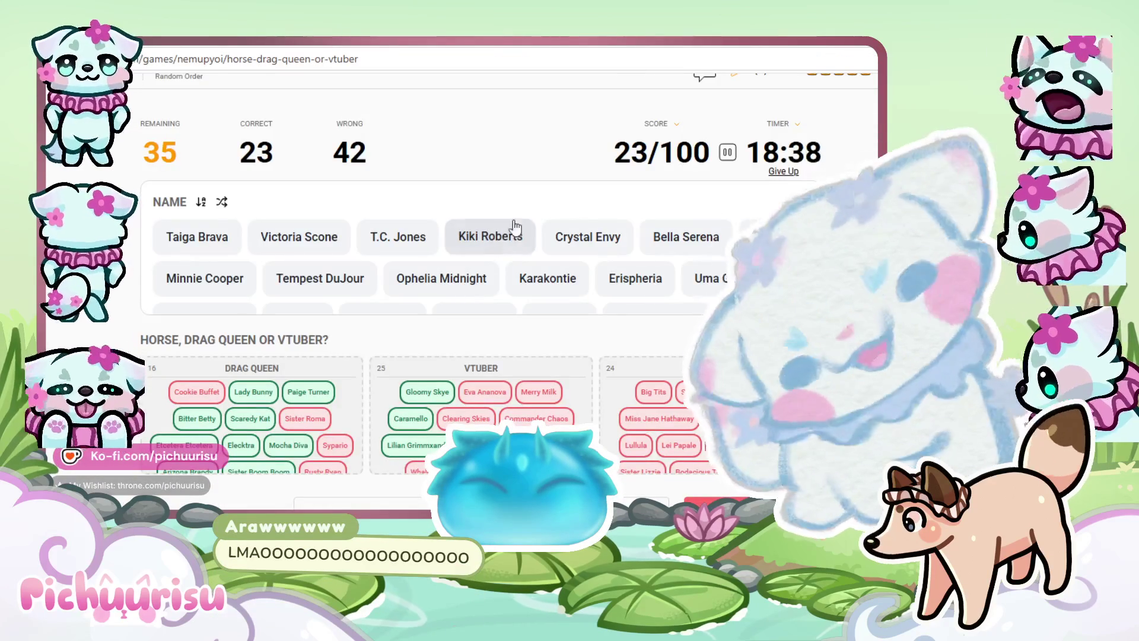
Sort Taiga Brava, Victoria Scone, T.C. Jones, Kiki Roberts, Crystal Envy, Bella Serena, Lala Ri and Minnie Cooper
mouse_move(185, 244)
left_mouse_down()
mouse_move(331, 326)
mouse_move(415, 462)
mouse_move(256, 415)
left_mouse_up()
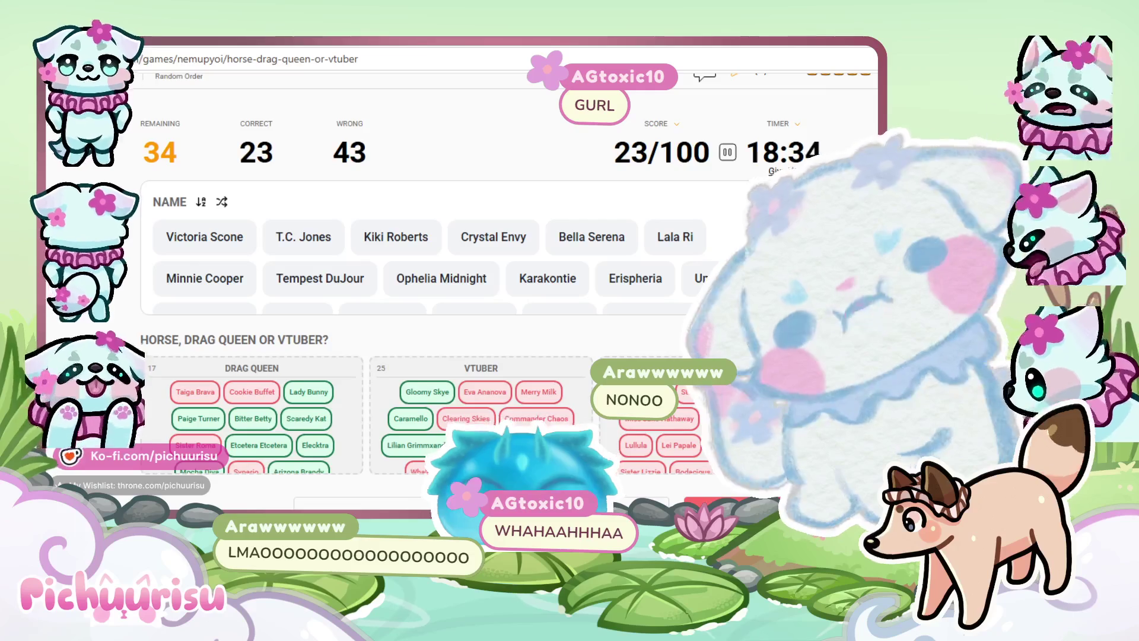
mouse_move(205, 238)
left_mouse_down()
mouse_move(231, 288)
mouse_move(241, 409)
left_mouse_up()
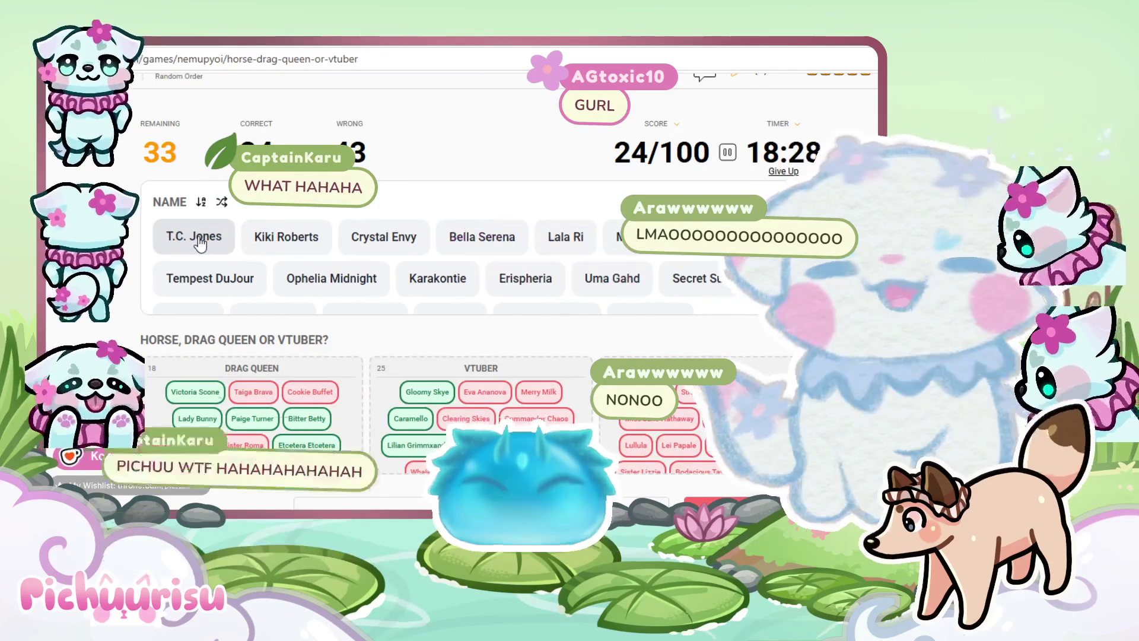
left_click_drag(200, 244, 590, 402)
left_click_drag(454, 409, 445, 404)
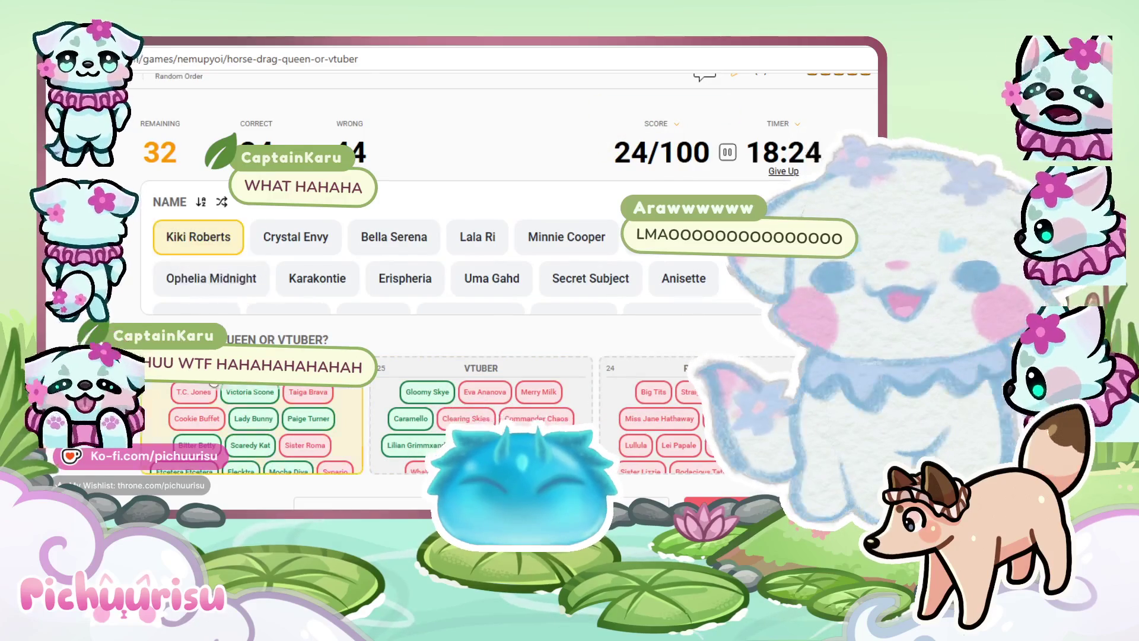
left_click_drag(174, 240, 415, 398)
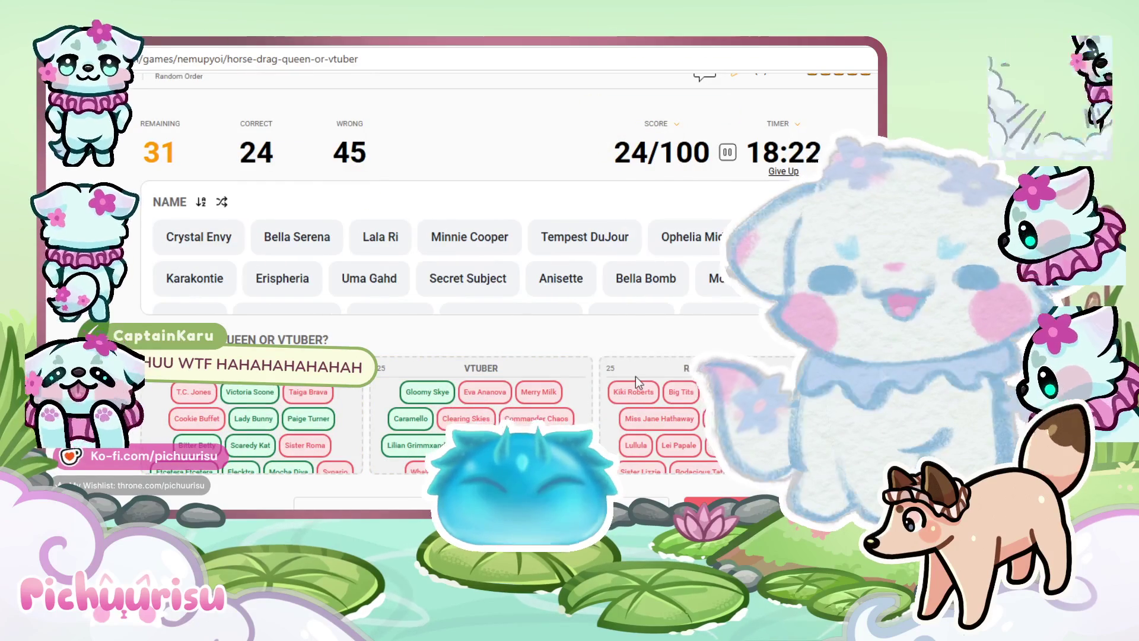
mouse_move(199, 237)
left_mouse_down()
mouse_move(156, 319)
mouse_move(196, 393)
left_mouse_up()
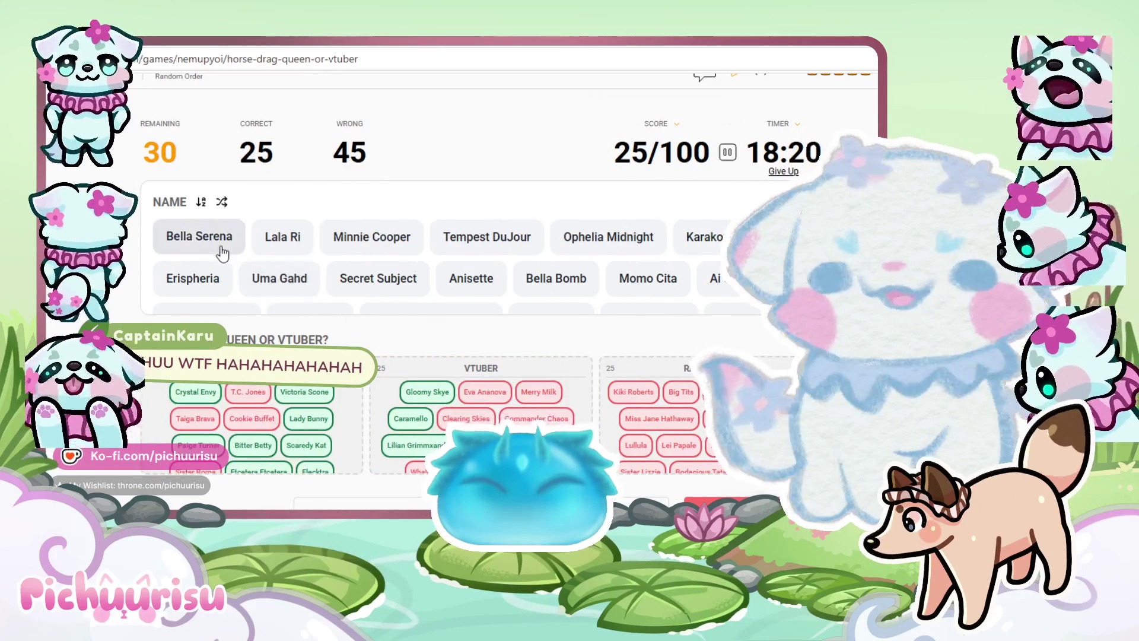
mouse_move(216, 249)
left_mouse_down()
mouse_move(432, 394)
mouse_move(635, 393)
left_mouse_up()
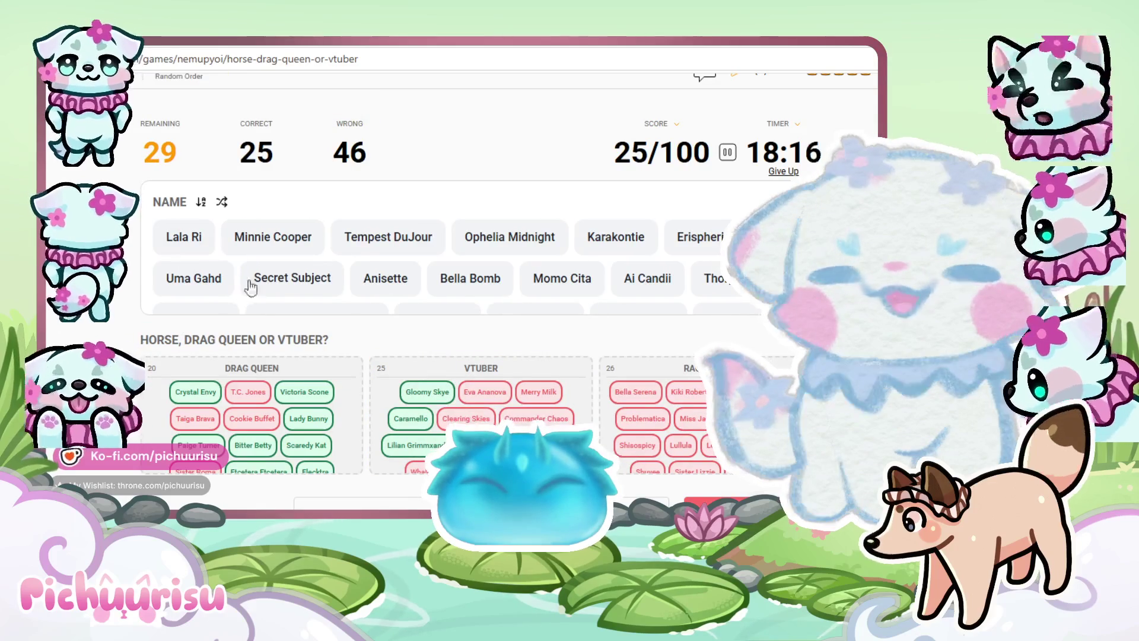
left_click_drag(181, 237, 178, 398)
mouse_move(215, 247)
left_mouse_down()
mouse_move(667, 395)
mouse_move(376, 354)
left_mouse_up()
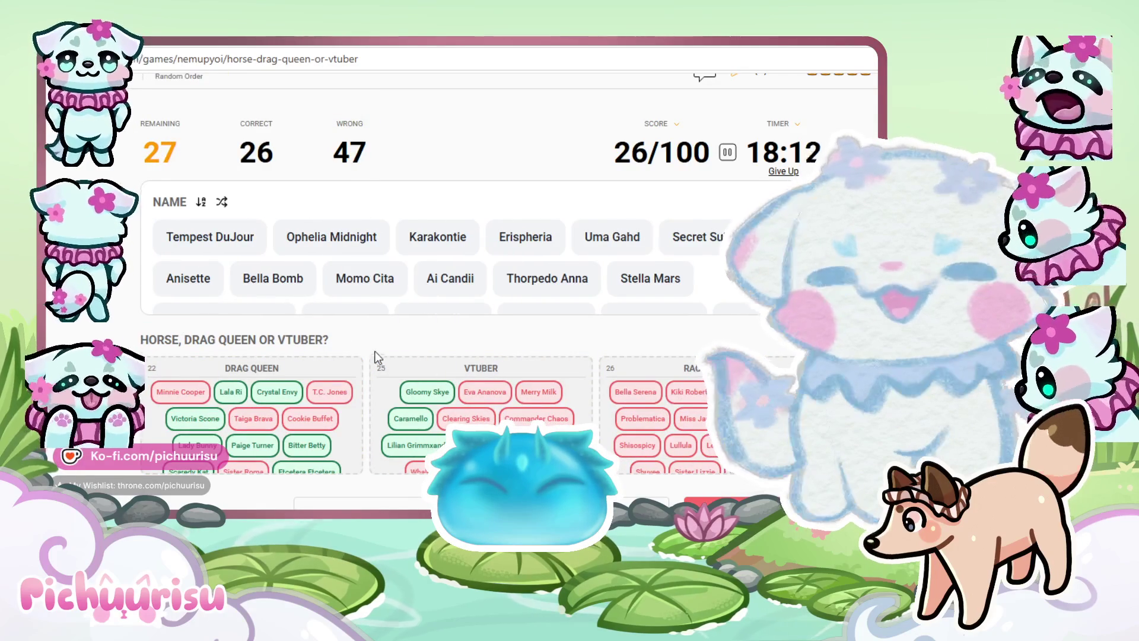
Sort Tempest DuJour, Ophelia Midnight, Karakontie, Erispheria, Uma Gahd, Secret Subject, Anisette and Bella Bomb, reaching 31 correct
left_click_drag(215, 242, 230, 458)
mouse_move(222, 239)
left_mouse_down()
mouse_move(332, 404)
mouse_move(398, 400)
left_mouse_up()
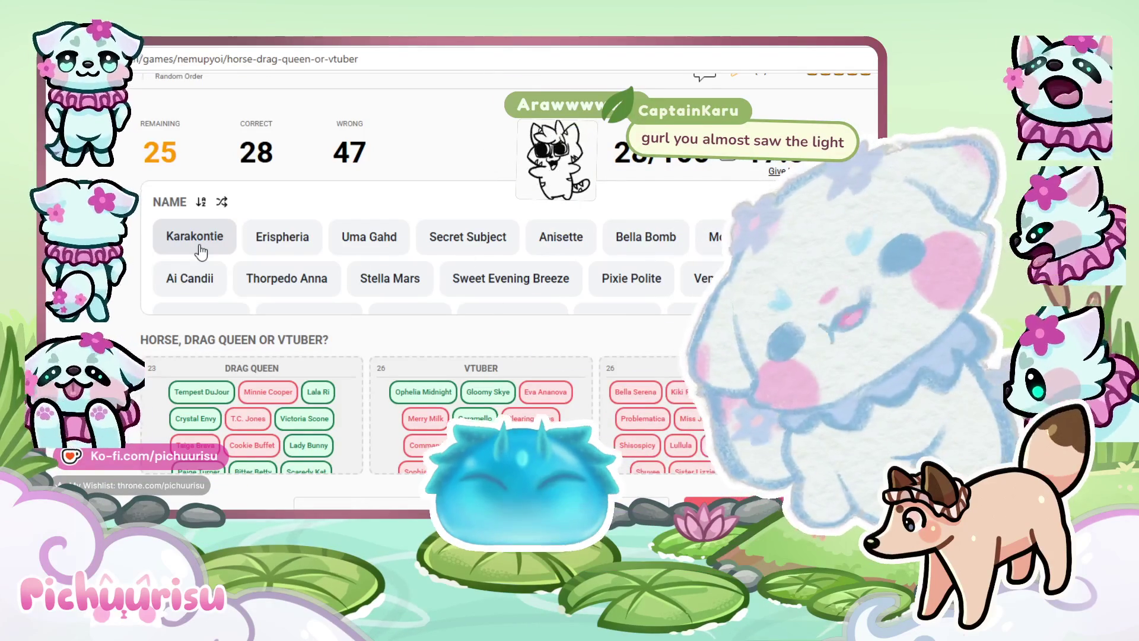
mouse_move(201, 251)
left_mouse_down()
mouse_move(531, 386)
mouse_move(640, 392)
left_mouse_up()
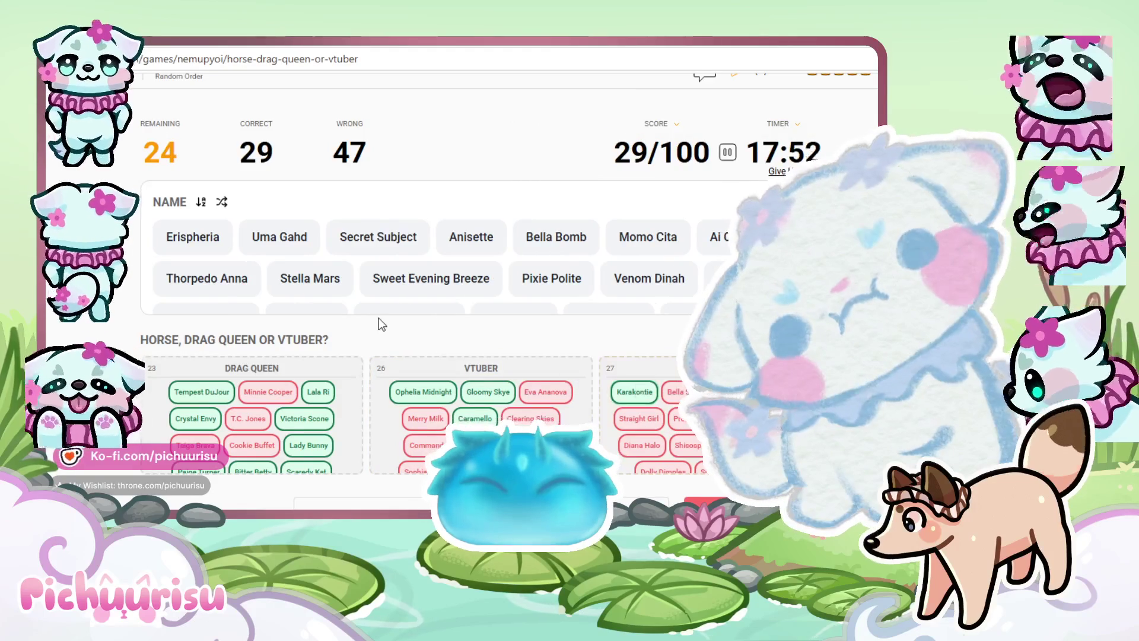
left_click_drag(180, 243, 427, 385)
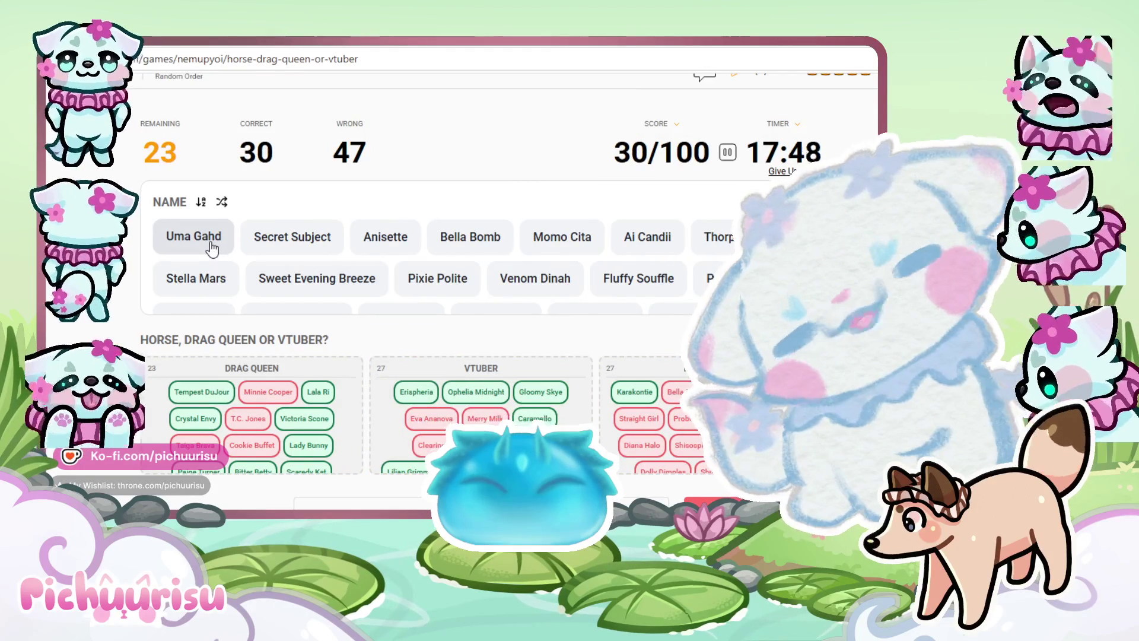
mouse_move(212, 249)
left_mouse_down()
mouse_move(602, 409)
mouse_move(622, 388)
left_mouse_up()
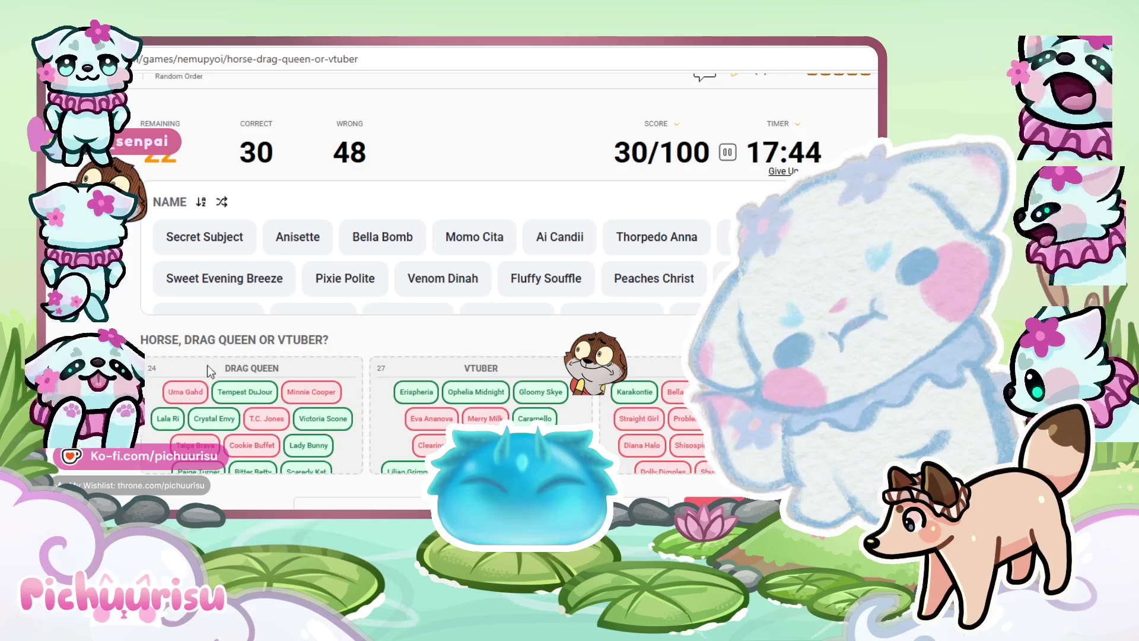
mouse_move(224, 249)
left_mouse_down()
mouse_move(326, 365)
mouse_move(436, 401)
mouse_move(233, 403)
mouse_move(332, 324)
left_mouse_up()
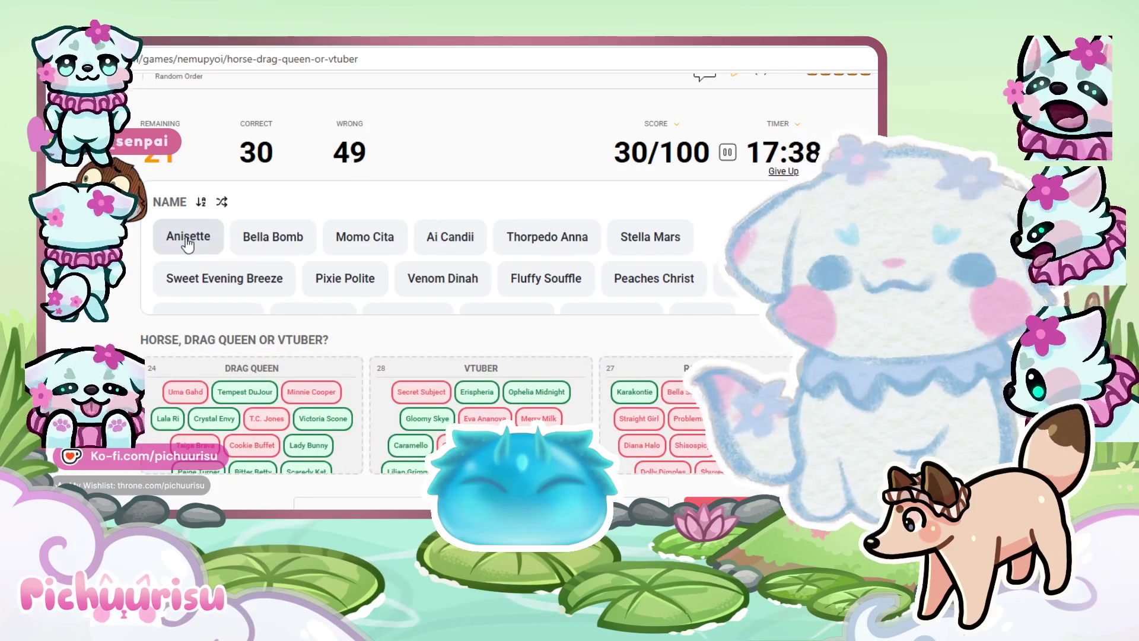
mouse_move(188, 242)
left_mouse_down()
mouse_move(544, 403)
mouse_move(632, 395)
left_mouse_up()
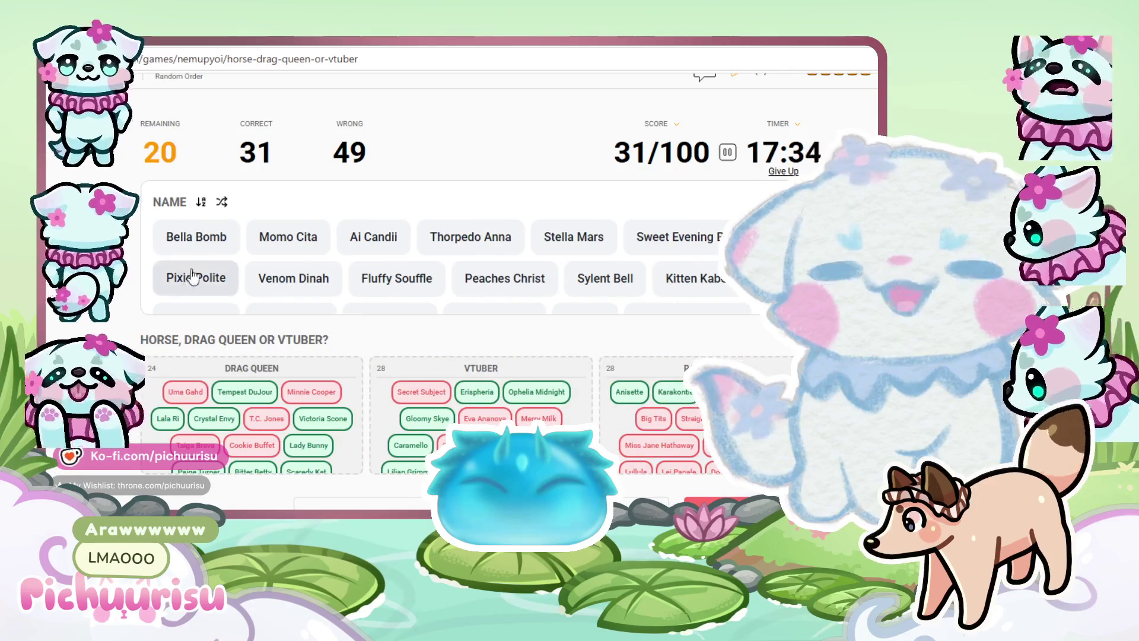
mouse_move(193, 237)
left_mouse_down()
mouse_move(330, 378)
mouse_move(268, 405)
left_mouse_up()
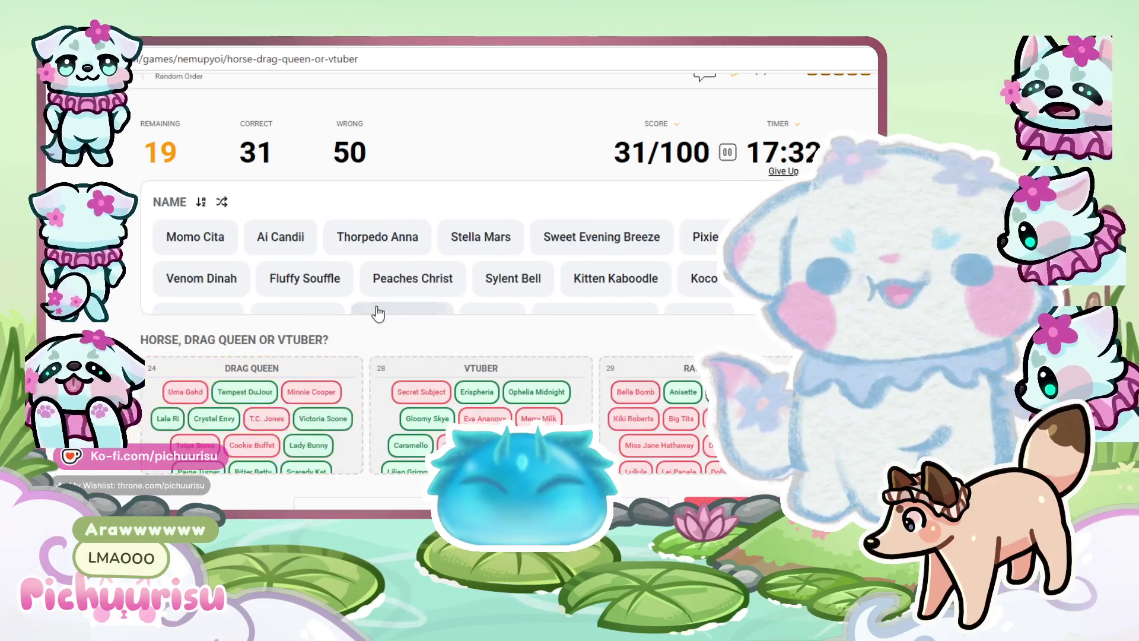
scroll(206, 245, "down", 2)
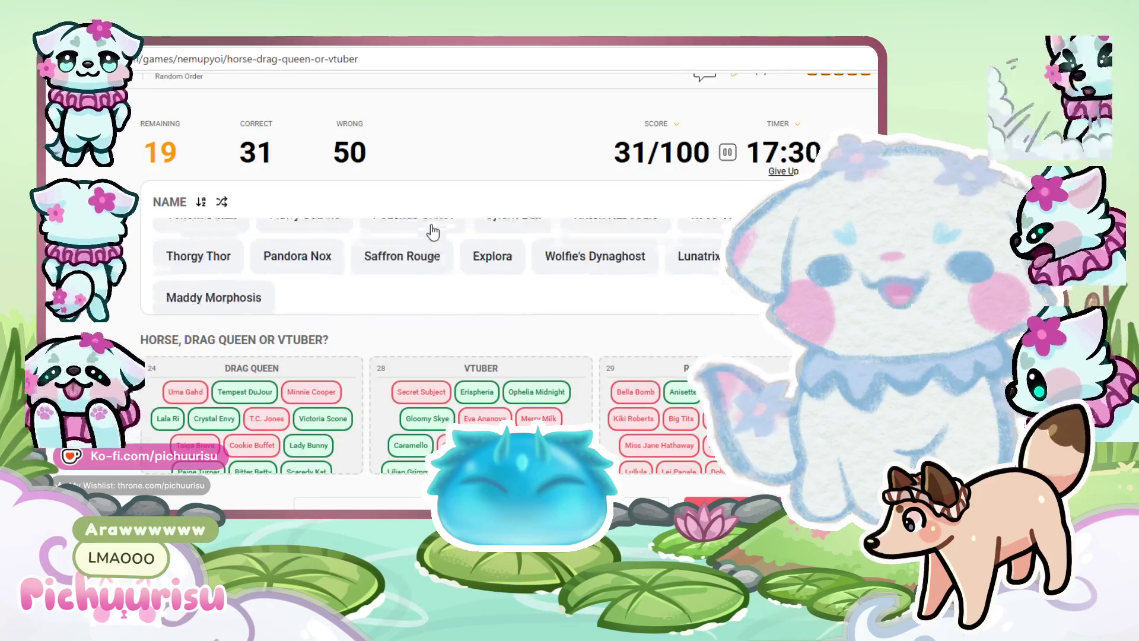
Sort Momo Cita, Ai Candii, Thorpedo Anna, Stella Mars, Sweet Evening Breeze, Pixie Polite, Venom Dinah and Fluffy Souffle
scroll(739, 104, "up", 2)
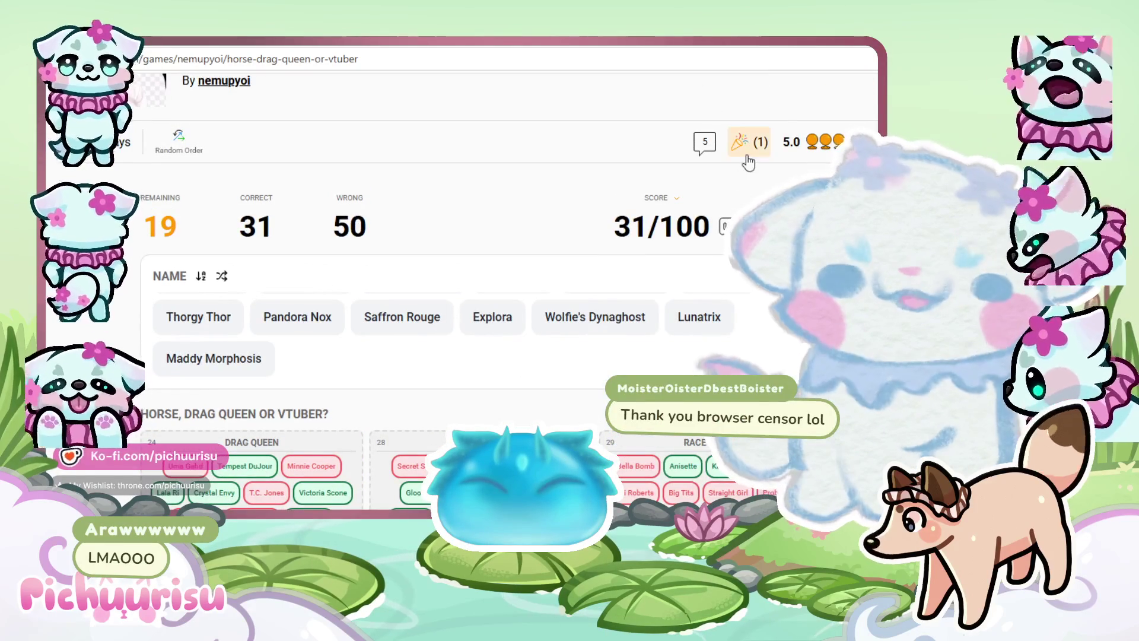
scroll(593, 233, "up", 3)
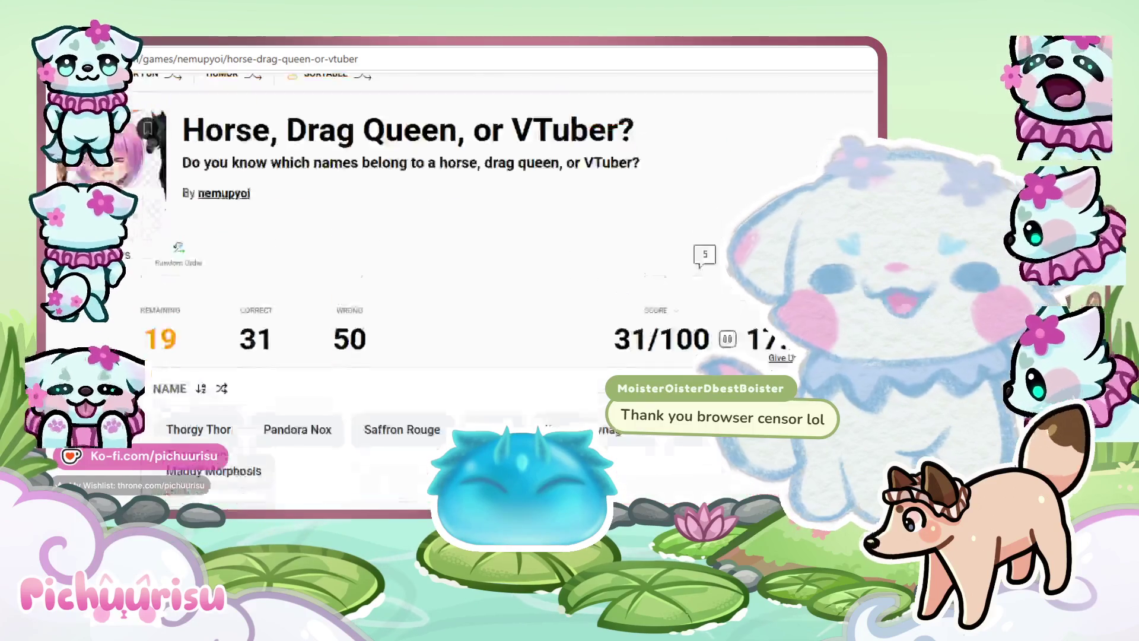
scroll(463, 267, "down", 2)
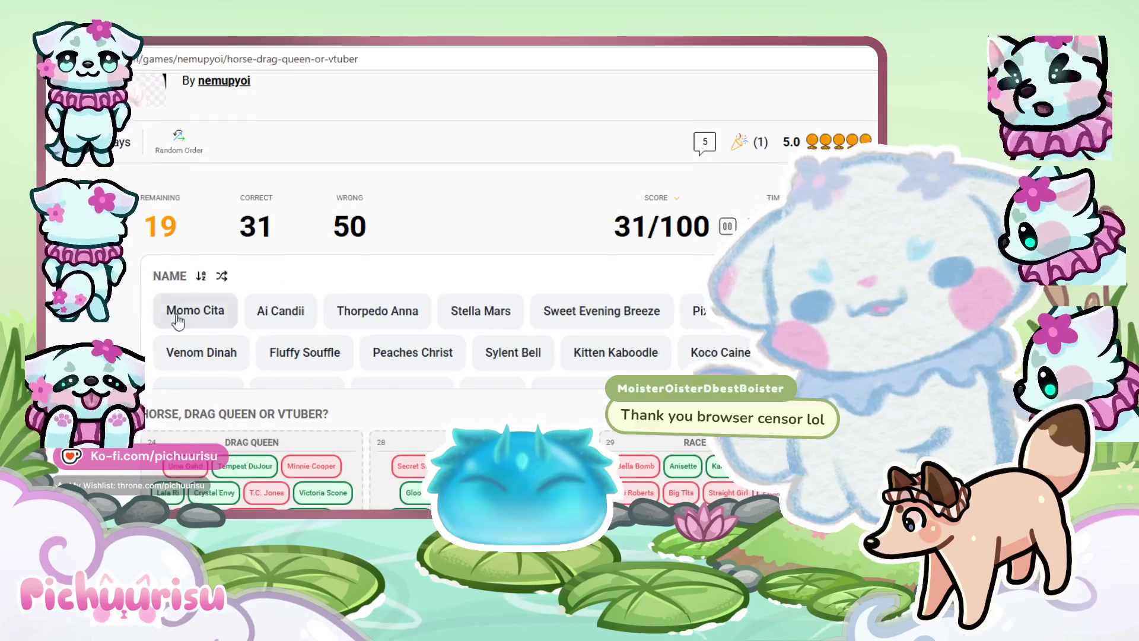
mouse_move(189, 312)
left_mouse_down()
mouse_move(351, 463)
mouse_move(413, 469)
left_mouse_up()
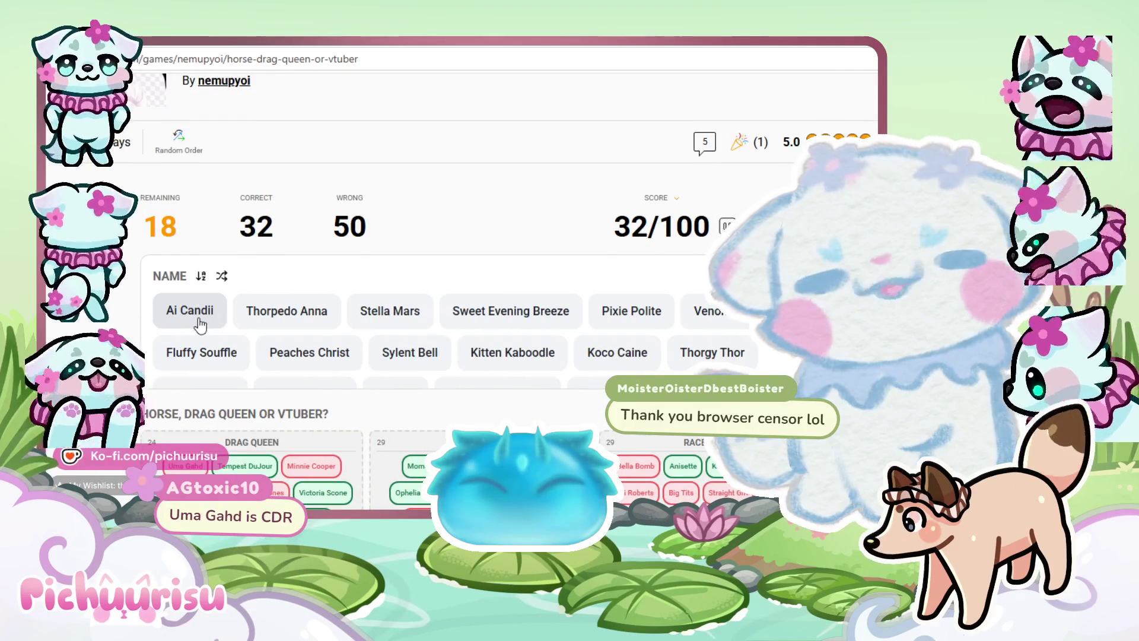
mouse_move(200, 325)
left_mouse_down()
mouse_move(195, 345)
mouse_move(415, 466)
left_mouse_up()
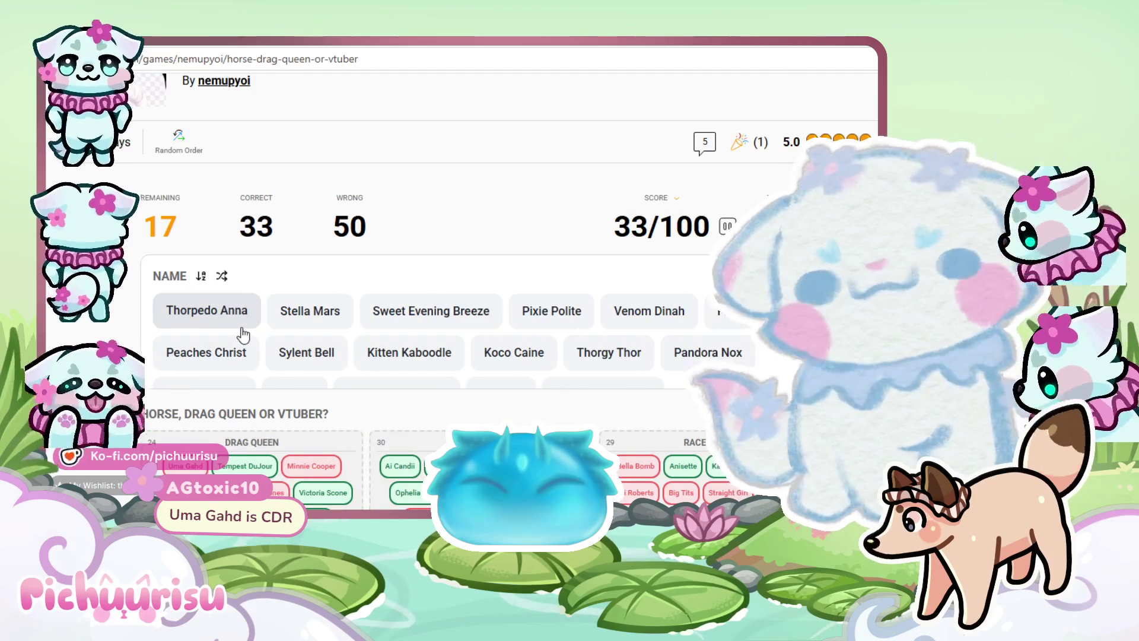
left_click_drag(243, 335, 653, 469)
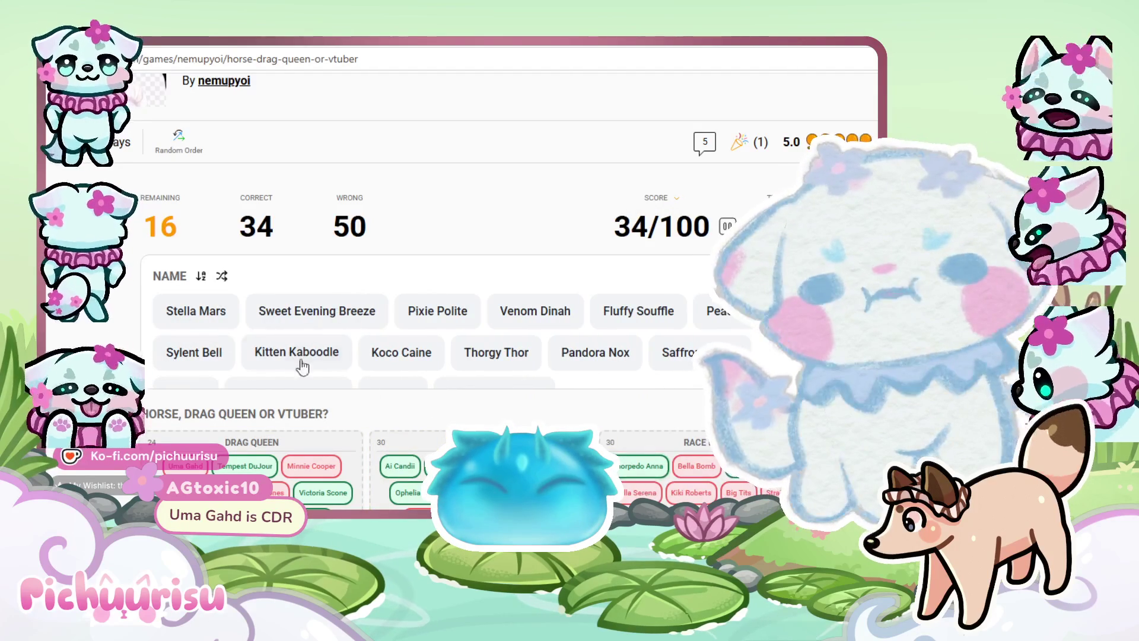
mouse_move(196, 310)
left_mouse_down()
mouse_move(190, 325)
mouse_move(380, 459)
left_mouse_up()
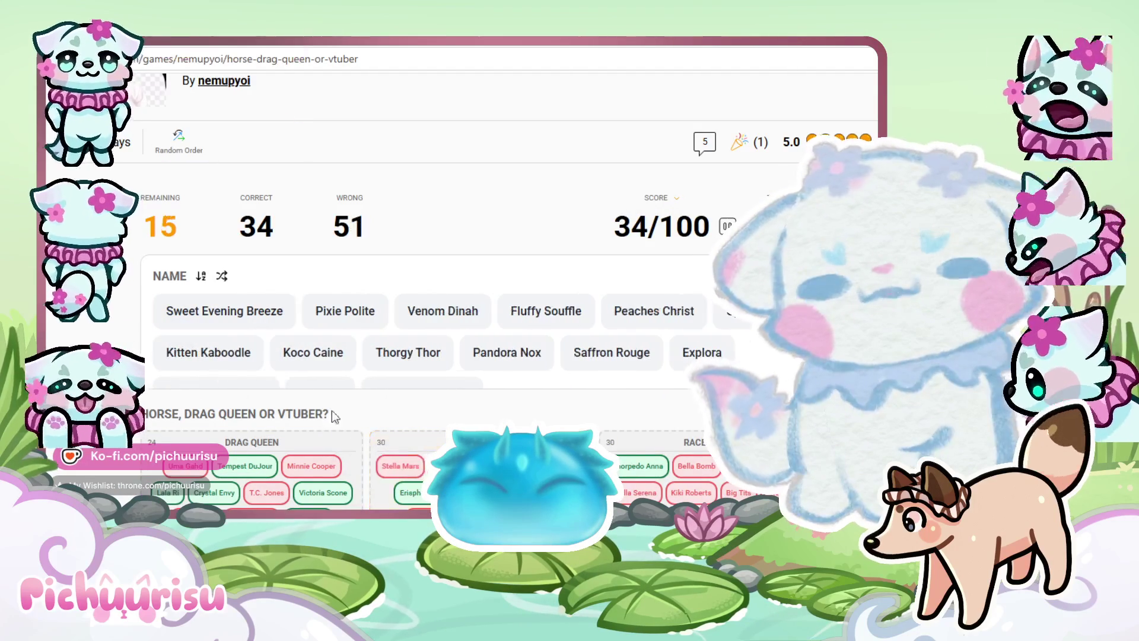
mouse_move(224, 325)
left_mouse_down()
mouse_move(267, 336)
mouse_move(252, 469)
left_mouse_up()
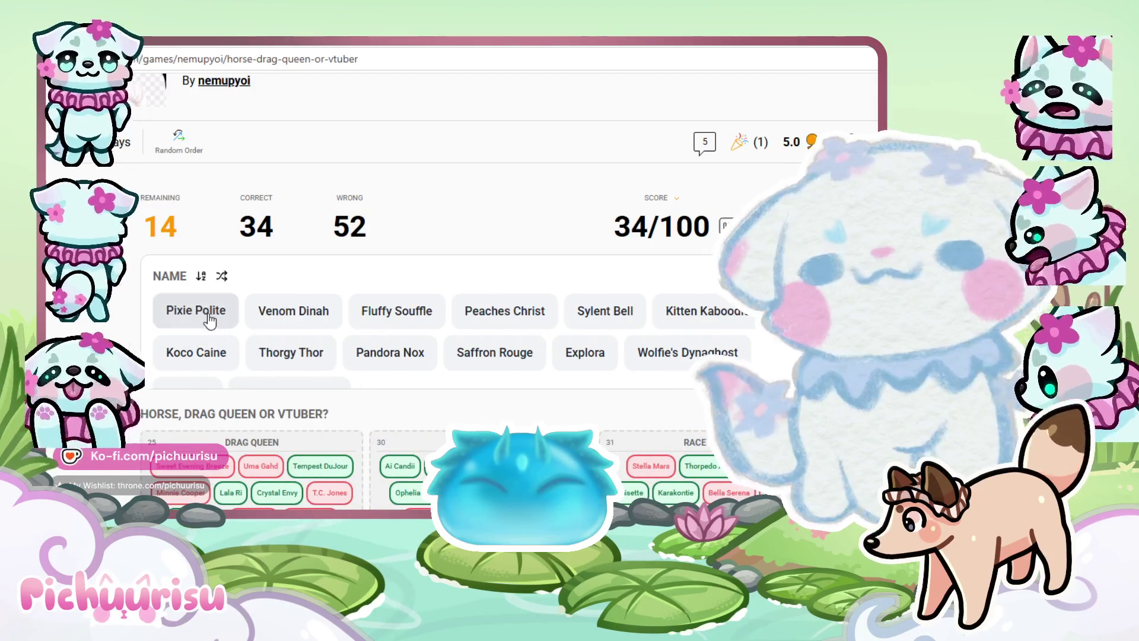
left_click_drag(209, 320, 184, 468)
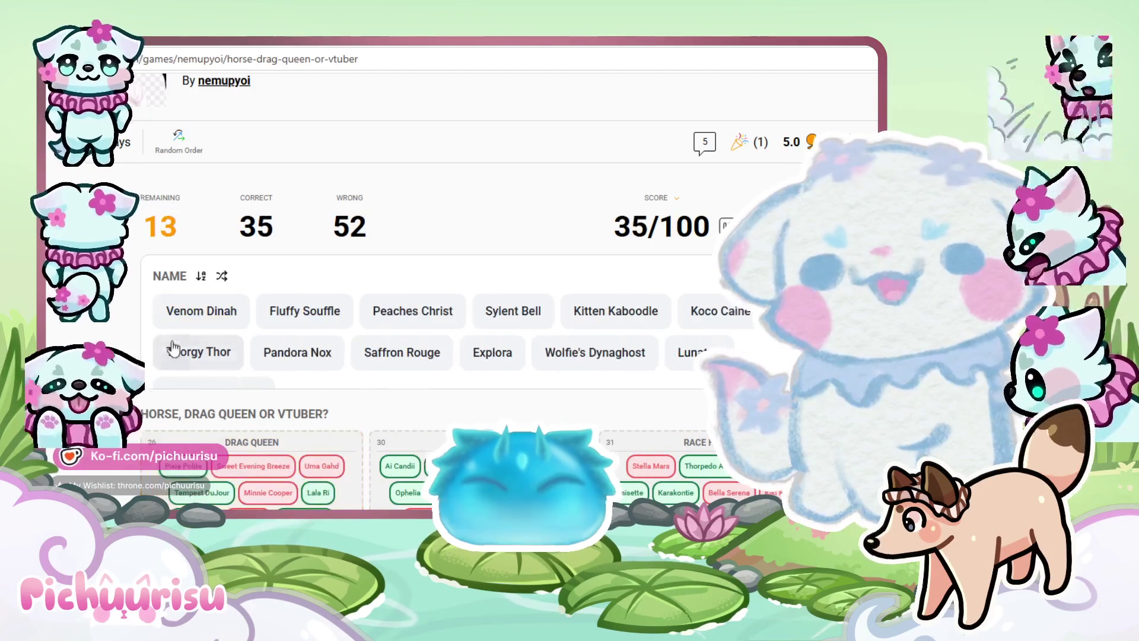
mouse_move(198, 309)
left_mouse_down()
mouse_move(365, 418)
mouse_move(407, 463)
left_mouse_up()
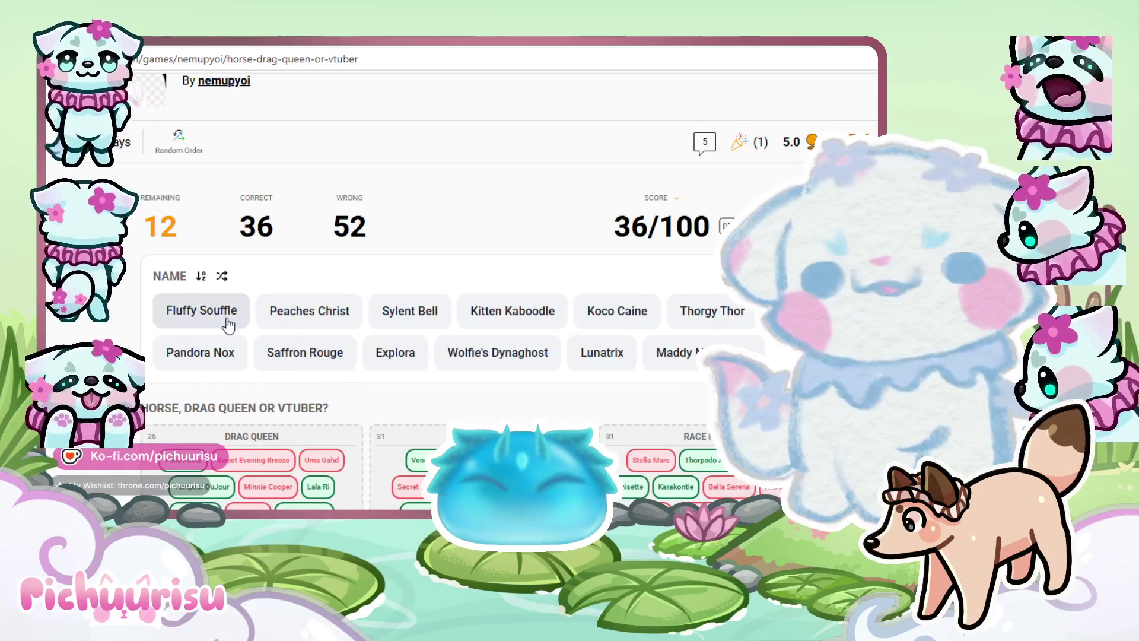
mouse_move(227, 320)
left_mouse_down()
mouse_move(416, 428)
mouse_move(523, 468)
mouse_move(255, 457)
left_mouse_up()
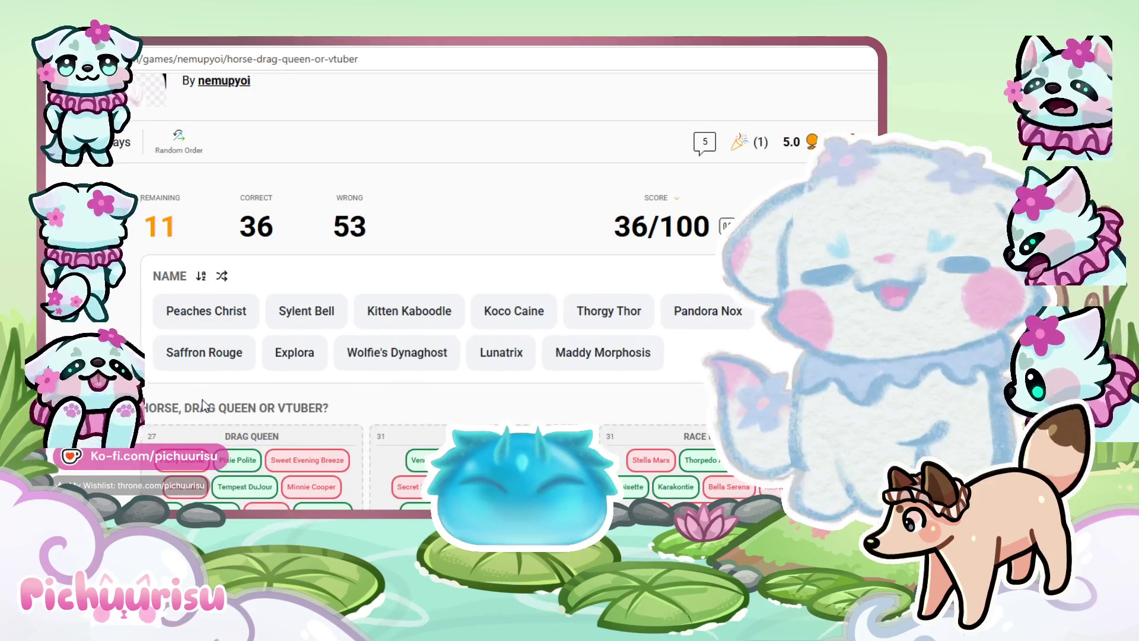
Sort the last eleven names, Peaches Christ through Maddy Morphosis, finishing the quiz at 44/100
left_click_drag(213, 318, 249, 469)
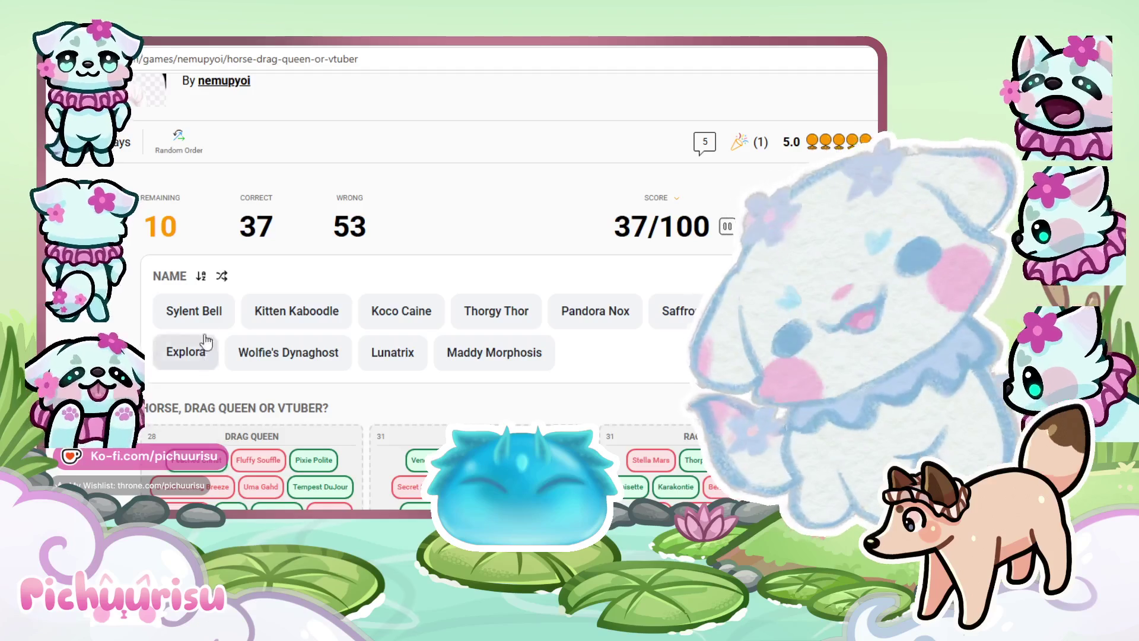
mouse_move(195, 310)
left_mouse_down()
mouse_move(347, 444)
mouse_move(570, 439)
left_mouse_up()
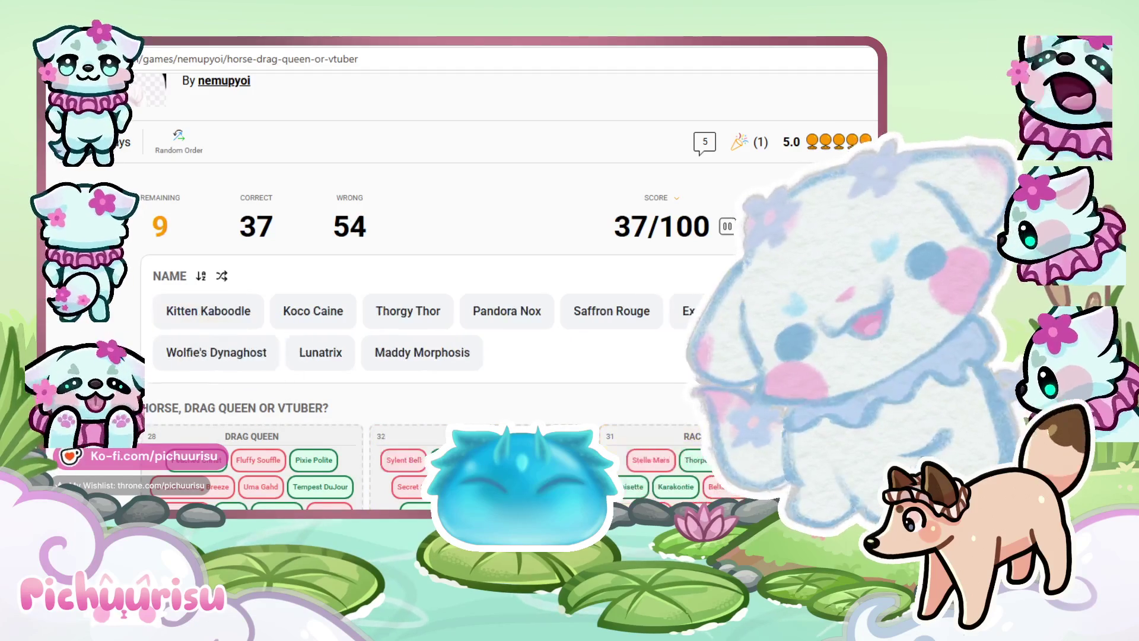
mouse_move(207, 321)
left_mouse_down()
mouse_move(203, 420)
mouse_move(249, 466)
left_mouse_up()
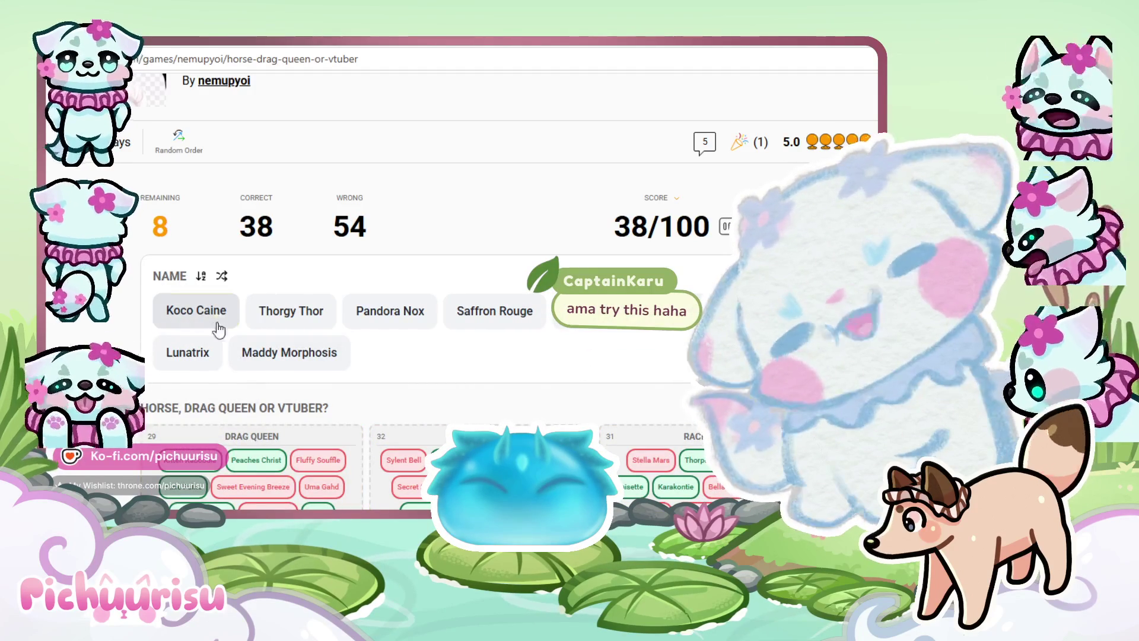
left_click_drag(219, 321, 248, 414)
left_click_drag(223, 326, 233, 455)
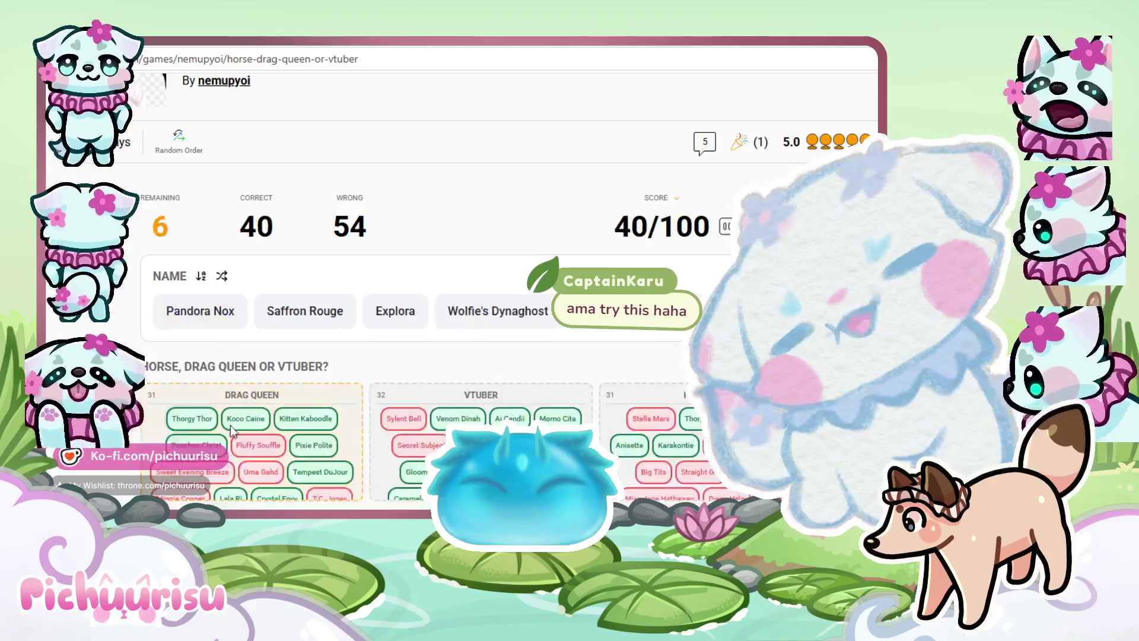
left_click_drag(200, 311, 198, 418)
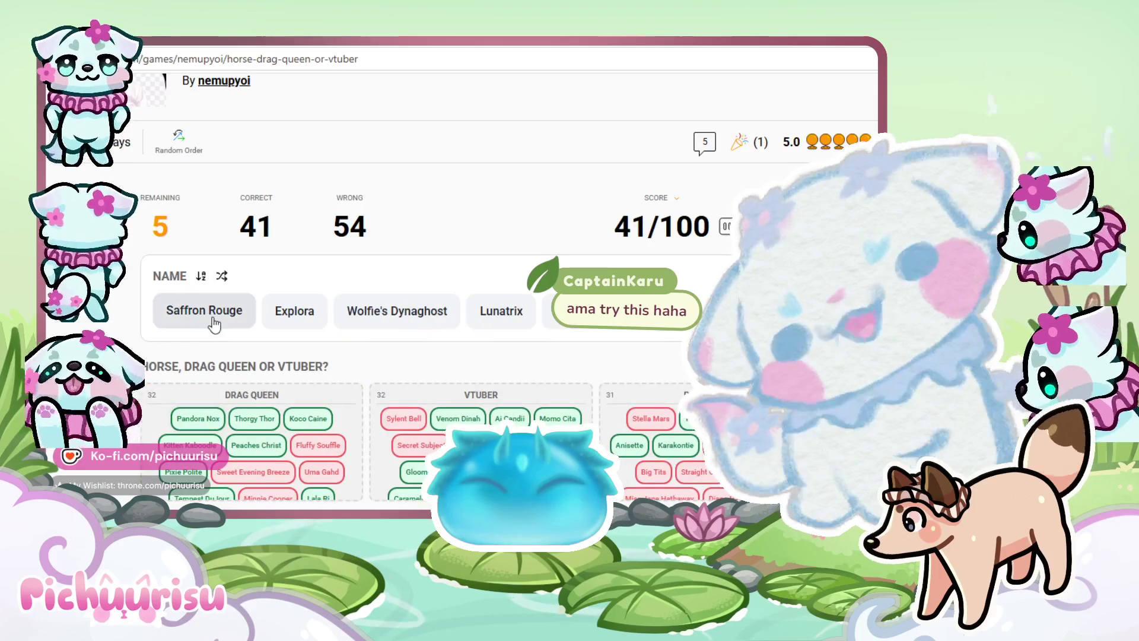
left_click_drag(213, 325, 419, 429)
mouse_move(189, 315)
left_mouse_down()
mouse_move(350, 325)
mouse_move(510, 404)
mouse_move(634, 420)
left_mouse_up()
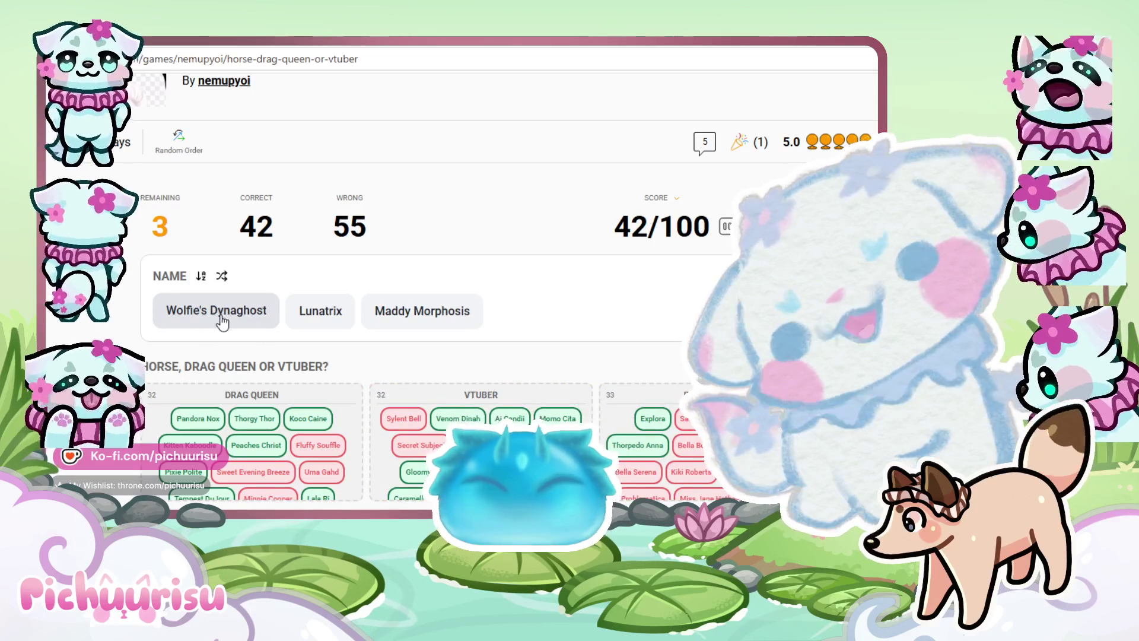
left_click_drag(226, 326, 445, 412)
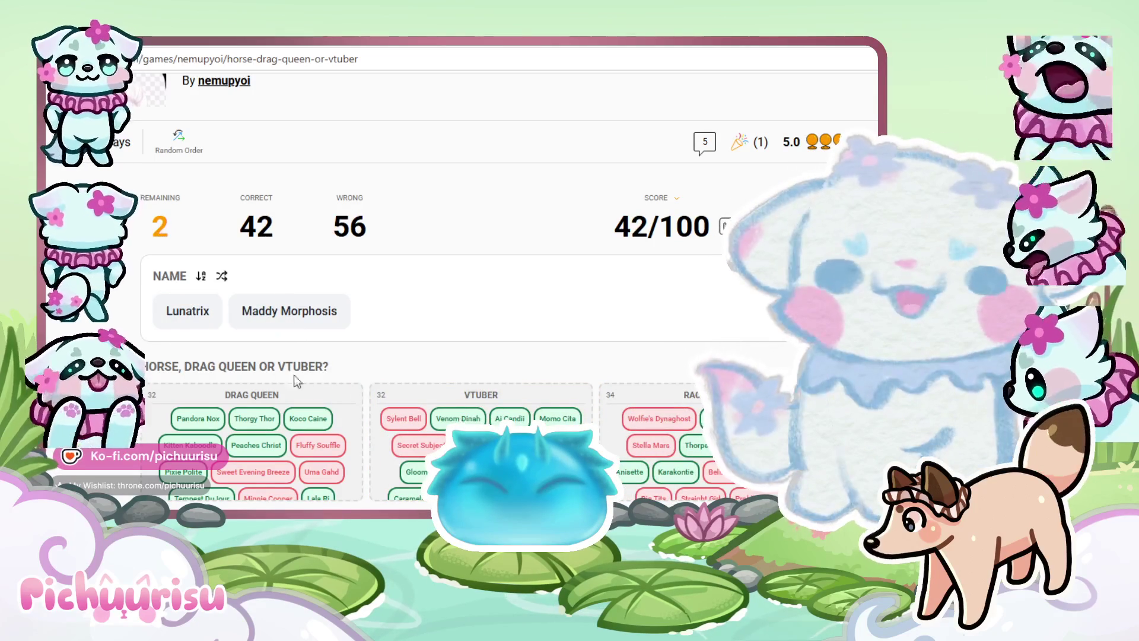
mouse_move(187, 313)
left_mouse_down()
mouse_move(178, 330)
mouse_move(223, 419)
left_mouse_up()
left_click_drag(194, 324, 249, 415)
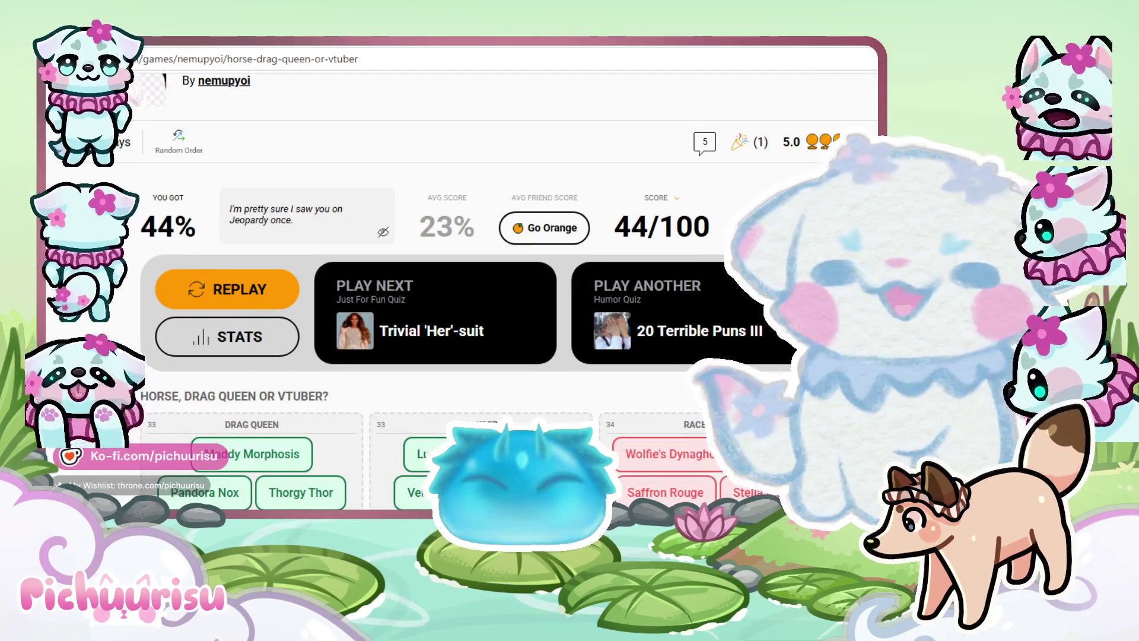
Dismiss the address-bar edit on the Sporcle results and switch back to Clip Studio Paint
left_click(333, 59)
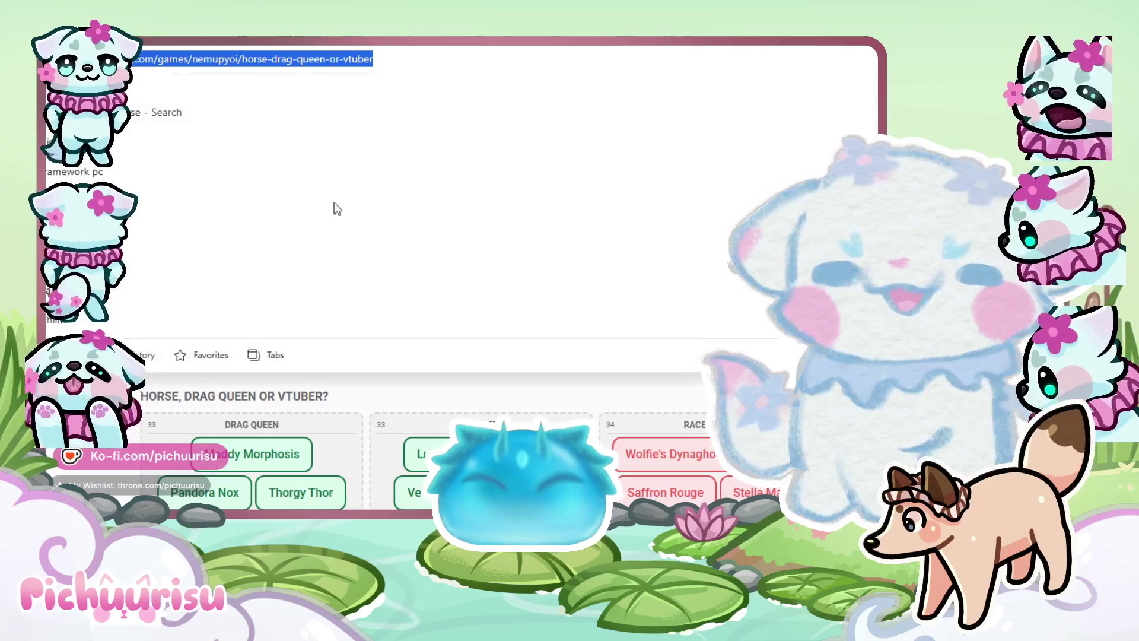
key("Escape")
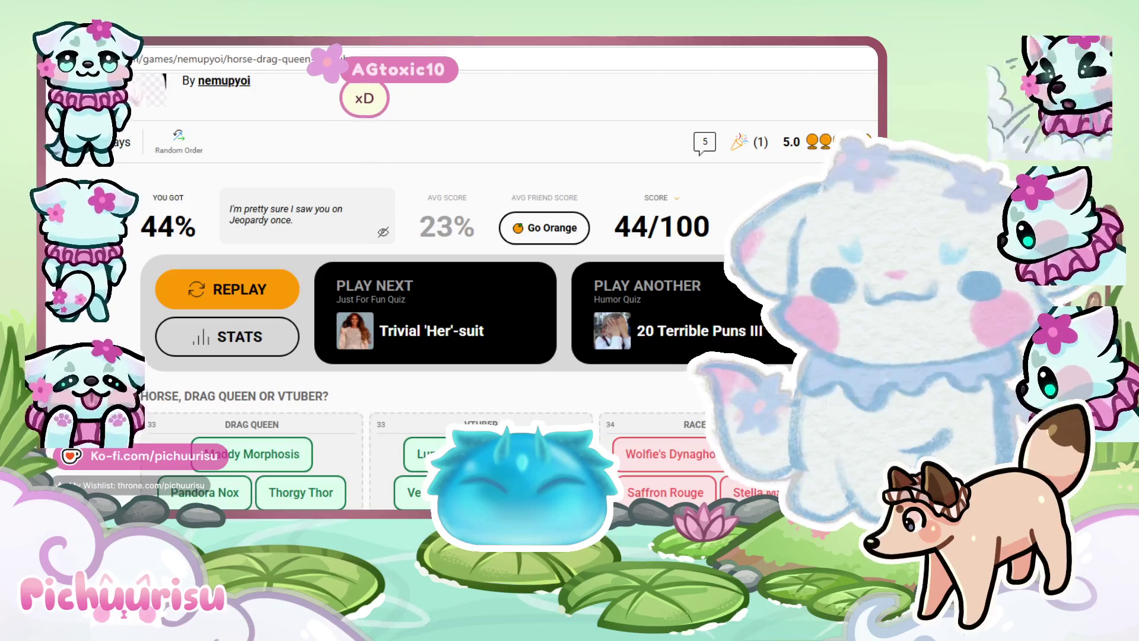
key("ctrl+l")
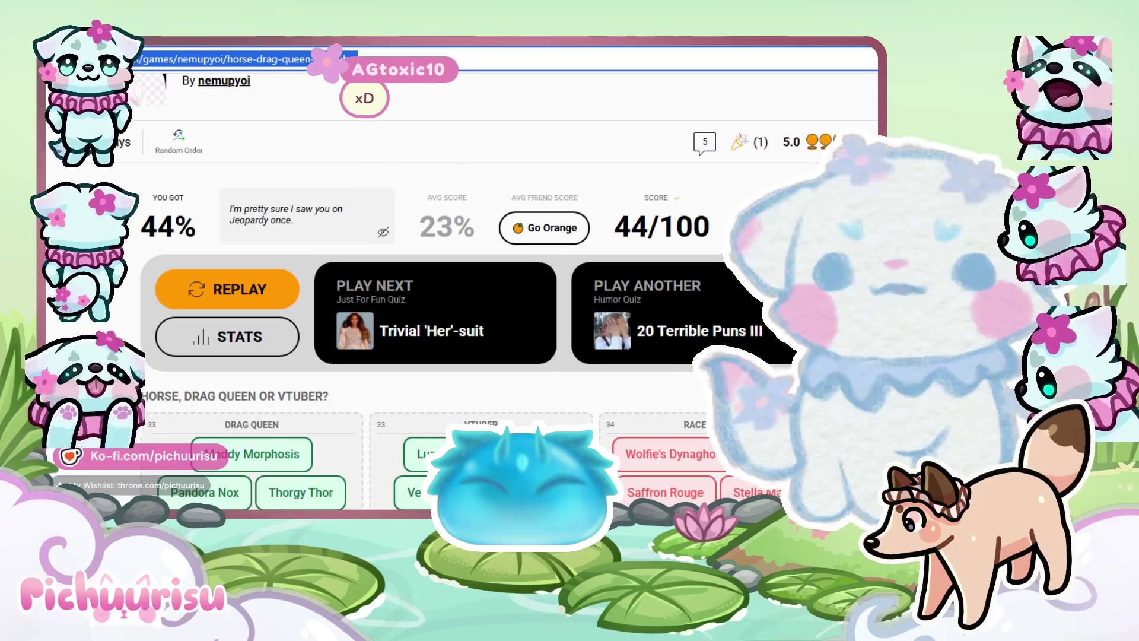
key("alt+Tab")
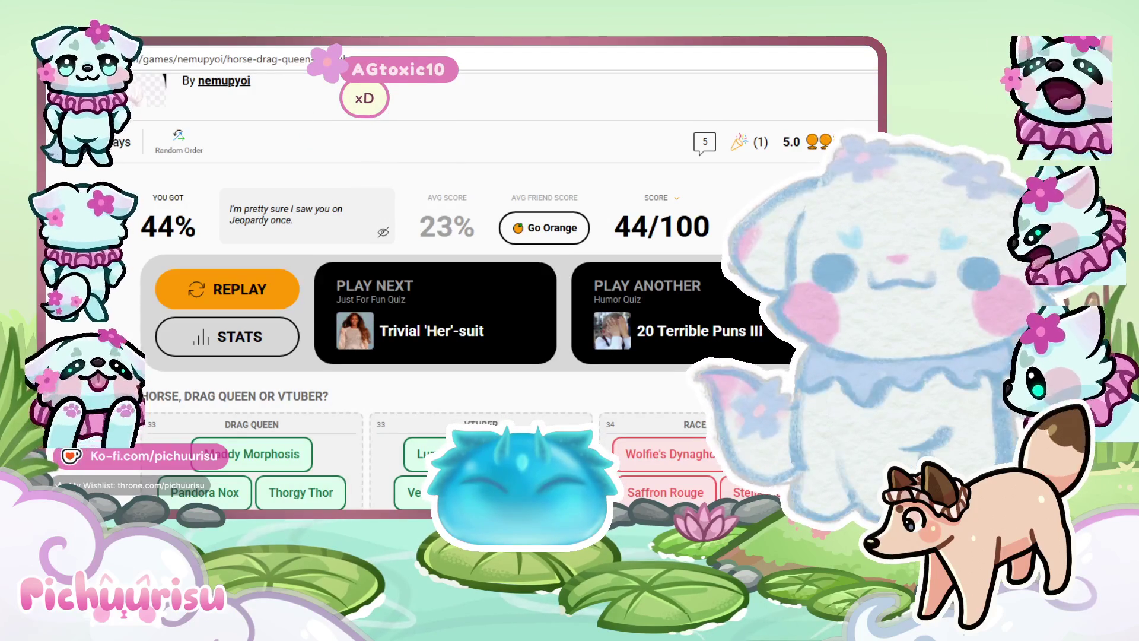
key("alt+Tab")
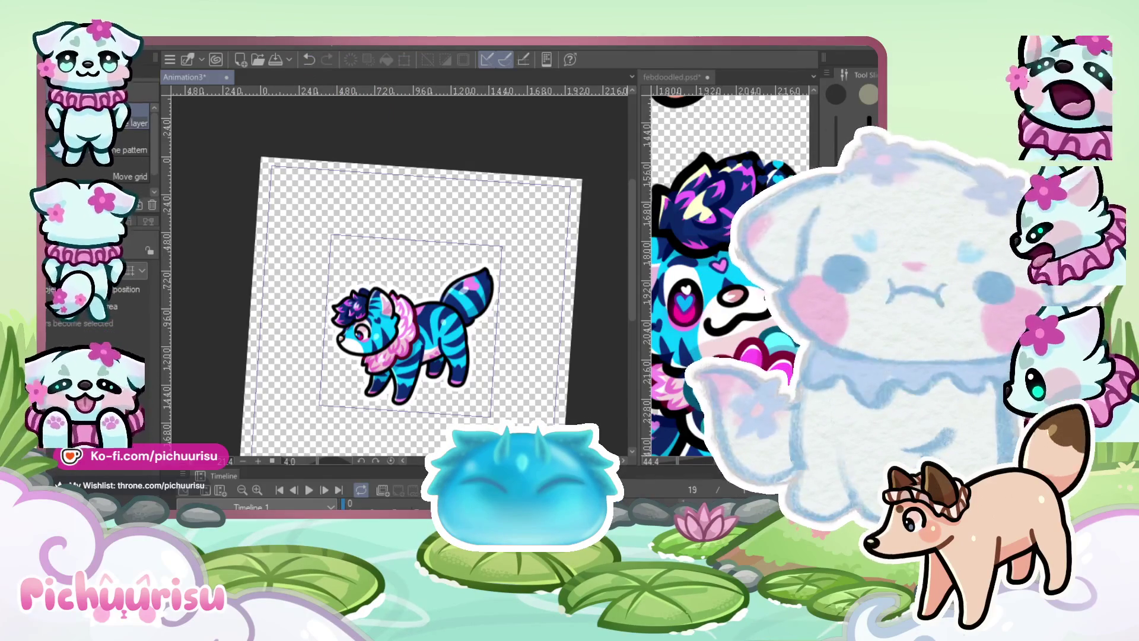
scroll(291, 226, "down", 1)
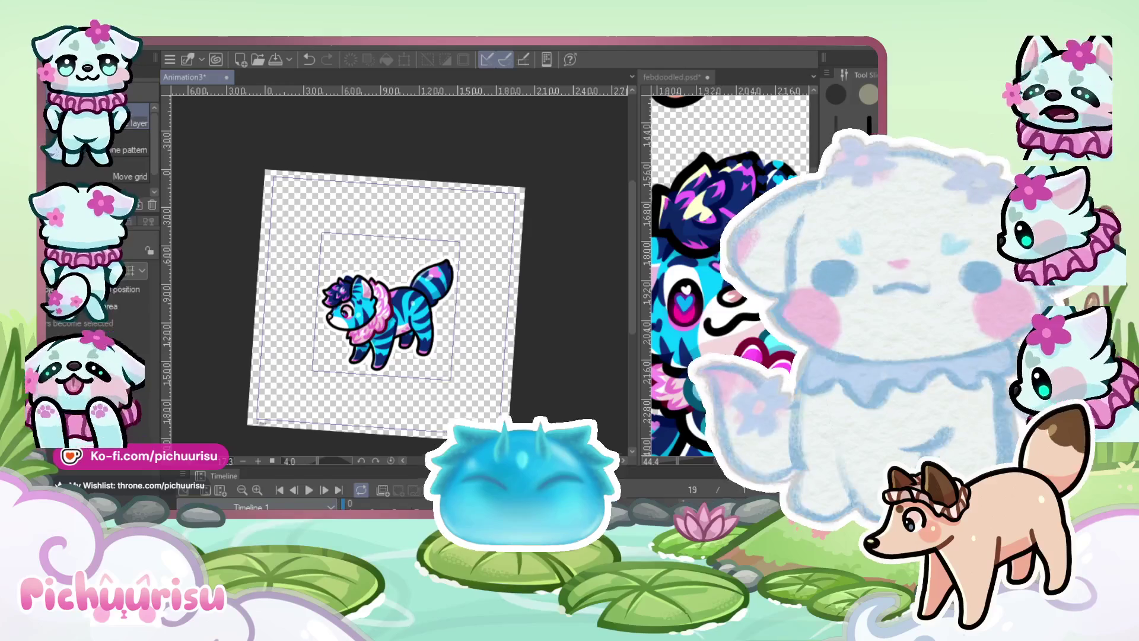
key("Delete")
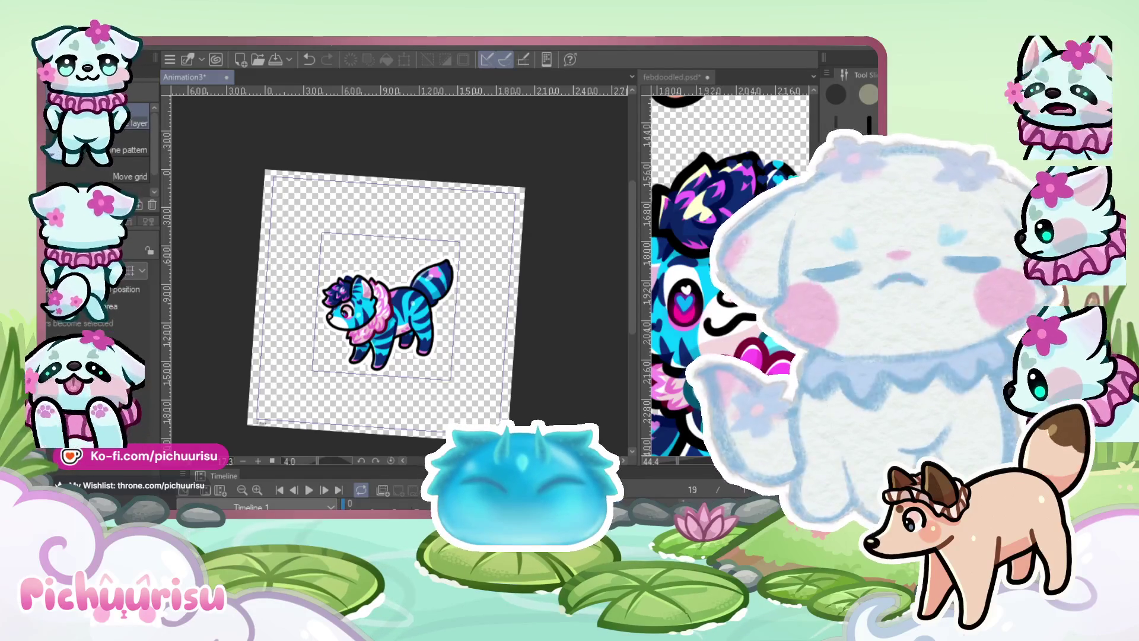
left_click_drag(312, 266, 274, 246)
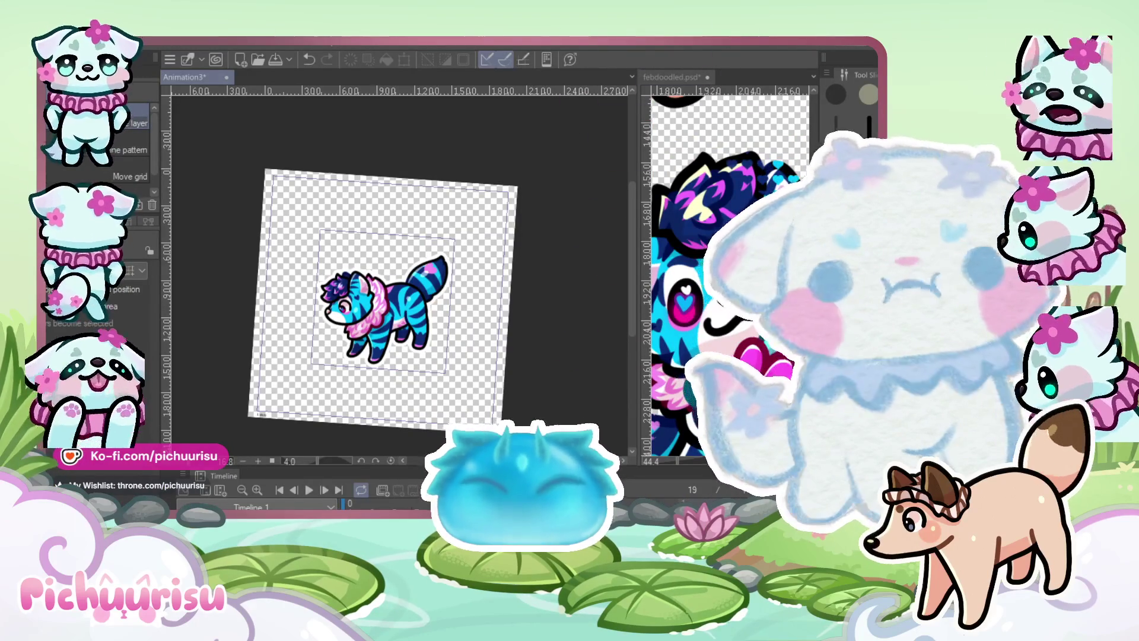
scroll(385, 297, "up", 2)
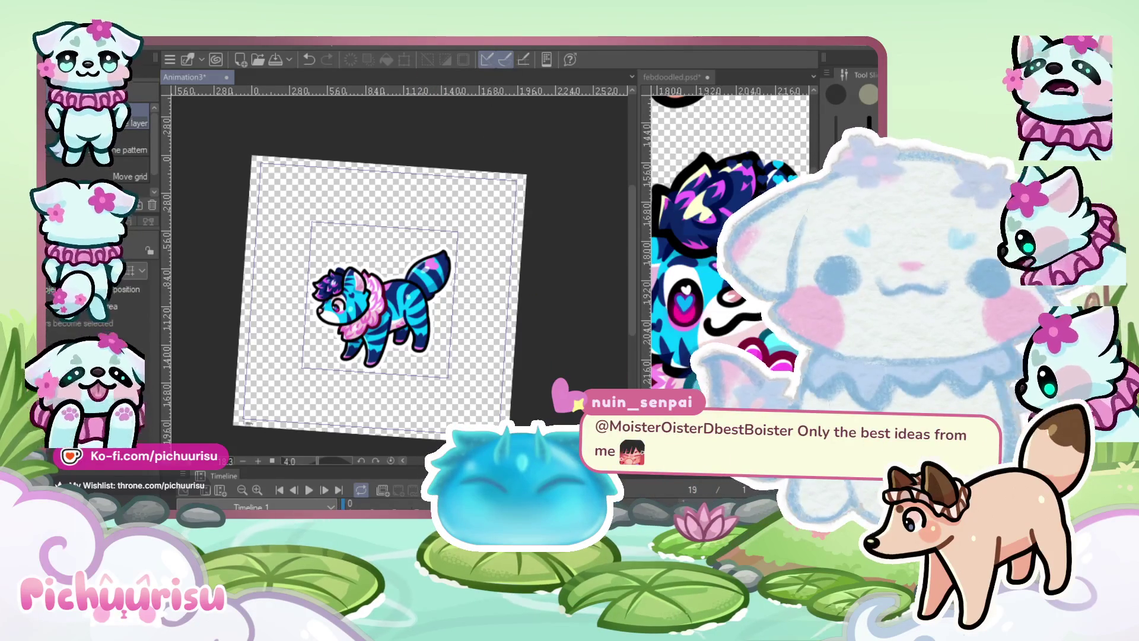
scroll(437, 318, "up", 4)
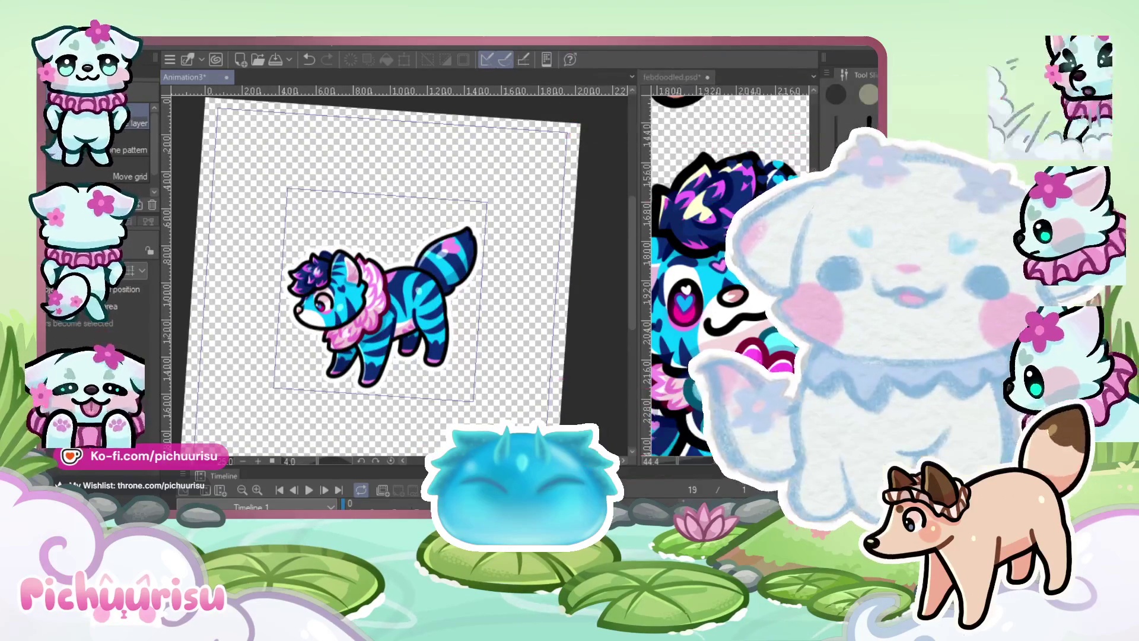
Zoom in on the chibi fox and jump to the tail-wag animation's first frame with Home
scroll(414, 309, "down", 2)
scroll(414, 308, "up", 3)
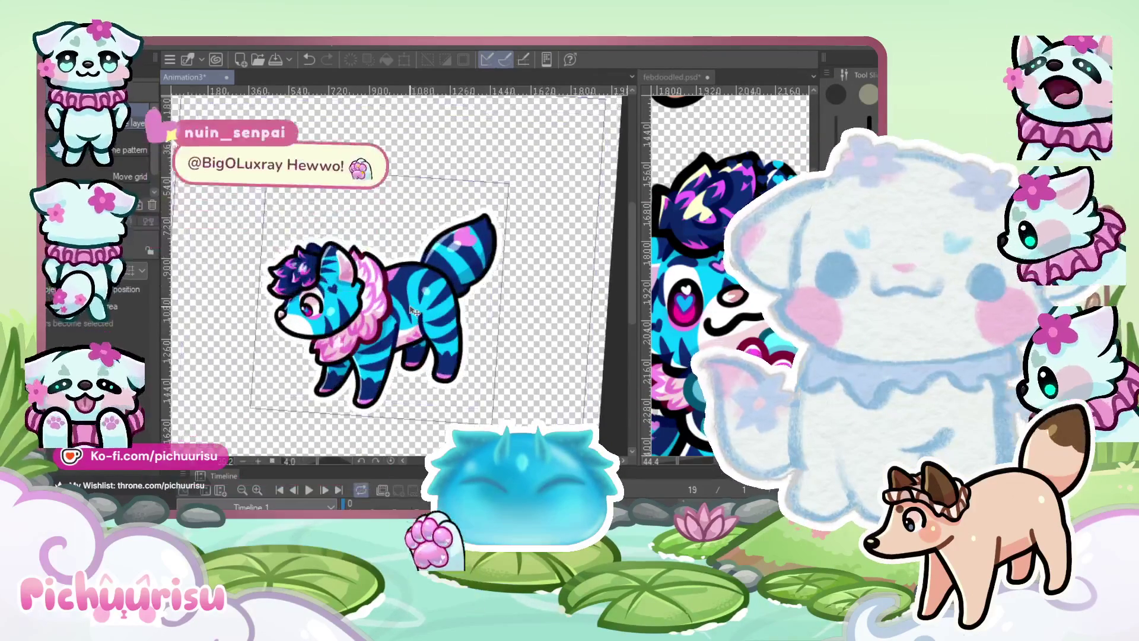
scroll(439, 333, "up", 2)
scroll(427, 308, "down", 2)
scroll(418, 279, "up", 4)
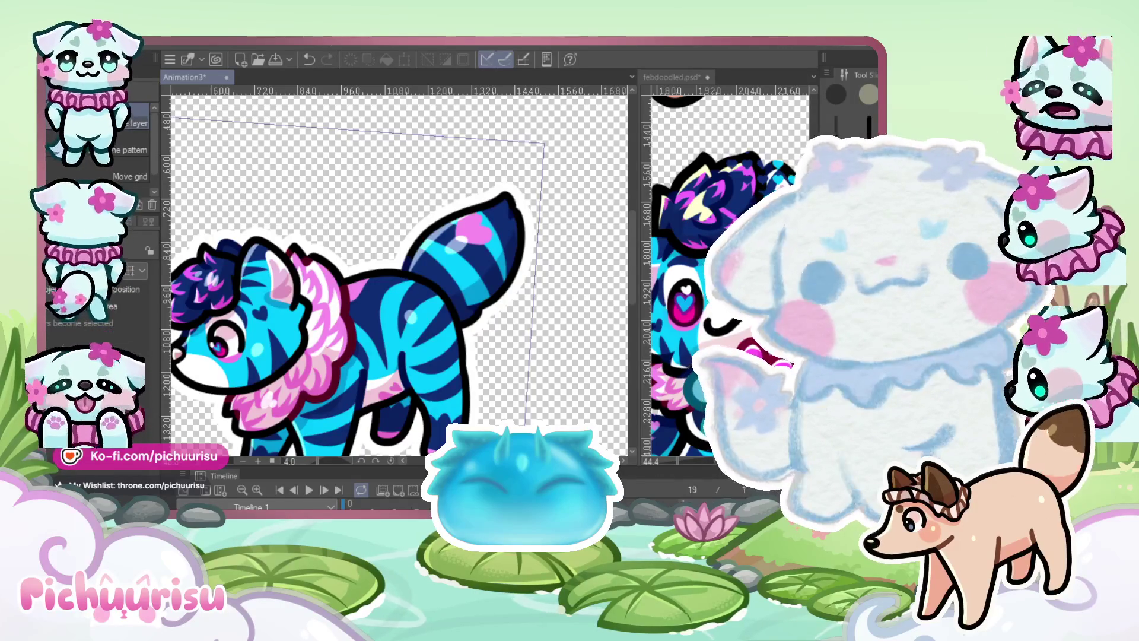
scroll(394, 343, "down", 2)
scroll(544, 259, "up", 3)
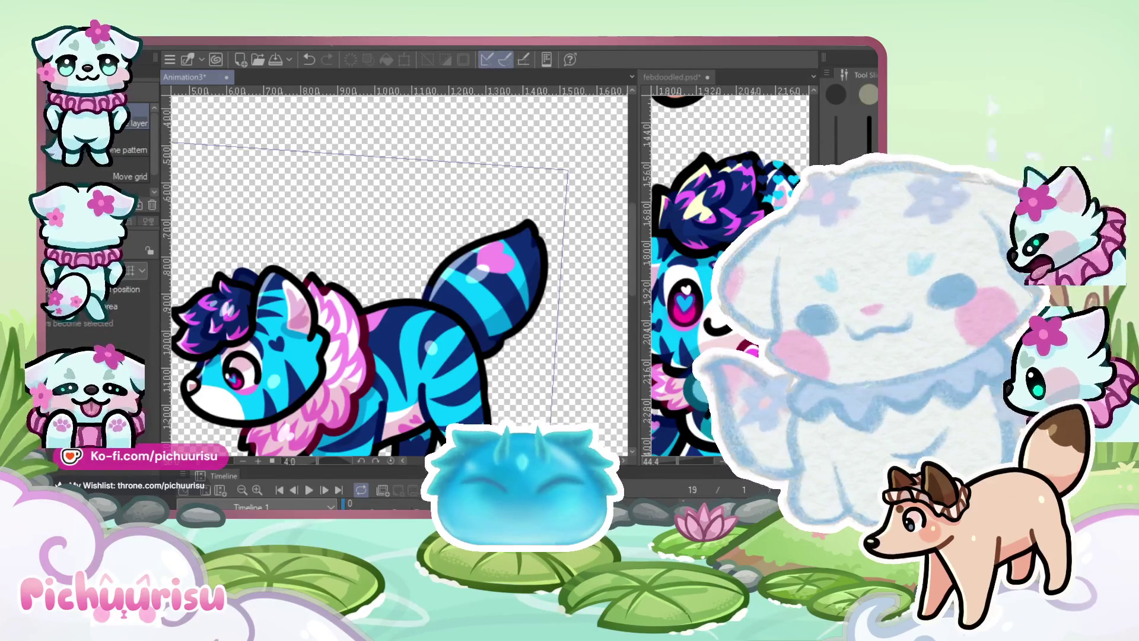
key("Home")
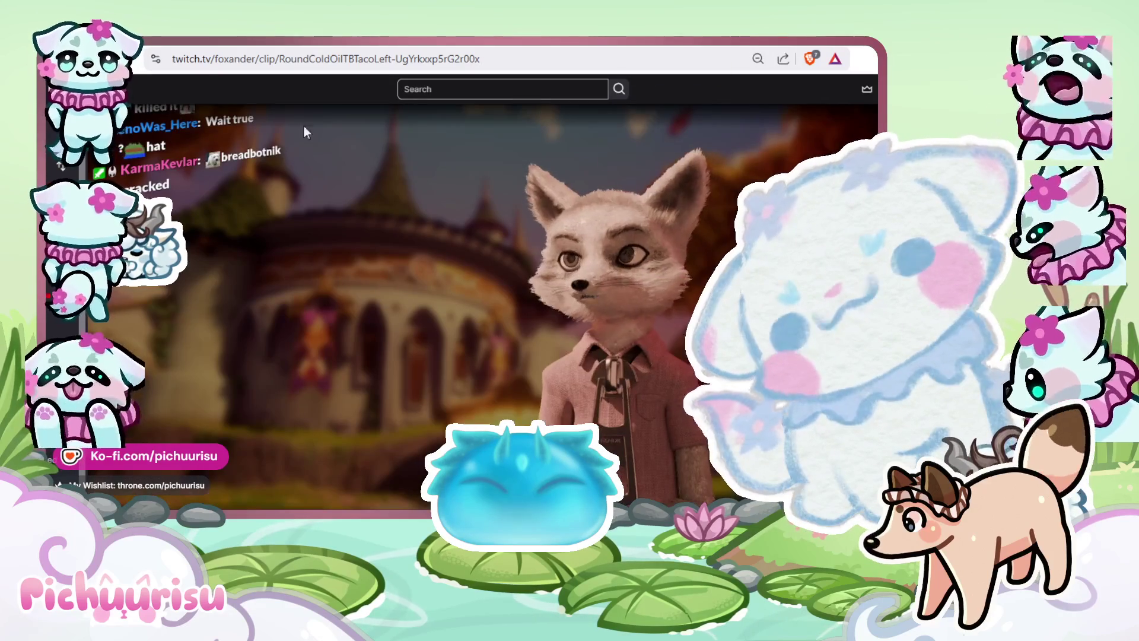
left_click(368, 62)
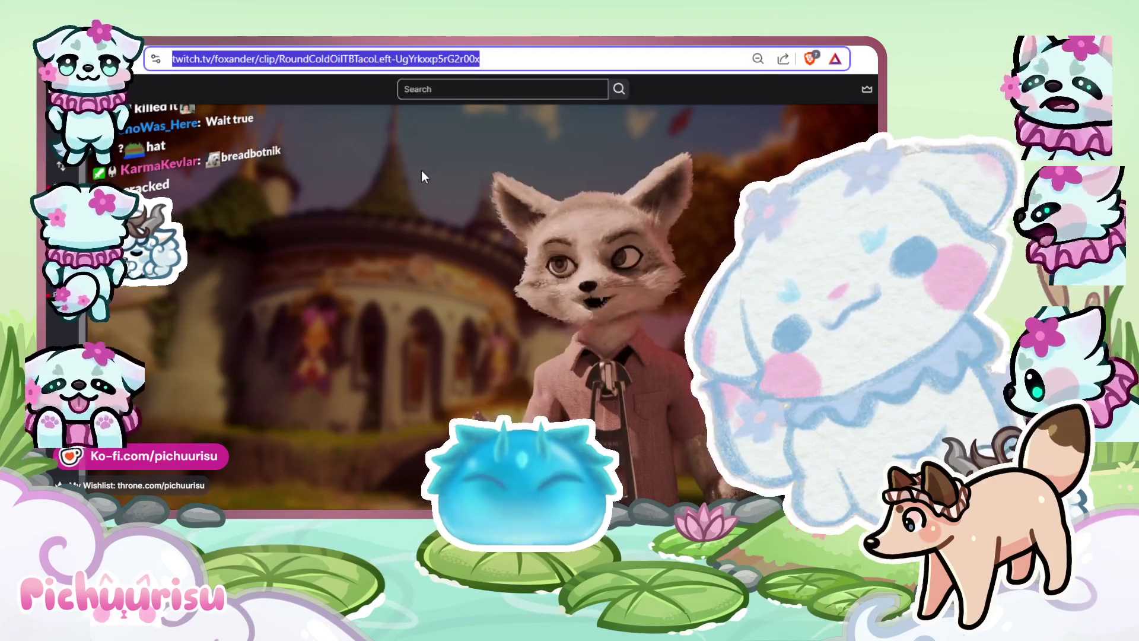
key("Escape")
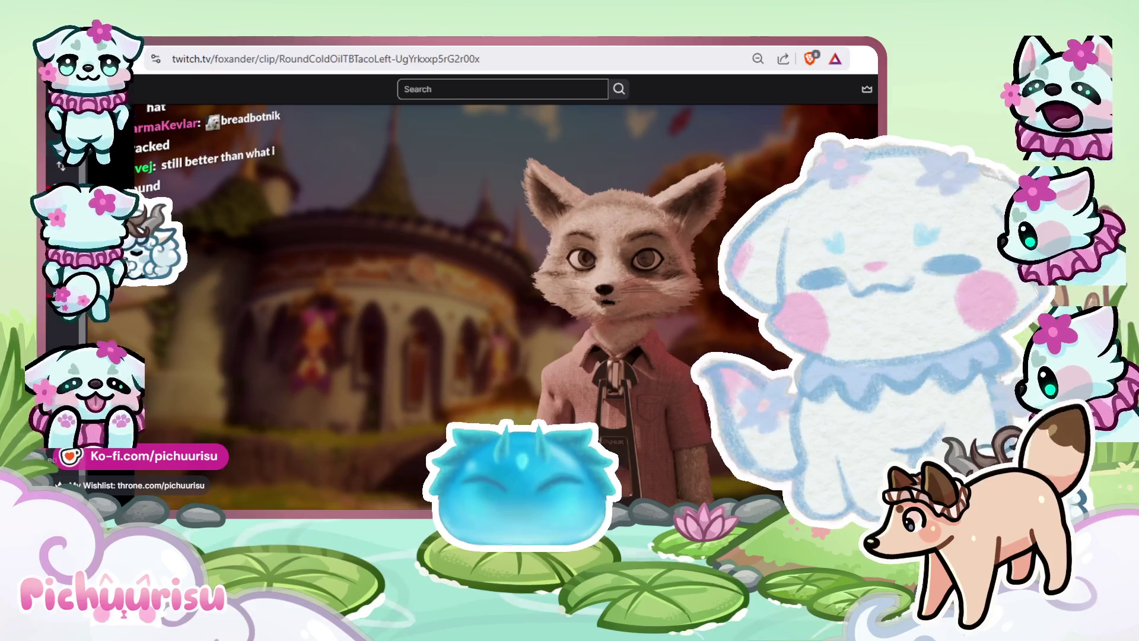
key("ctrl+l")
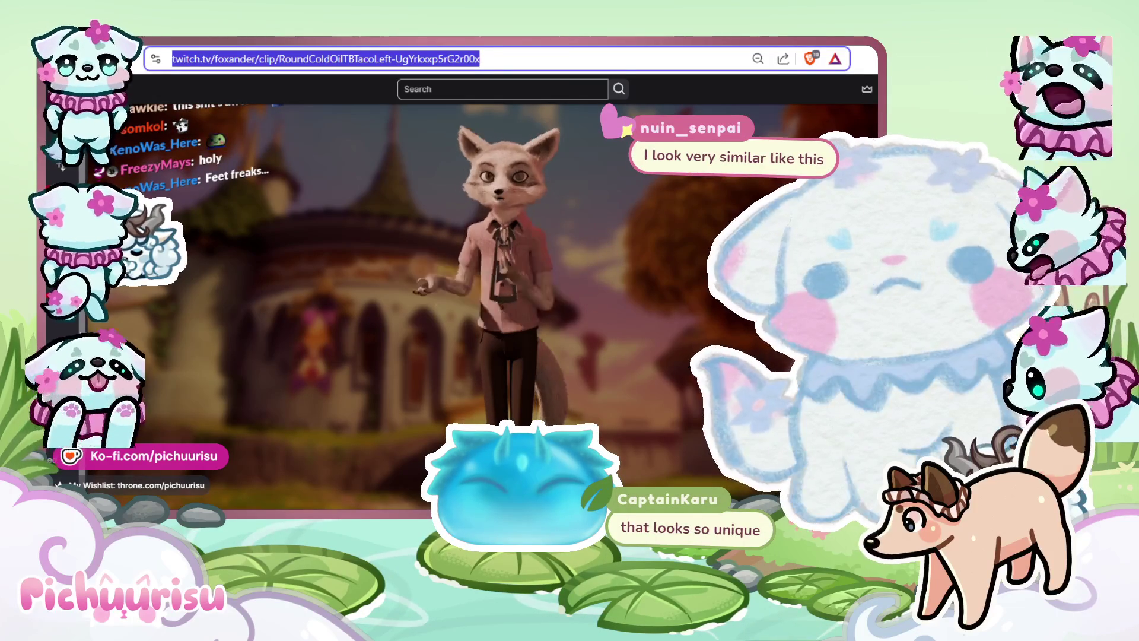
left_click(461, 370)
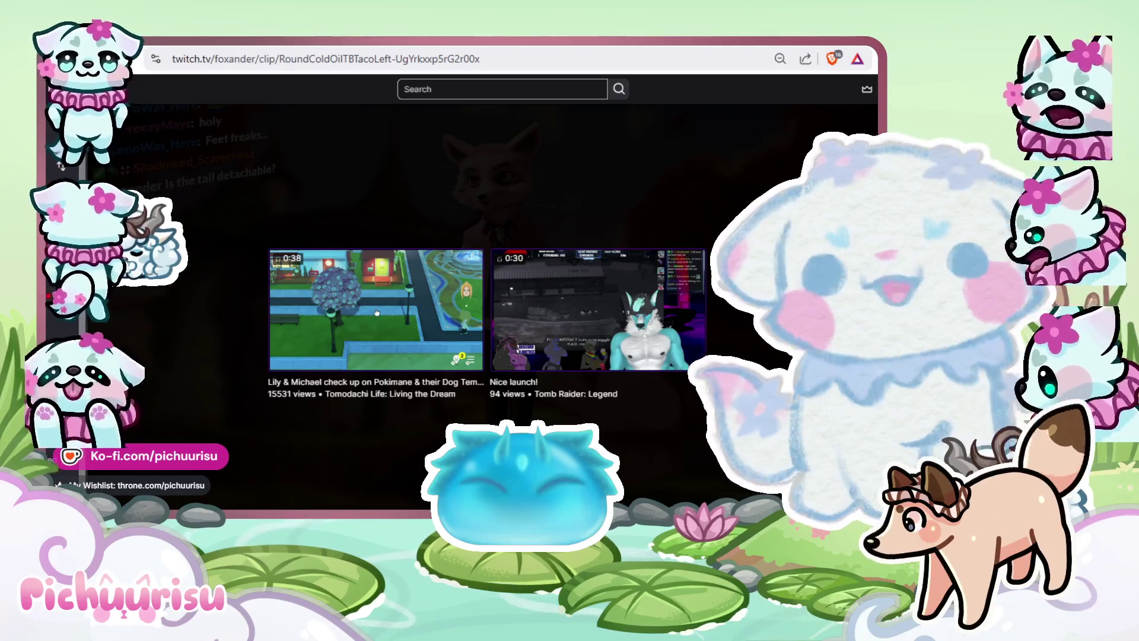
Search Google for 'fantastic mr fox' in a new tab
key("ctrl+t")
type("fantastic mr h")
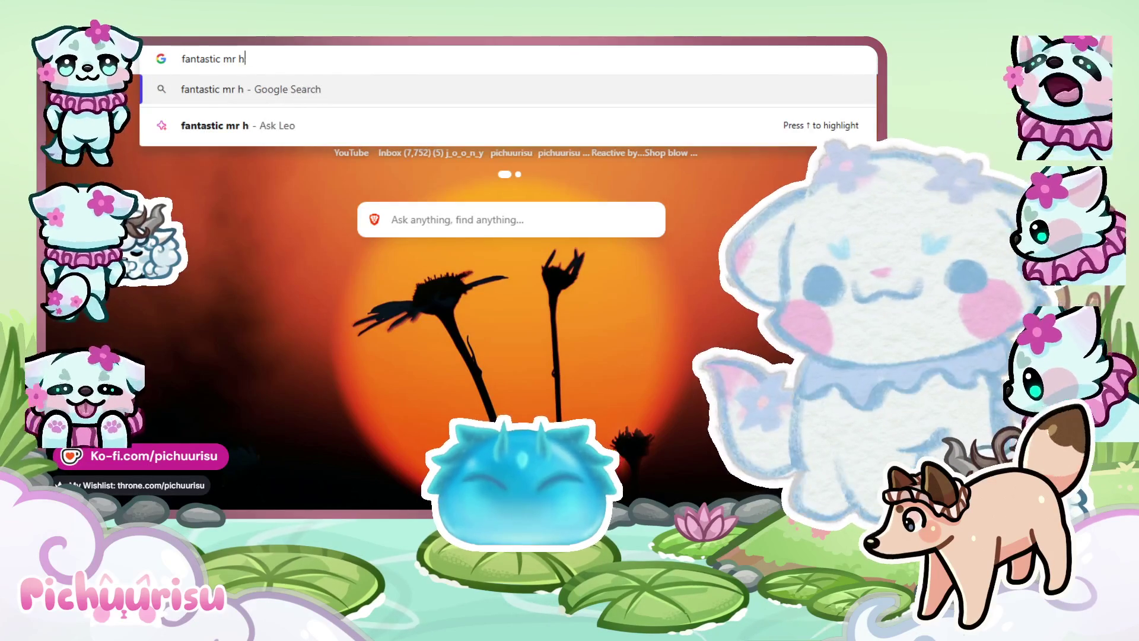
key("BackSpace")
type("fox")
key("Return")
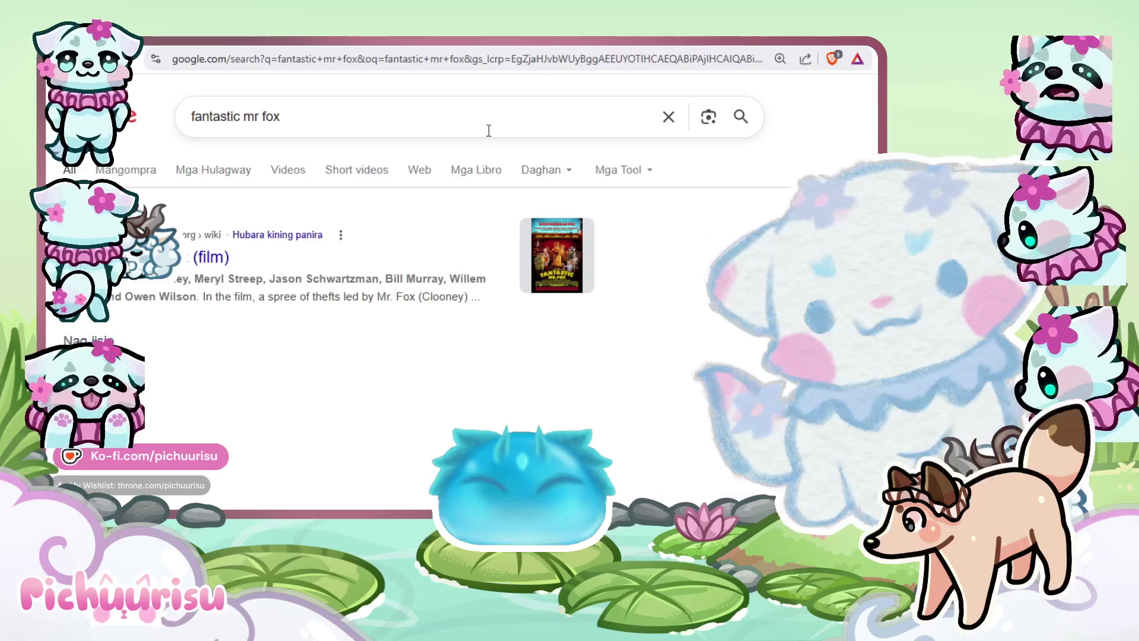
Browse the image results and open the Fantastic Mr. Fox poster's source article
left_click(213, 169)
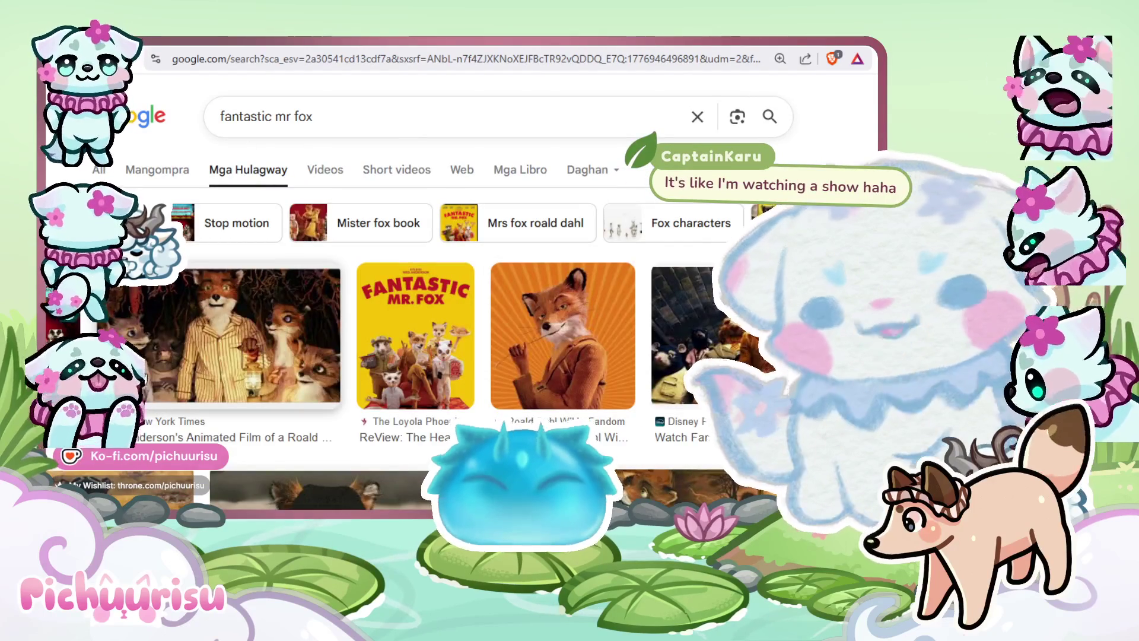
scroll(366, 344, "down", 5)
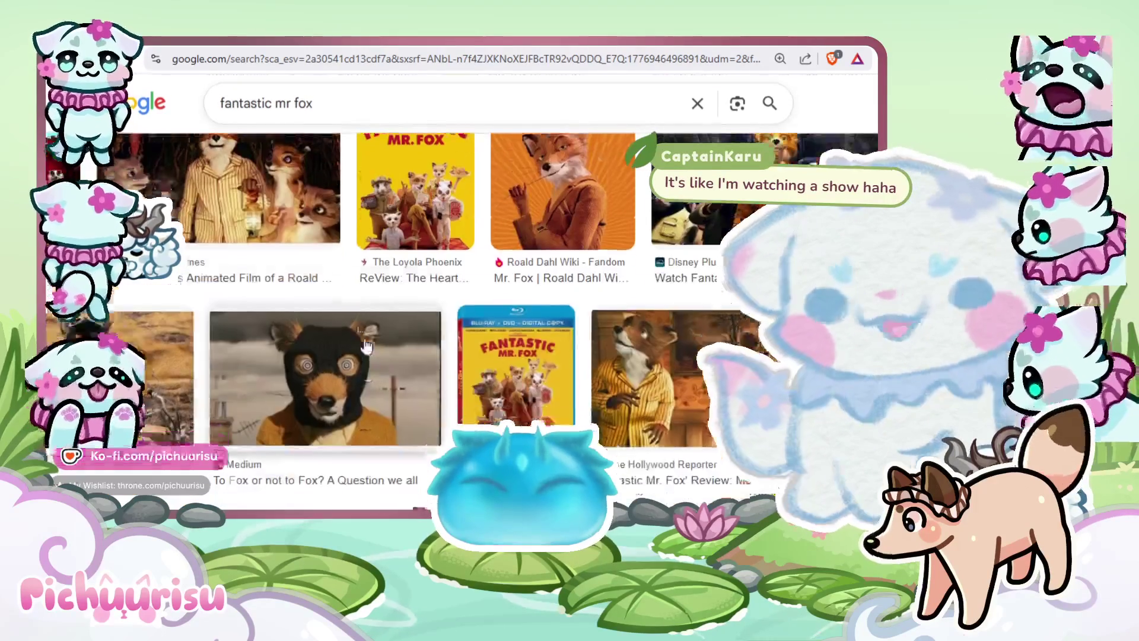
scroll(368, 341, "down", 5)
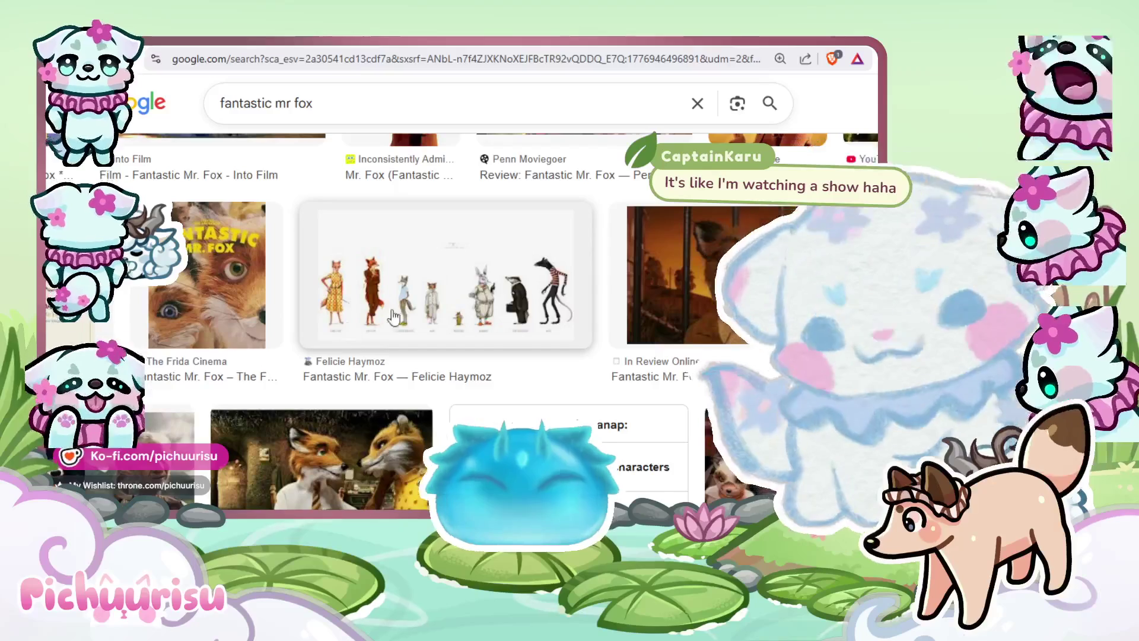
scroll(469, 329, "down", 6)
scroll(534, 356, "up", 5)
scroll(474, 357, "down", 3)
scroll(439, 359, "up", 3)
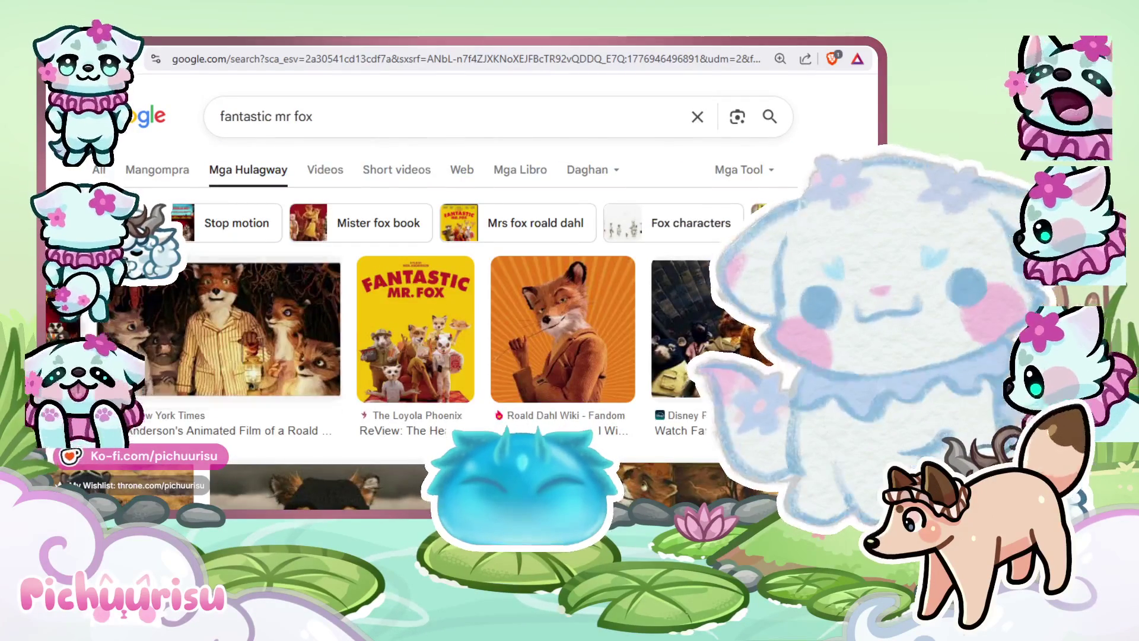
left_click(430, 361)
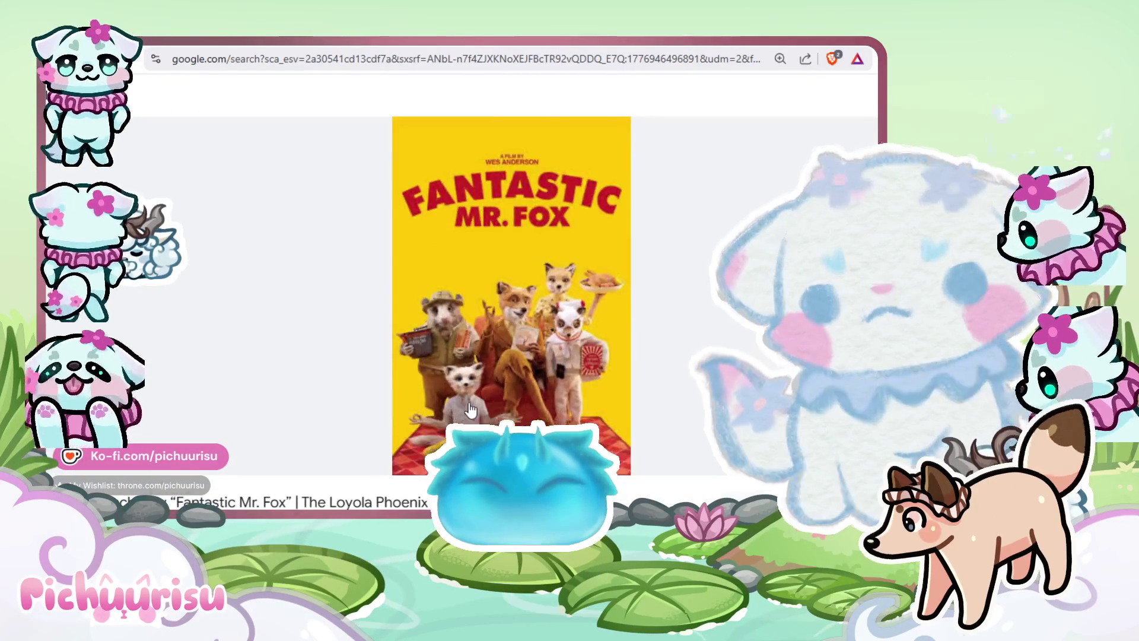
left_click(456, 408)
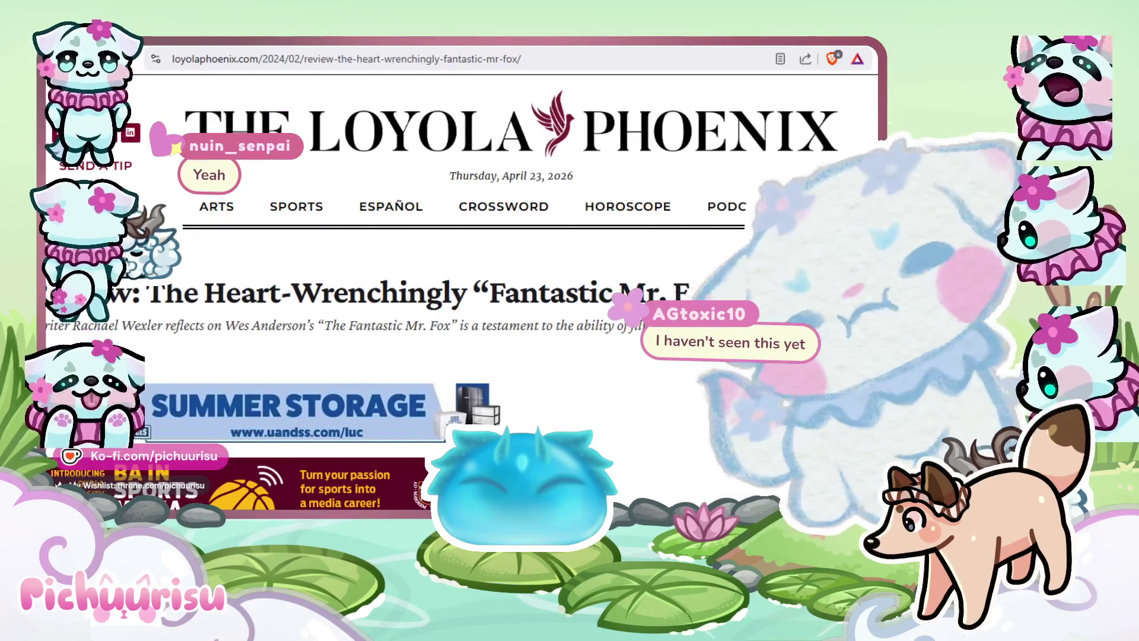
Scroll down through the Loyola Phoenix Fantastic Mr. Fox review
scroll(463, 297, "down", 5)
scroll(463, 297, "down", 2)
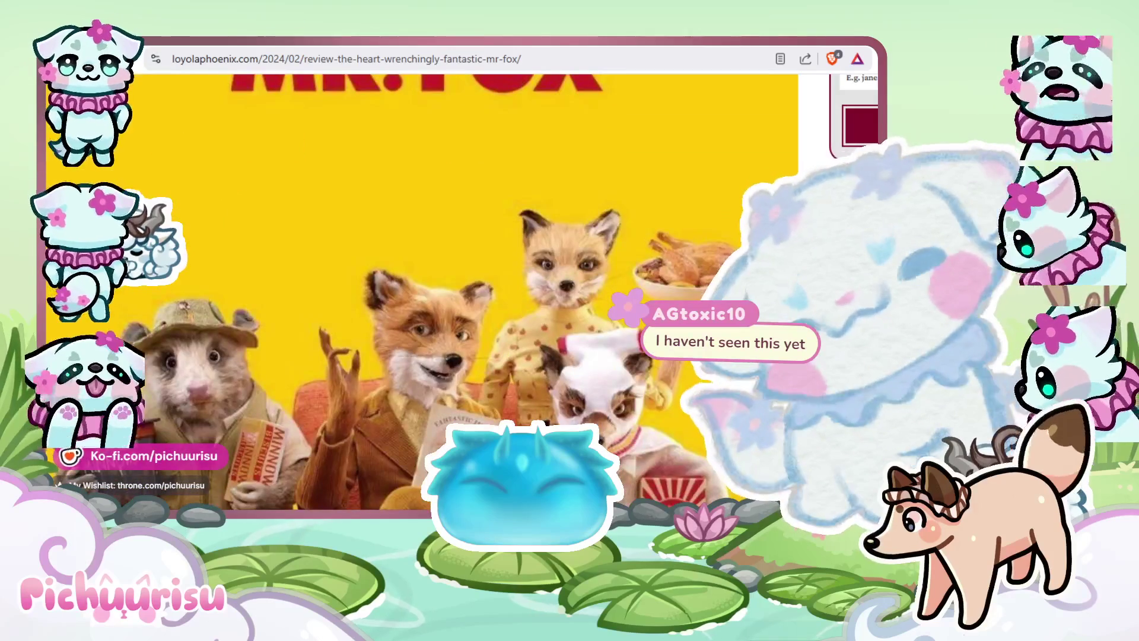
scroll(463, 297, "down", 20)
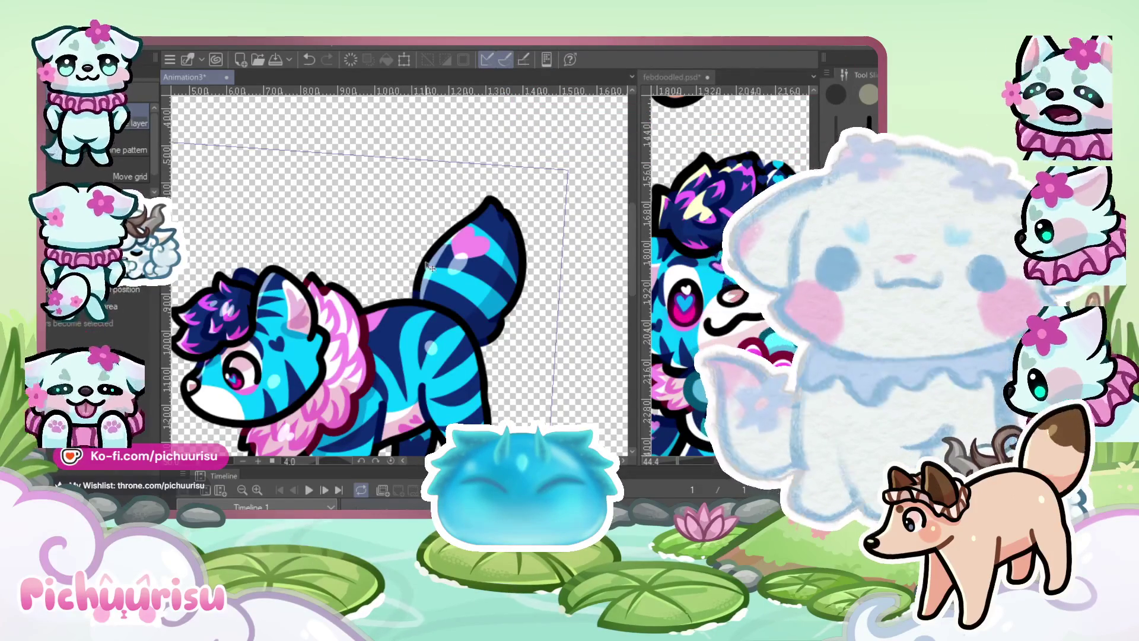
Switch to the Pen tool and hide the colouring so only line art and the striped tail show
scroll(501, 268, "up", 1)
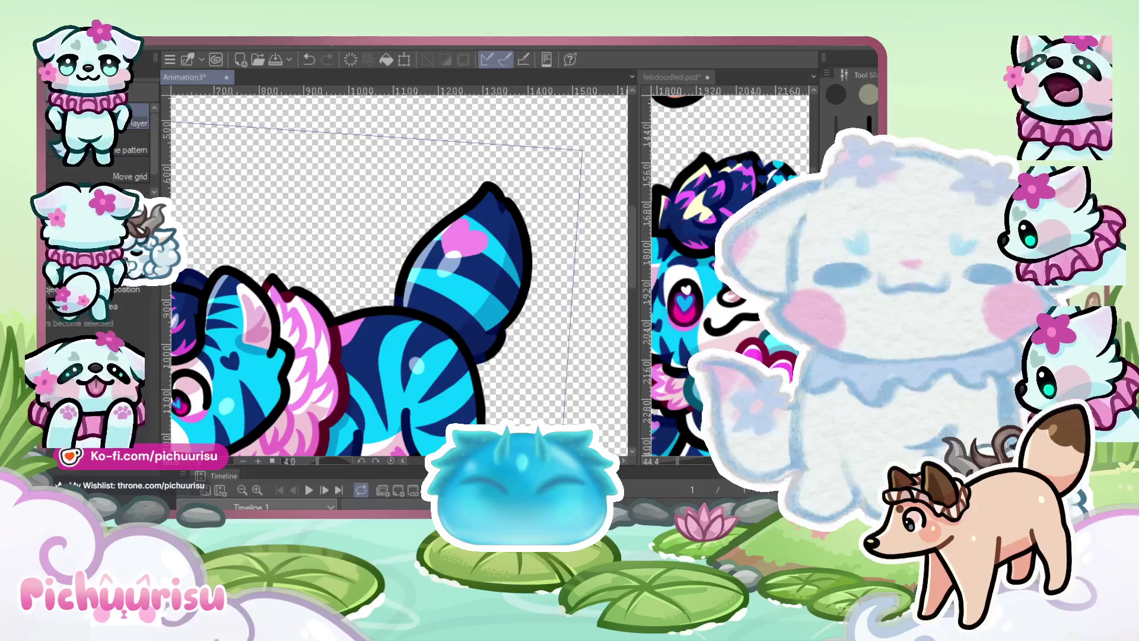
scroll(513, 307, "down", 3)
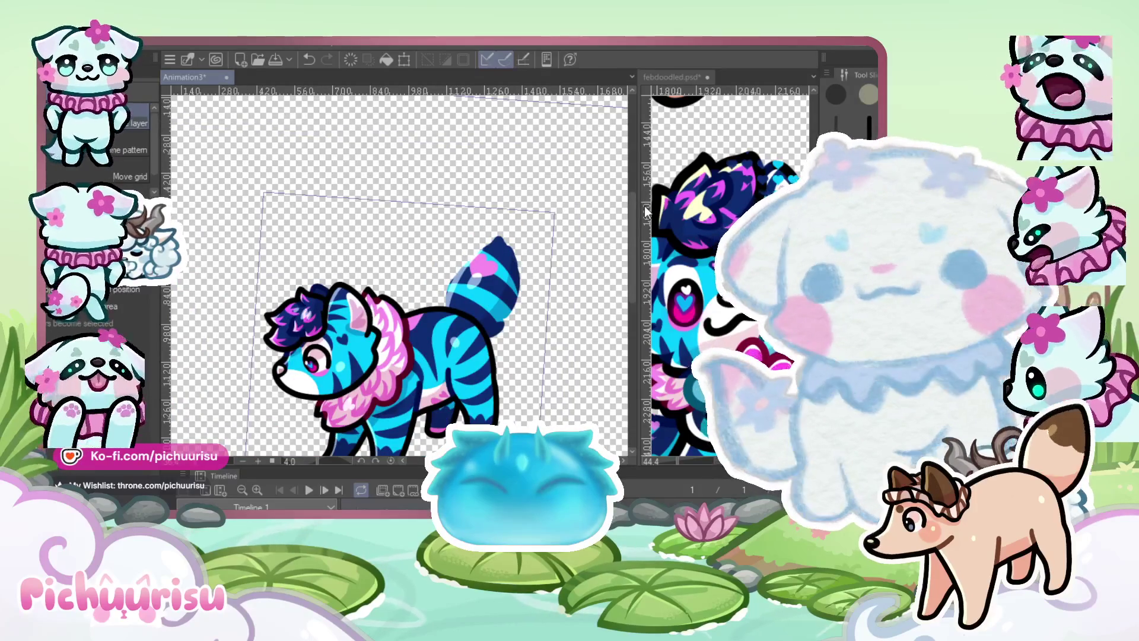
key("p")
scroll(454, 295, "up", 3)
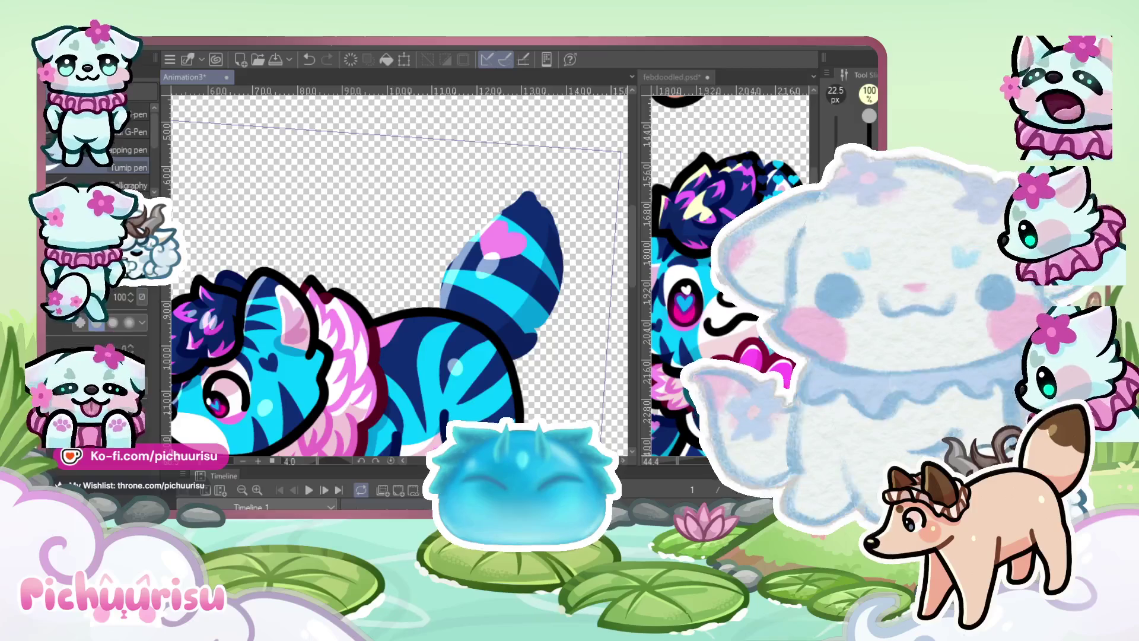
key("Delete")
key("ctrl+d")
key("ctrl+v")
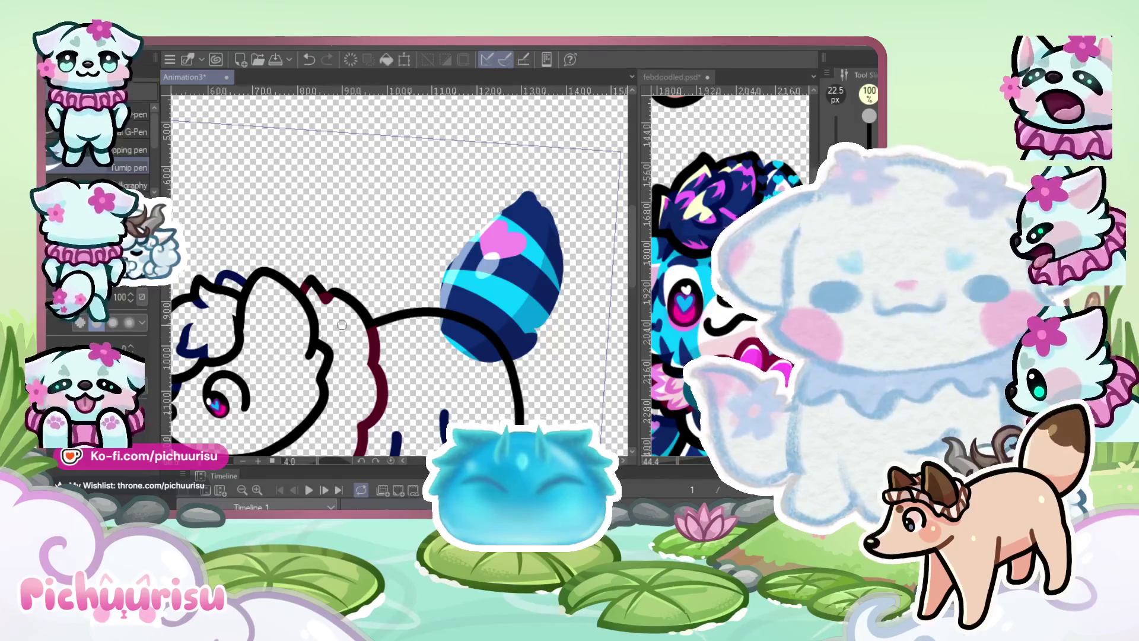
Pick black and sketch curved outline strokes over the tail, undoing the looping attempts
scroll(338, 356, "up", 3)
left_click(325, 387, "alt")
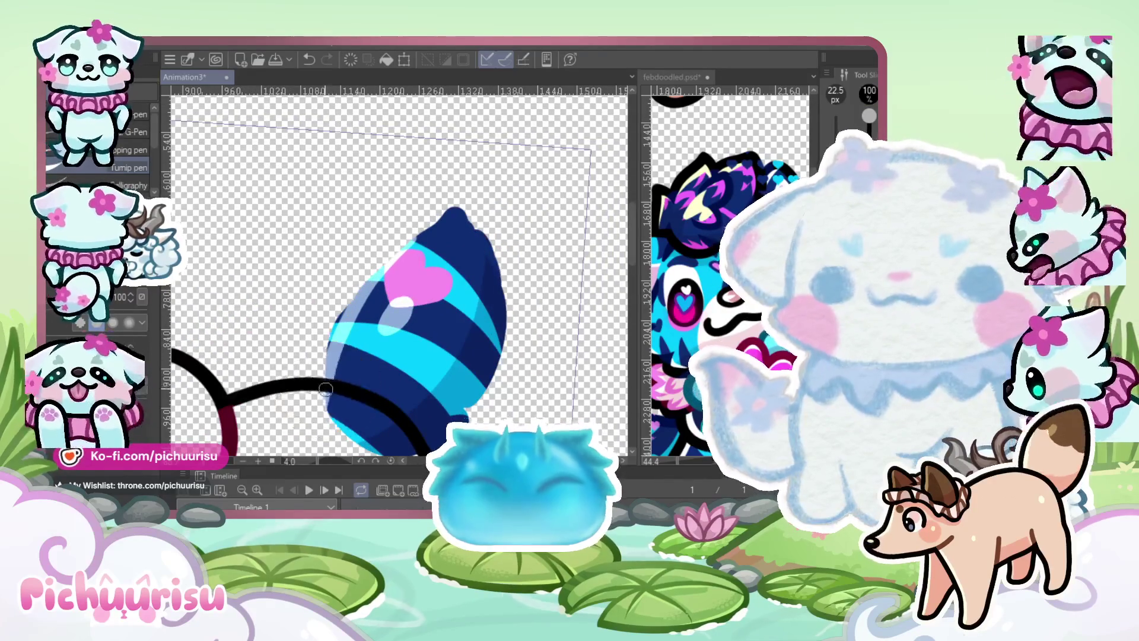
scroll(325, 387, "down", 2)
mouse_move(311, 402)
left_mouse_down()
mouse_move(424, 234)
mouse_move(445, 270)
left_mouse_up()
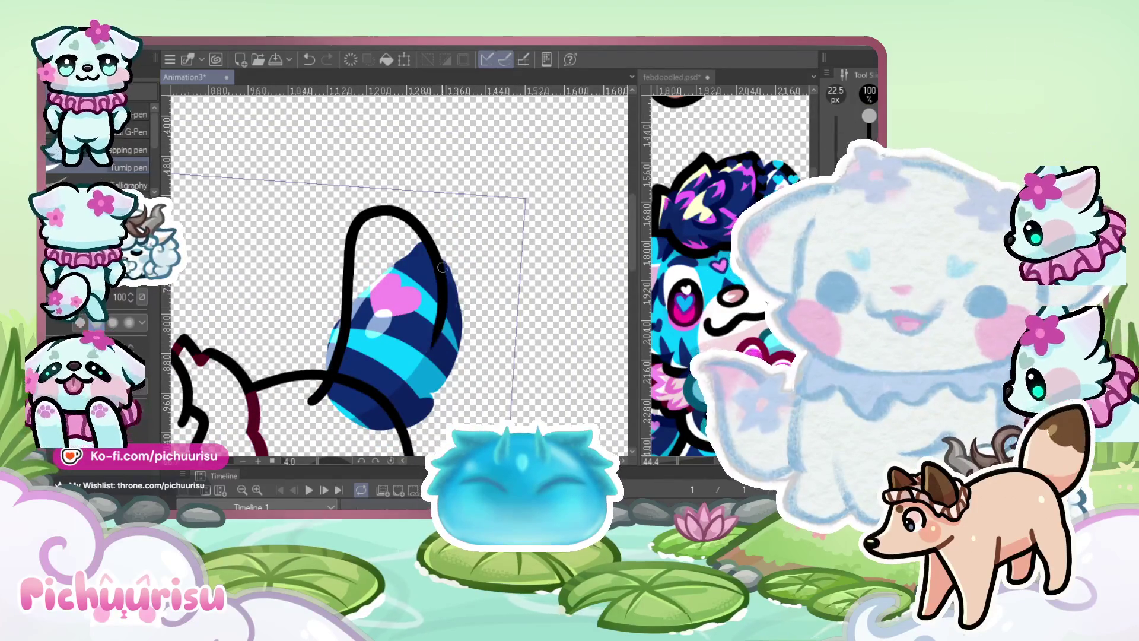
key("ctrl+z")
scroll(438, 354, "down", 1)
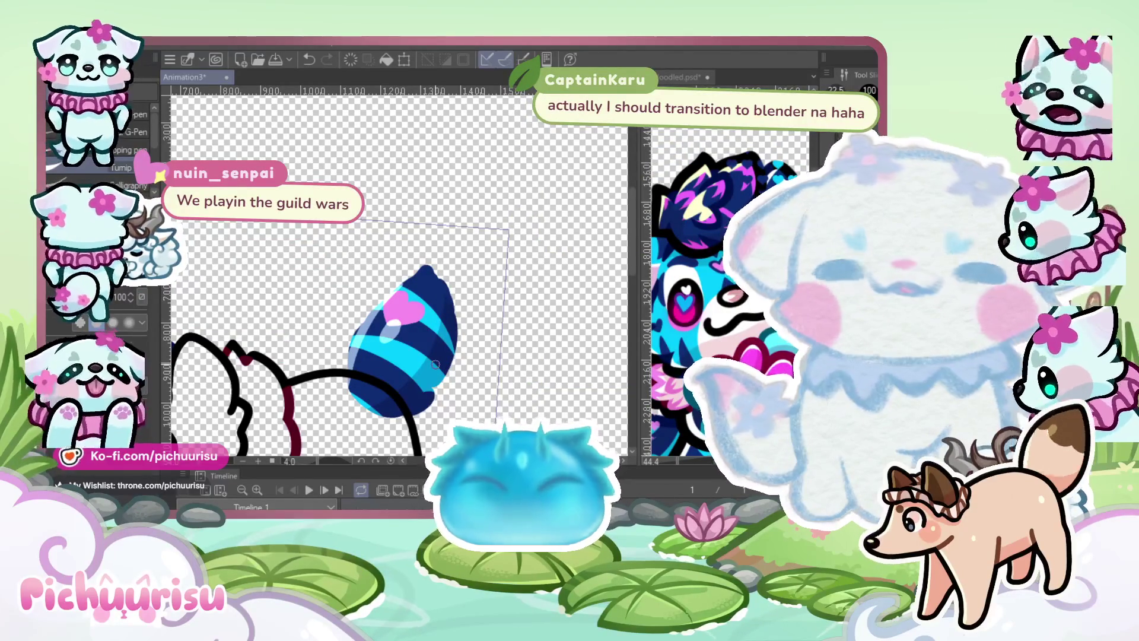
scroll(435, 364, "up", 3)
mouse_move(337, 401)
left_mouse_down()
mouse_move(348, 391)
mouse_move(385, 145)
mouse_move(522, 203)
left_mouse_up()
mouse_move(531, 155)
left_mouse_down()
mouse_move(566, 273)
mouse_move(549, 368)
left_mouse_up()
scroll(469, 220, "down", 2)
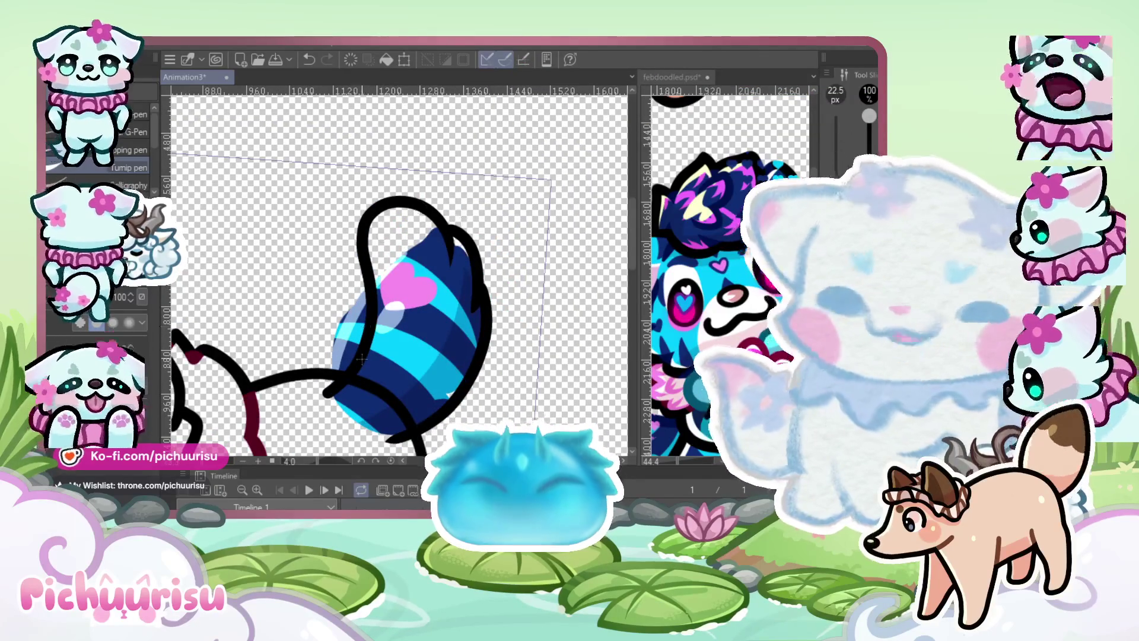
key("ctrl+z")
Retry the tail's left and right outline strokes, undoing each unsatisfying curve
left_click_drag(329, 389, 358, 256)
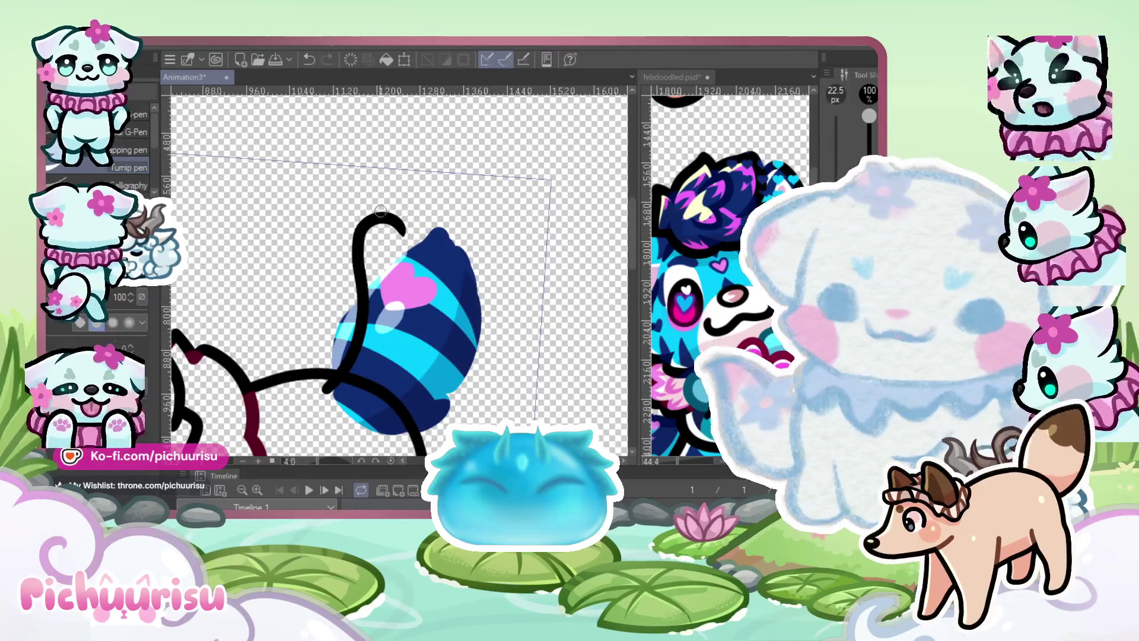
left_click_drag(474, 243, 396, 430)
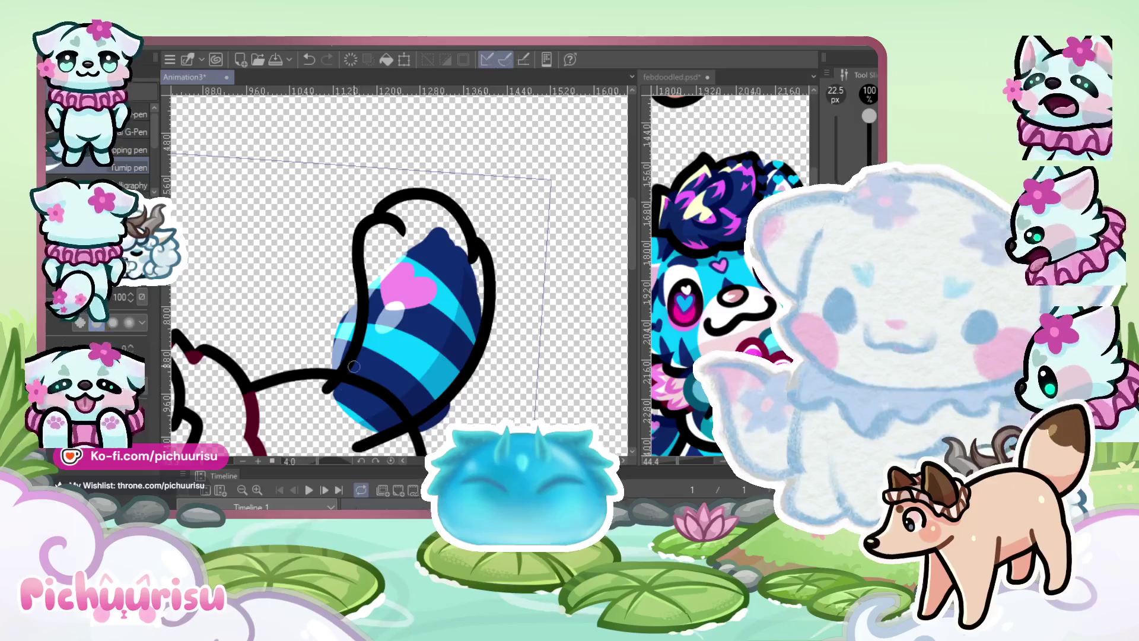
key("ctrl+z")
mouse_move(475, 243)
left_mouse_down()
mouse_move(481, 368)
mouse_move(383, 428)
left_mouse_up()
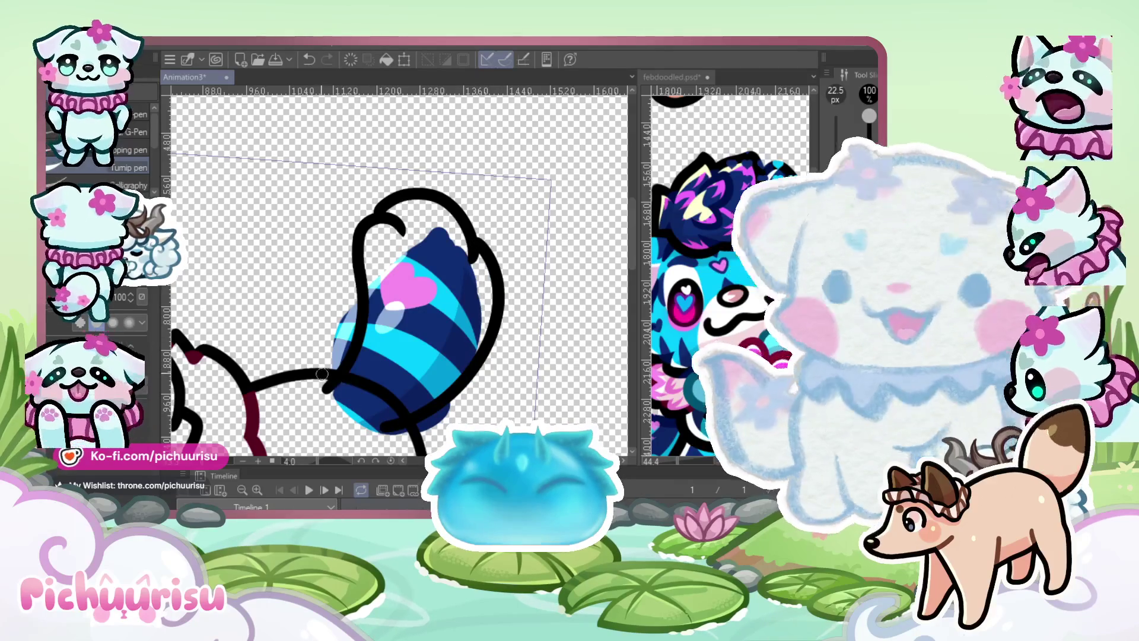
key("ctrl+z")
key("ctrl+z")
key("ctrl+z")
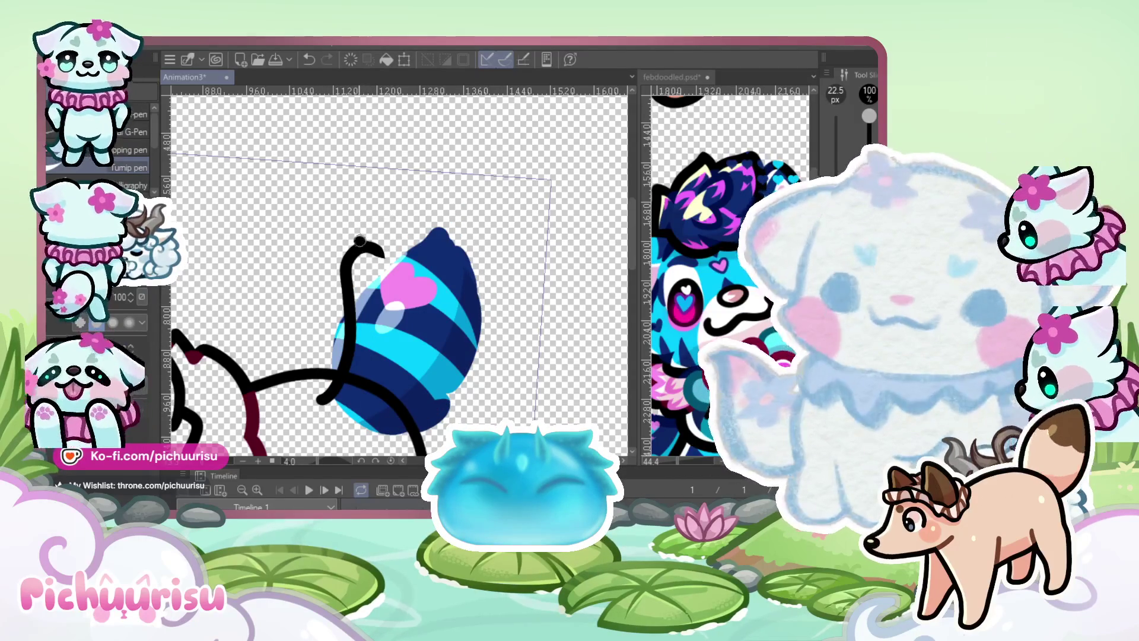
left_click_drag(444, 241, 382, 439)
key("ctrl+z")
left_click_drag(445, 240, 465, 361)
key("ctrl+z")
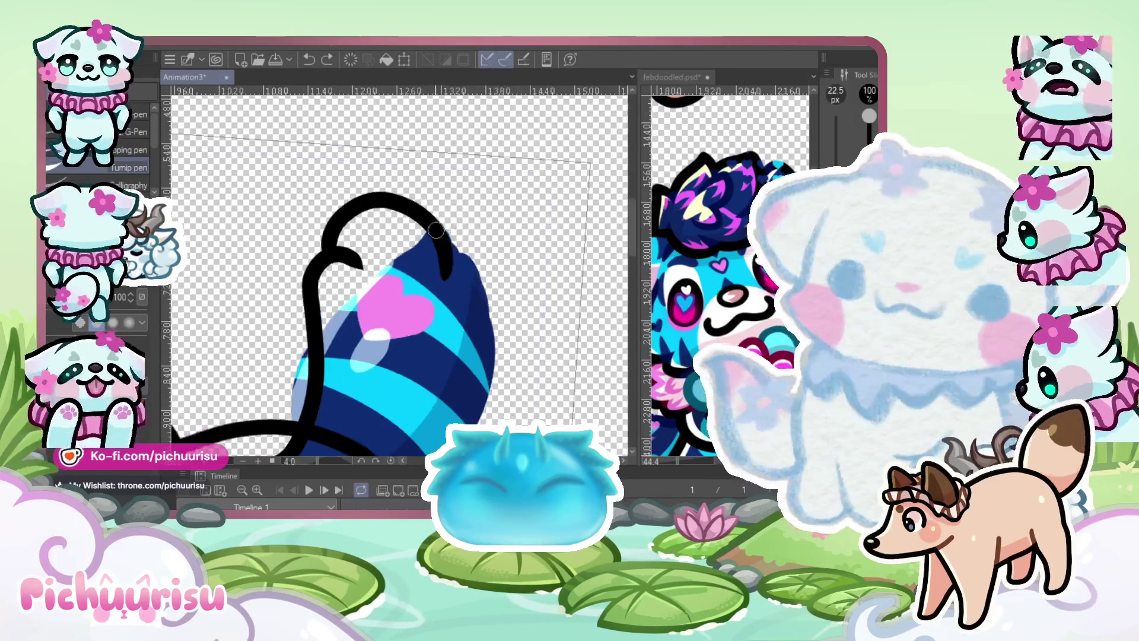
Draw the final thick black outline down the tail's right side to the bottom
left_click_drag(442, 230, 365, 452)
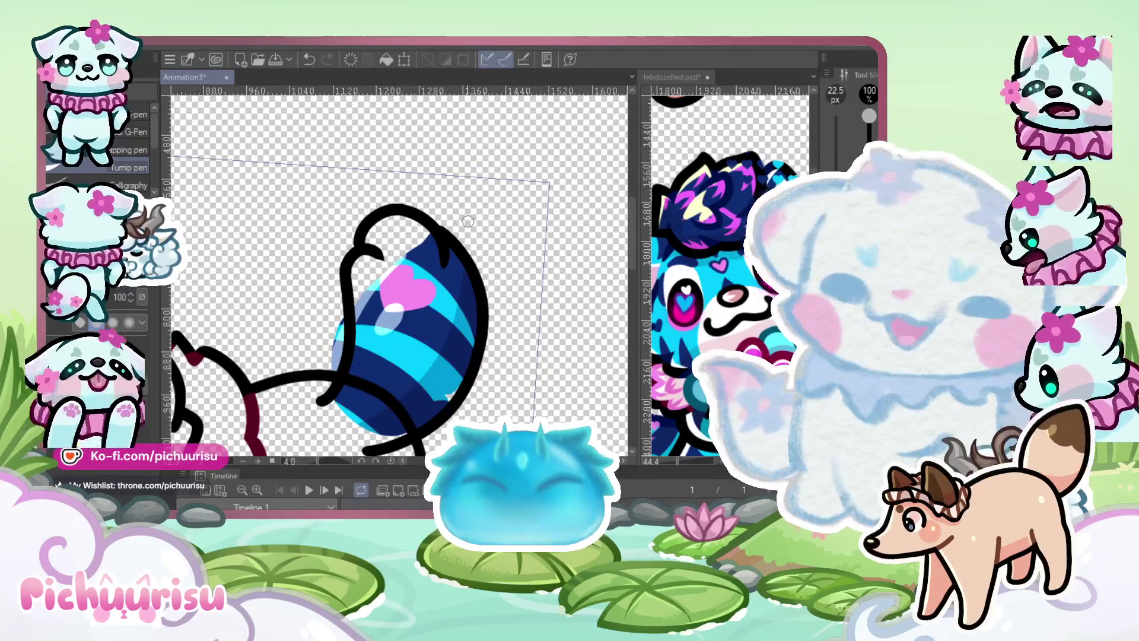
key("ctrl+z")
left_click_drag(437, 228, 380, 445)
key("ctrl+z")
left_click_drag(442, 235, 360, 462)
key("ctrl+z")
mouse_move(439, 230)
left_mouse_down()
mouse_move(478, 277)
mouse_move(459, 368)
left_mouse_up()
key("ctrl+z")
left_click_drag(441, 235, 377, 443)
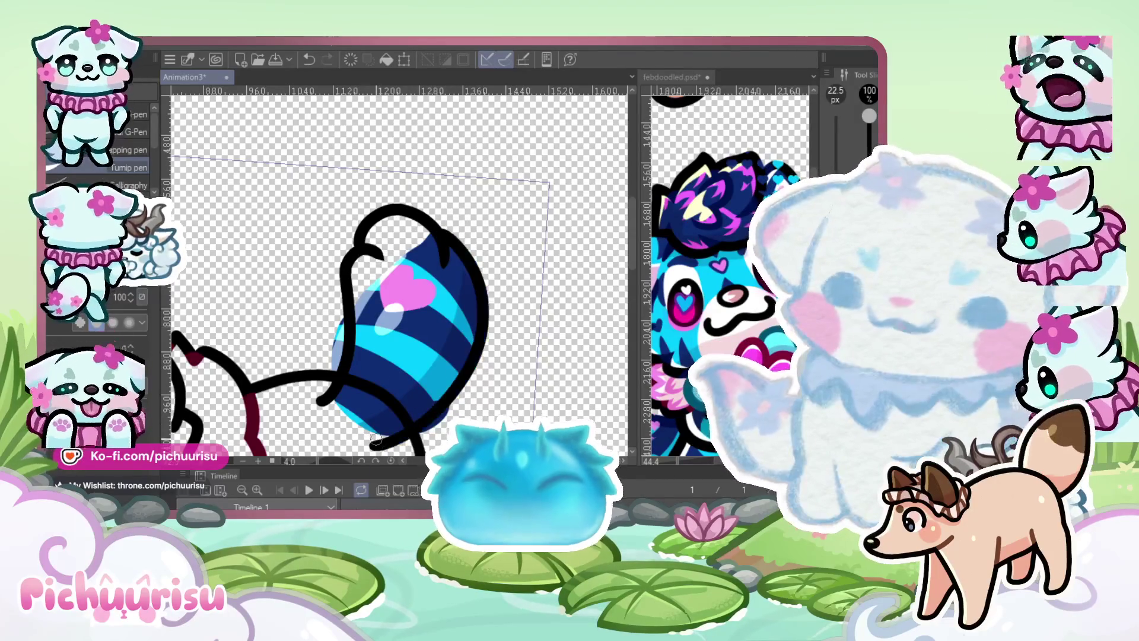
scroll(428, 200, "up", 2)
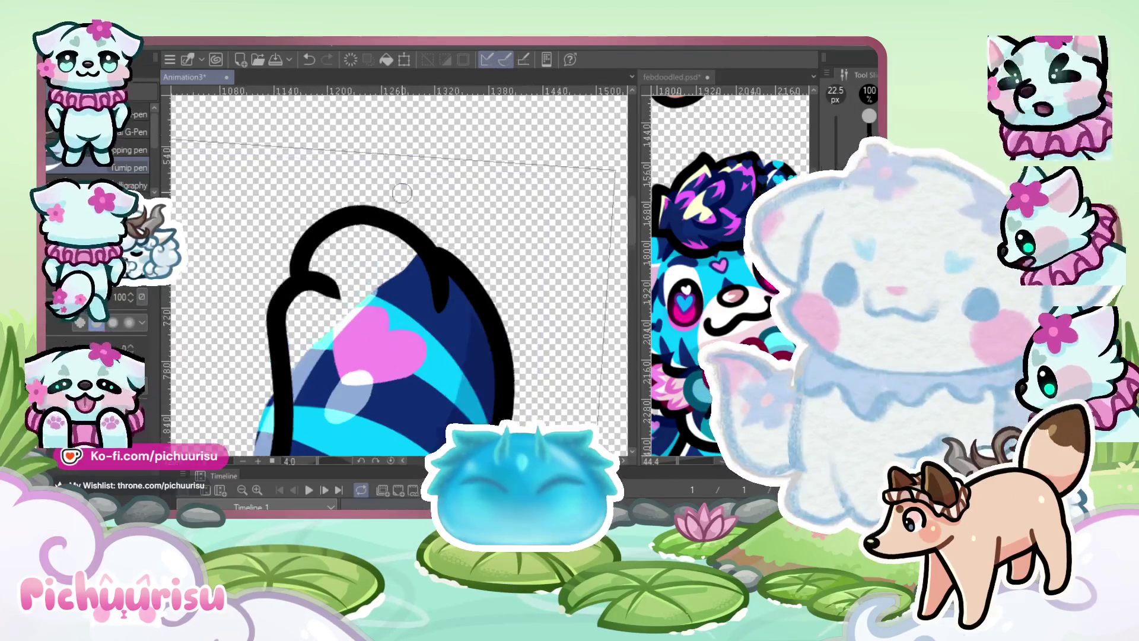
Zoom in and erase the excess to thin the curled tail-tip outline
scroll(255, 267, "up", 3)
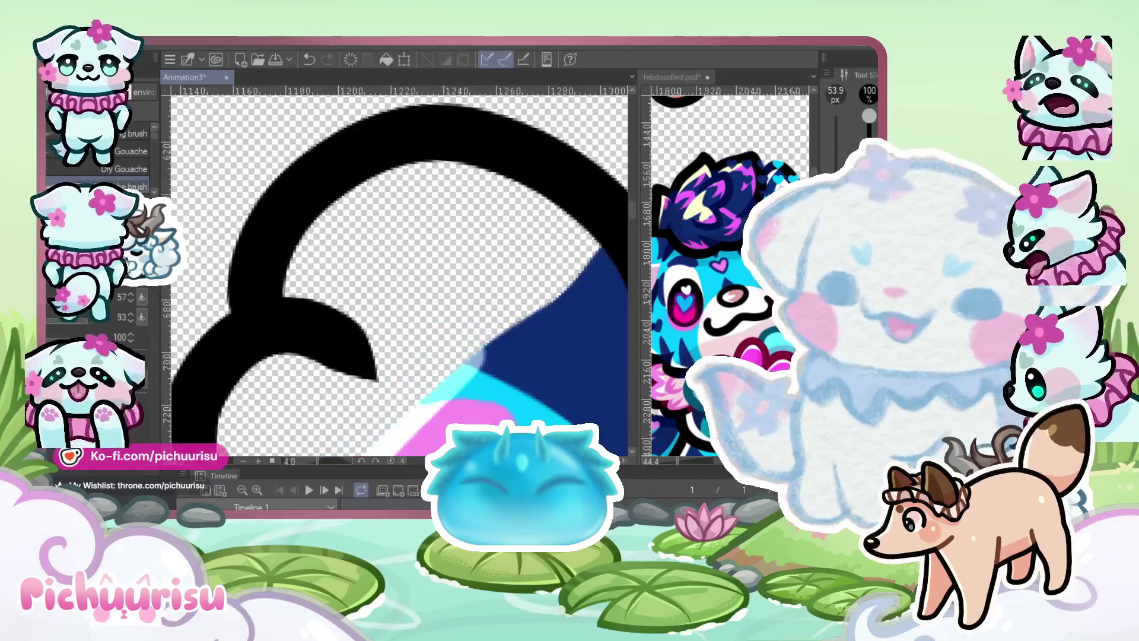
scroll(314, 272, "up", 1)
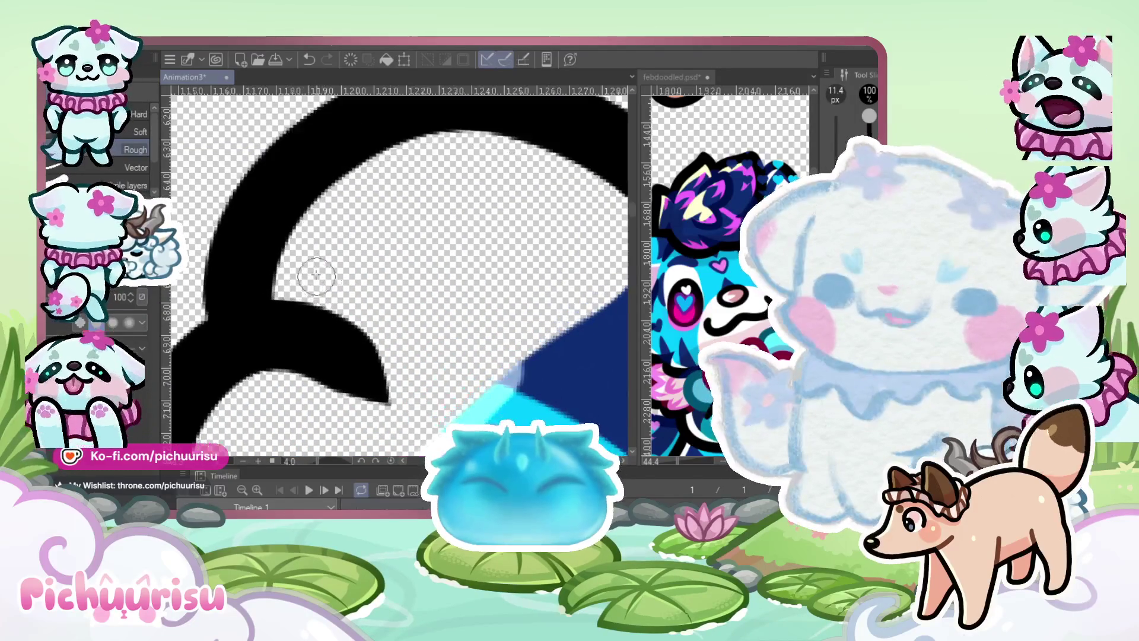
mouse_move(304, 259)
left_mouse_down()
mouse_move(292, 287)
mouse_move(331, 310)
mouse_move(293, 300)
mouse_move(317, 353)
mouse_move(270, 386)
left_mouse_up()
scroll(331, 401, "down", 3)
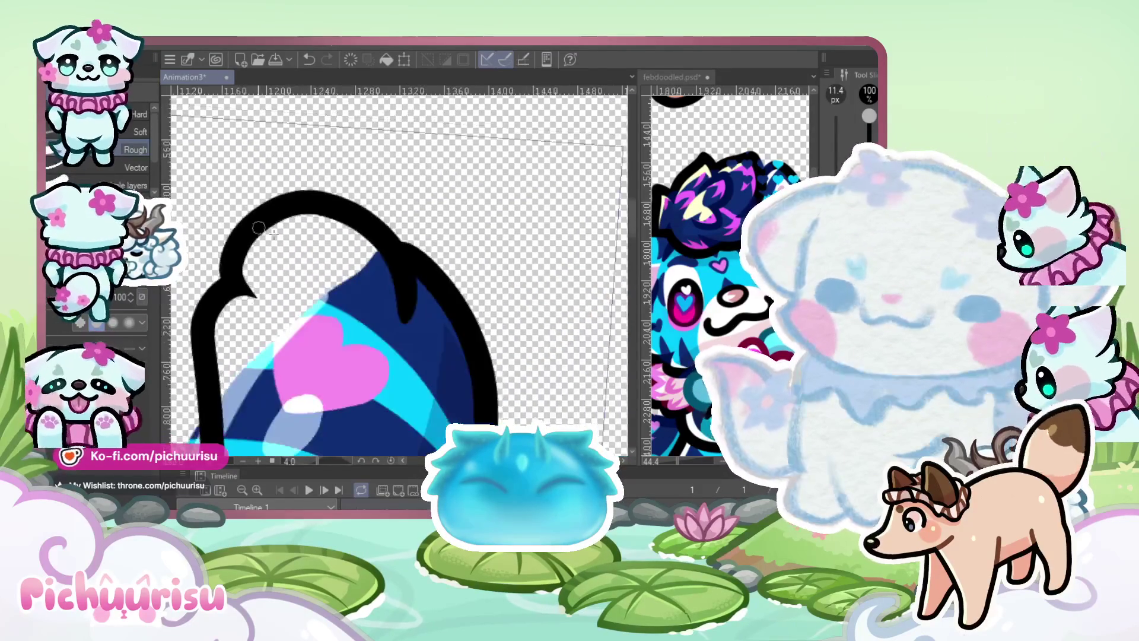
scroll(340, 230, "up", 2)
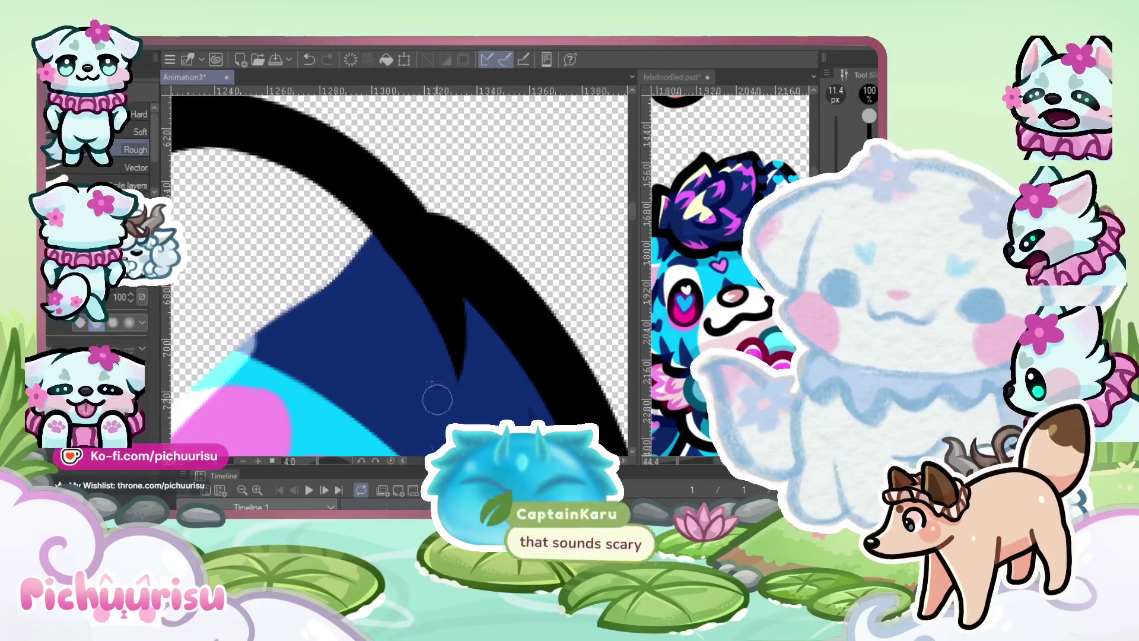
scroll(351, 245, "down", 5)
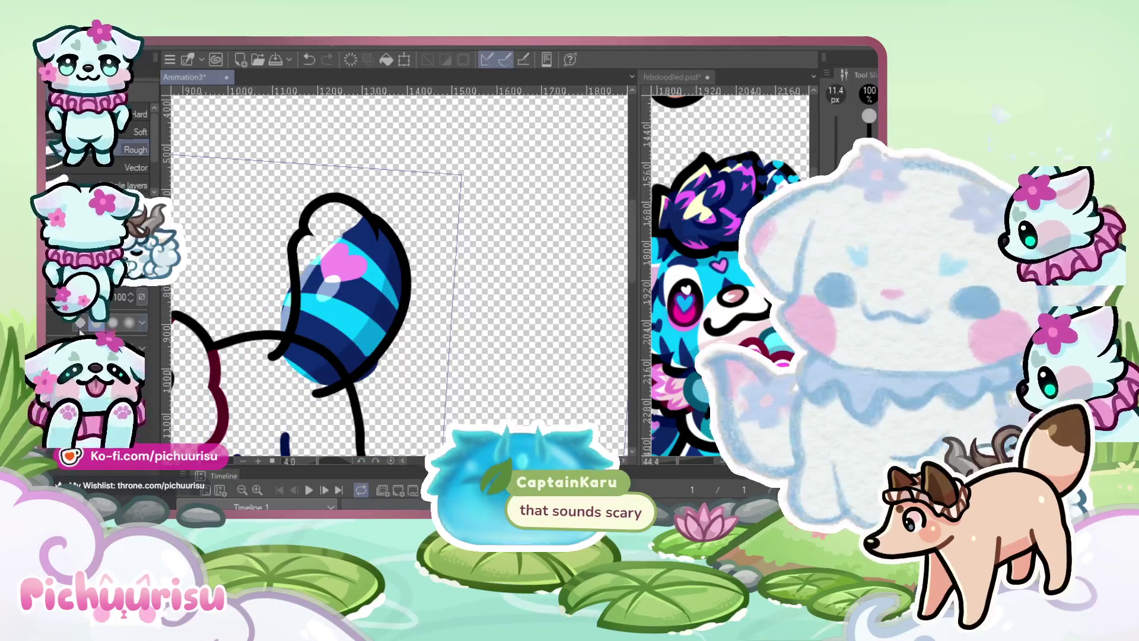
scroll(314, 234, "up", 2)
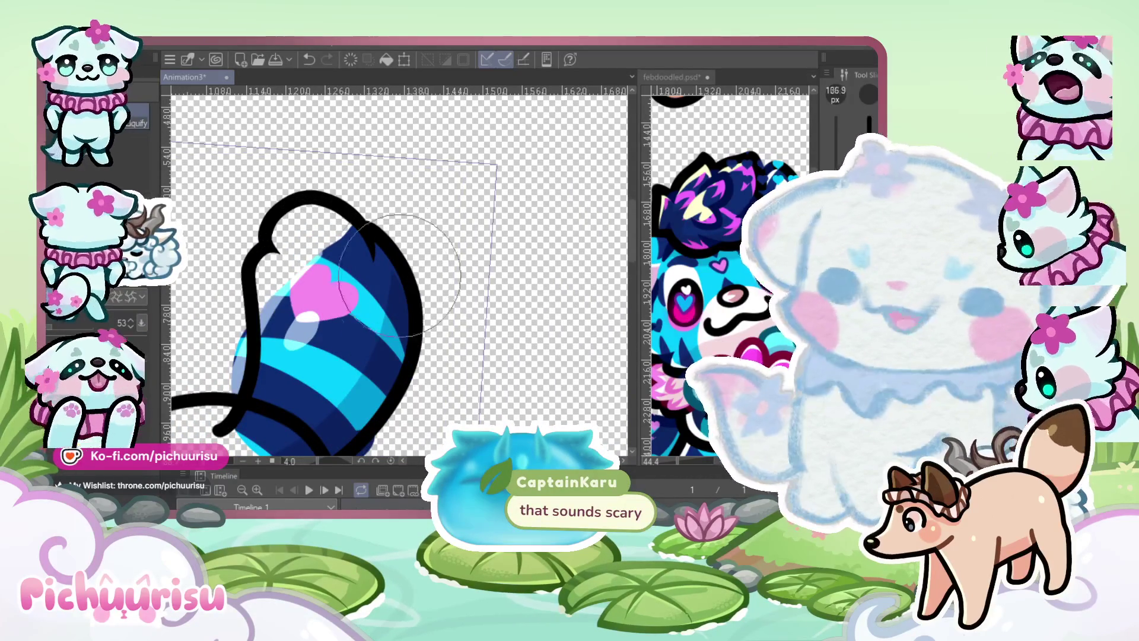
Try the Liquify brush on the curled tail tip, enlarged to about 262 px
left_click_drag(381, 226, 468, 226)
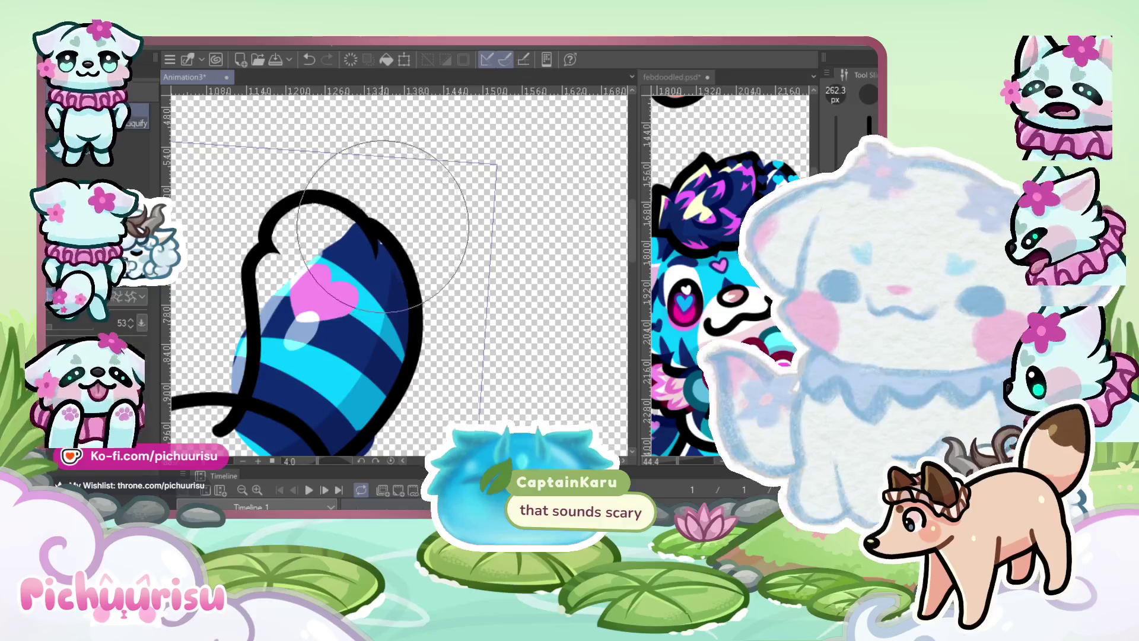
scroll(270, 315, "down", 2)
scroll(270, 315, "up", 3)
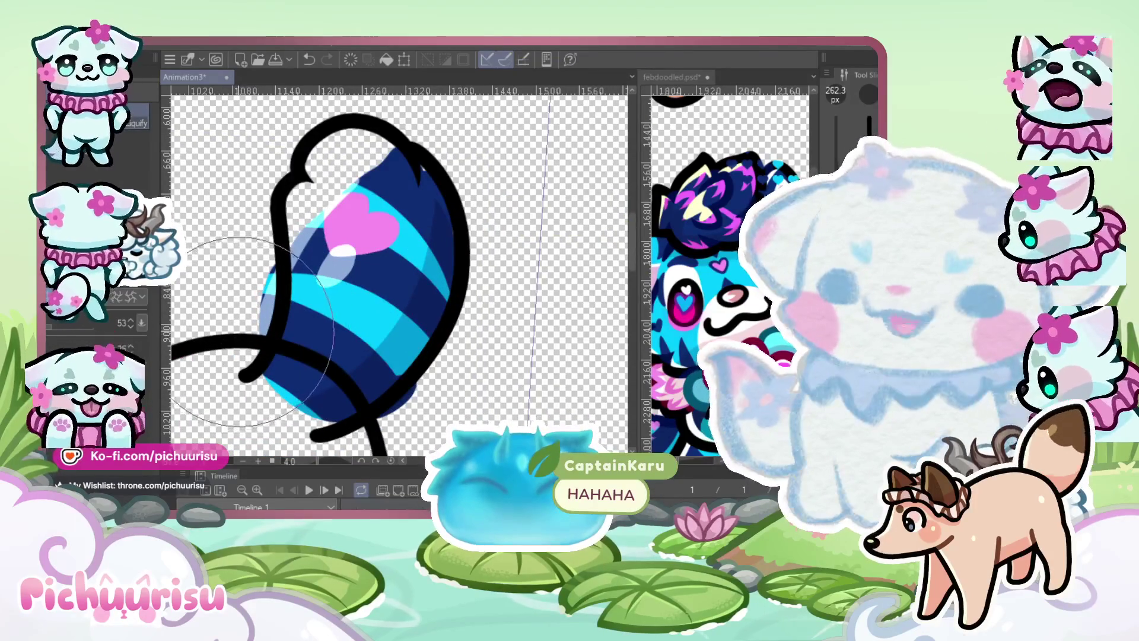
scroll(322, 351, "down", 1)
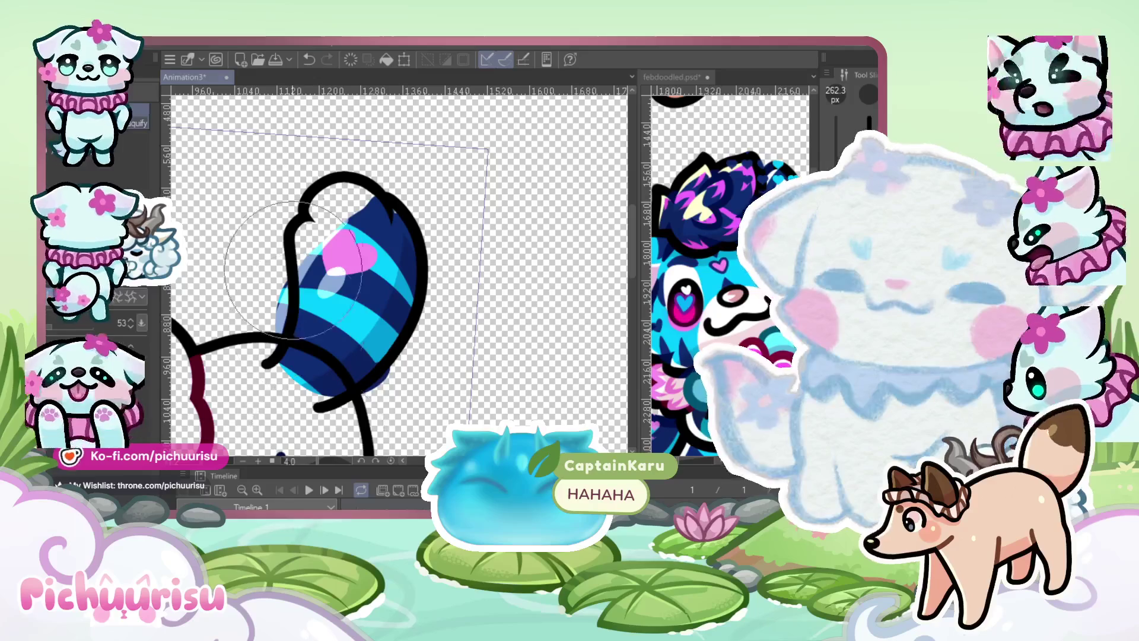
scroll(434, 218, "down", 1)
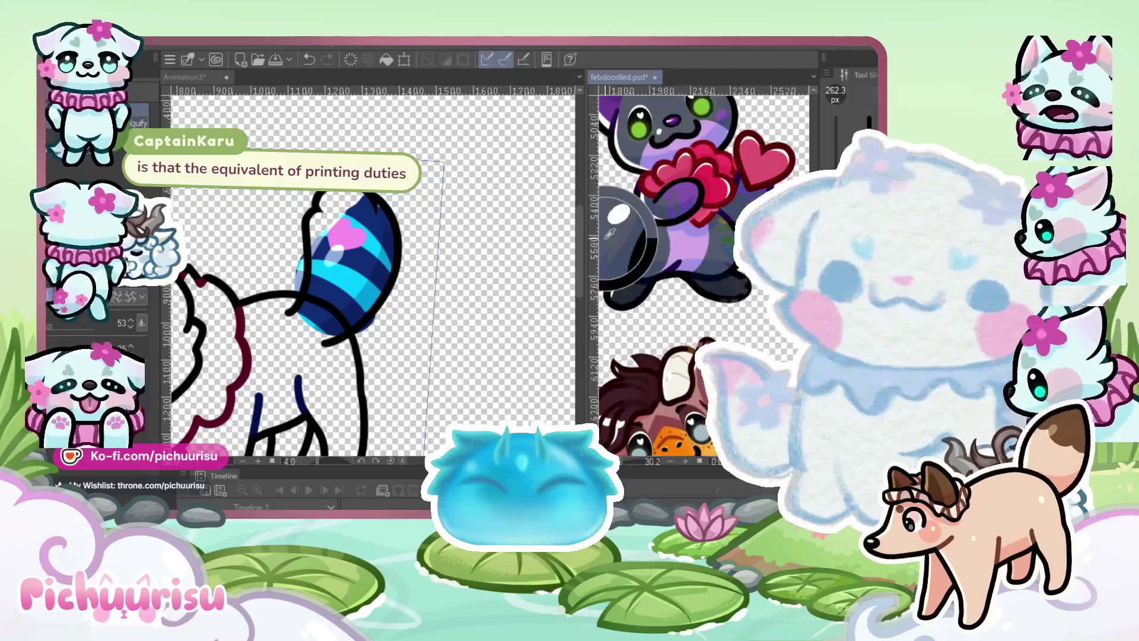
scroll(368, 267, "up", 1)
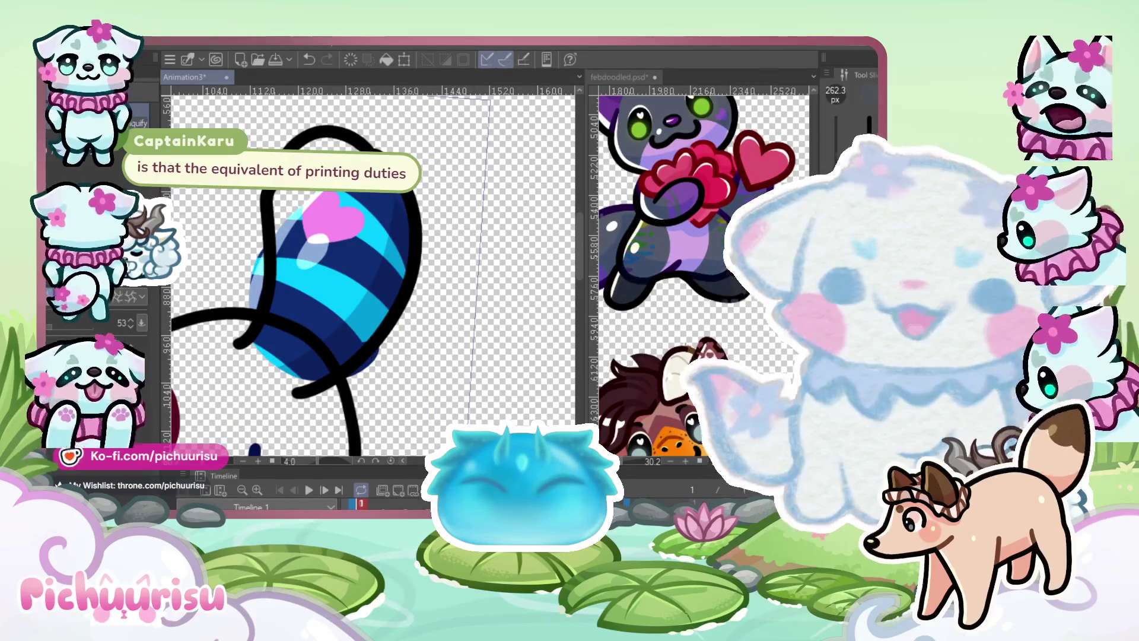
With the pen, paint grey along the inside of the left and right tail outlines
key("p")
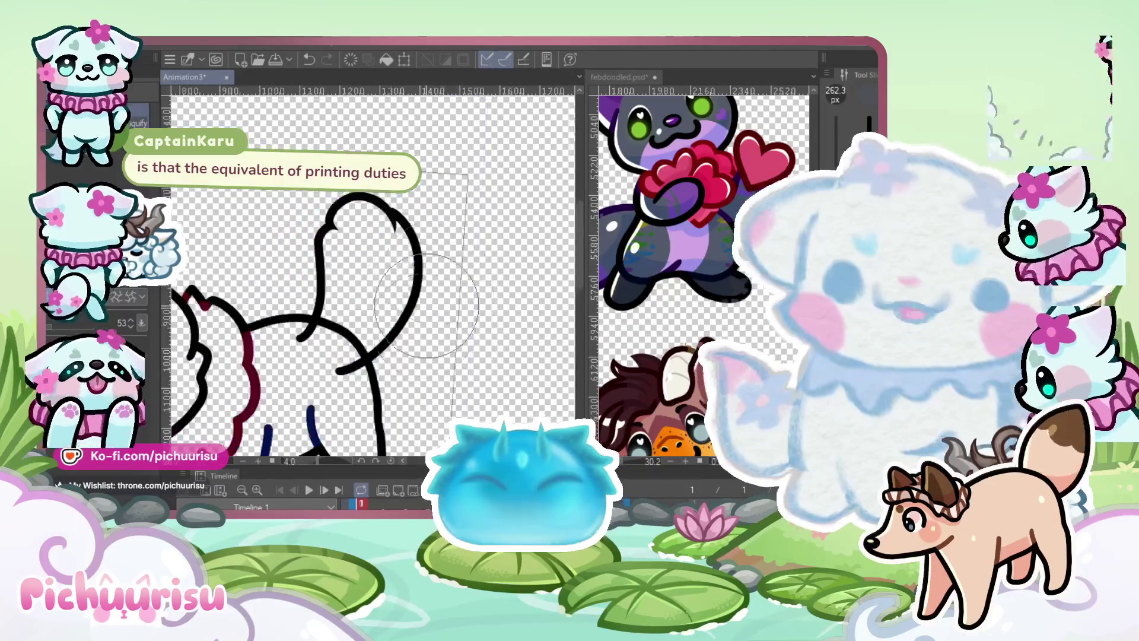
left_click_drag(272, 287, 257, 363)
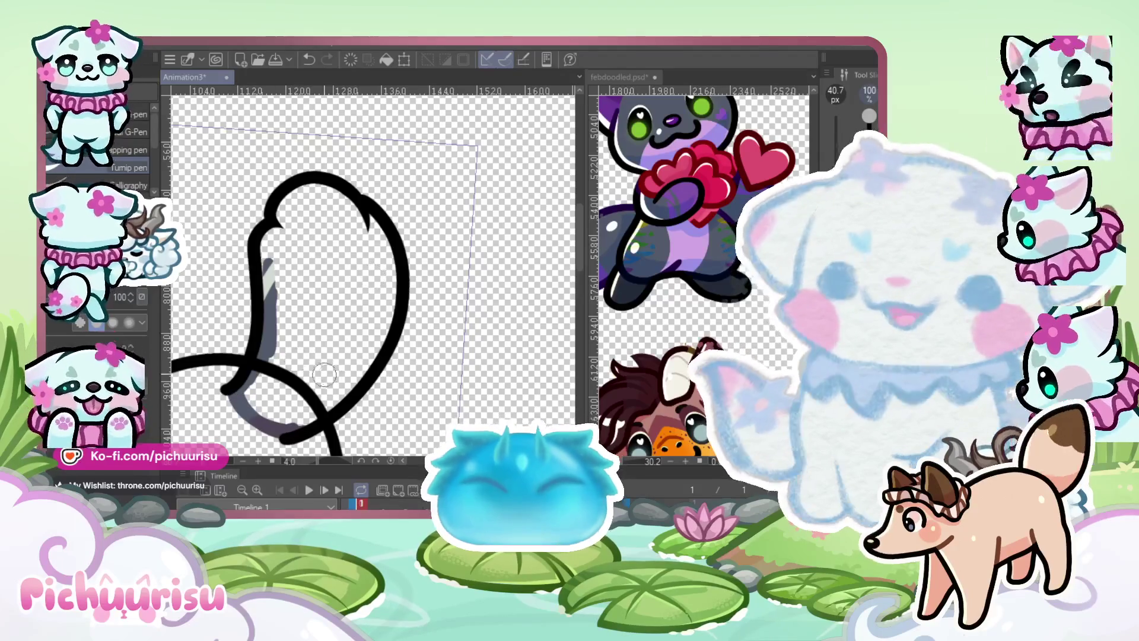
mouse_move(293, 392)
left_mouse_down()
mouse_move(299, 425)
mouse_move(388, 318)
mouse_move(388, 273)
mouse_move(367, 224)
left_mouse_up()
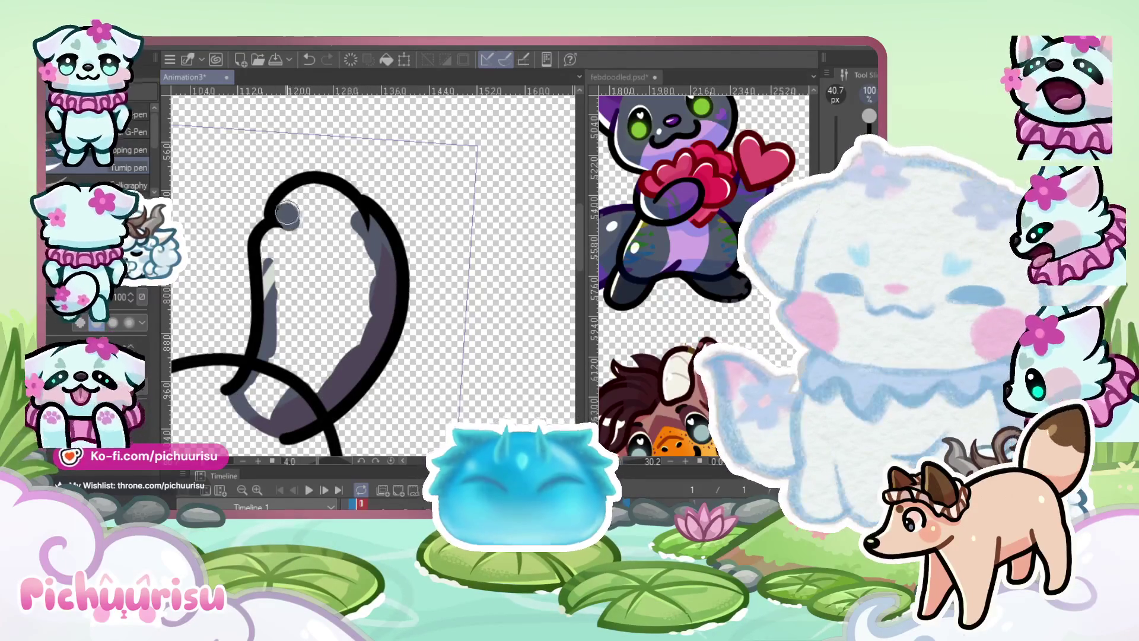
Fill the lower tail interior with dark grey, then pan and zoom to check it
mouse_move(271, 249)
left_mouse_down()
mouse_move(279, 392)
mouse_move(300, 321)
mouse_move(343, 273)
mouse_move(353, 223)
mouse_move(308, 237)
mouse_move(295, 308)
left_mouse_up()
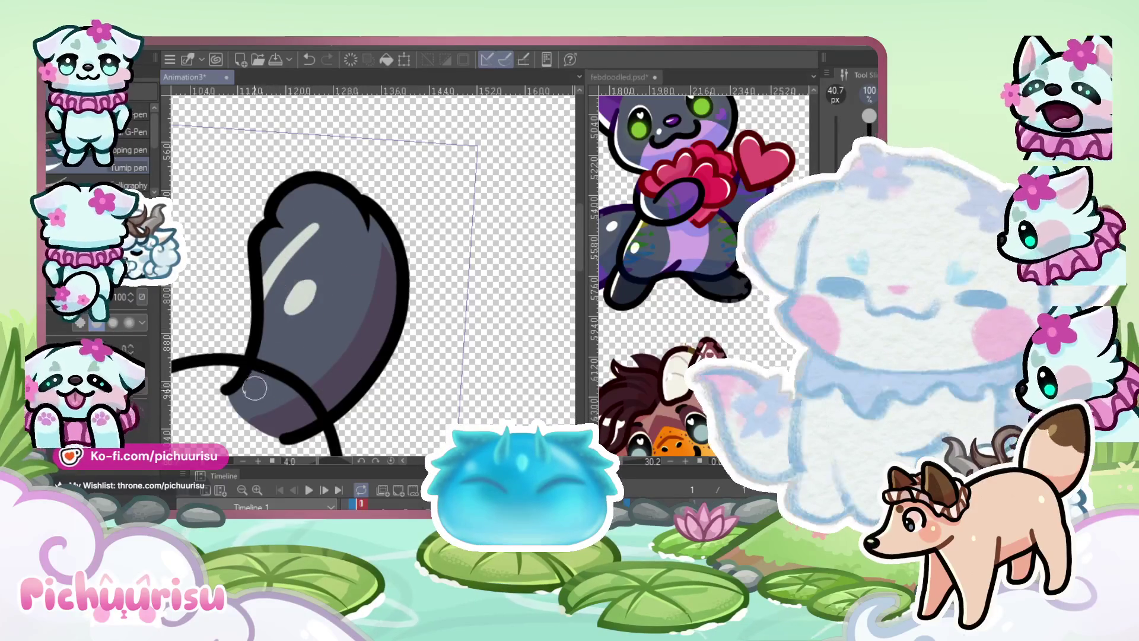
scroll(277, 277, "up", 2)
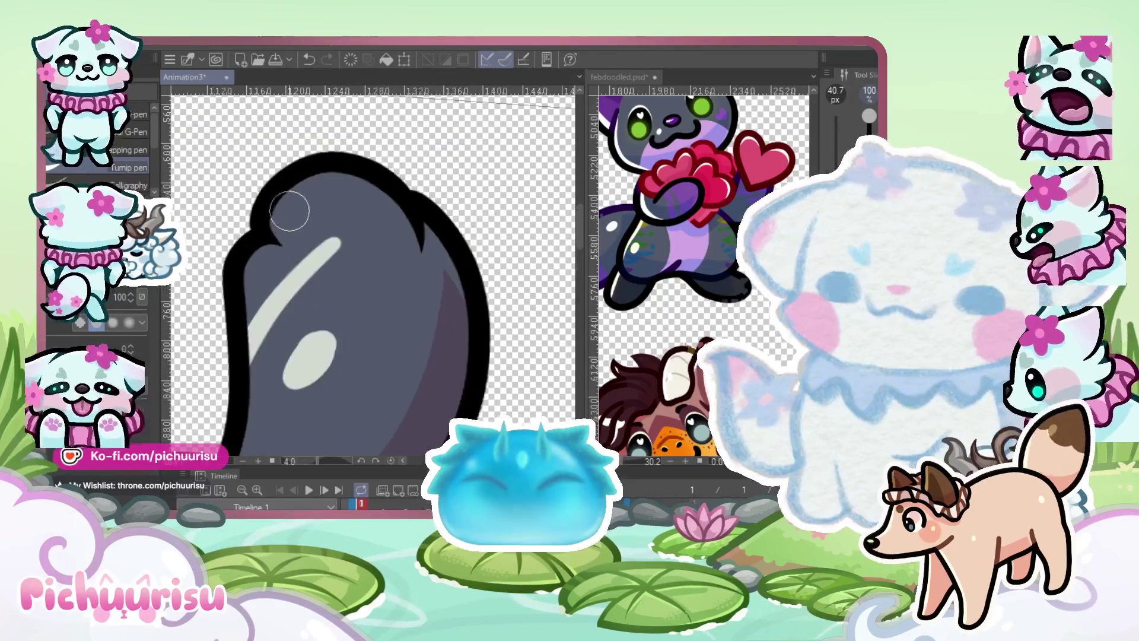
scroll(398, 256, "down", 2)
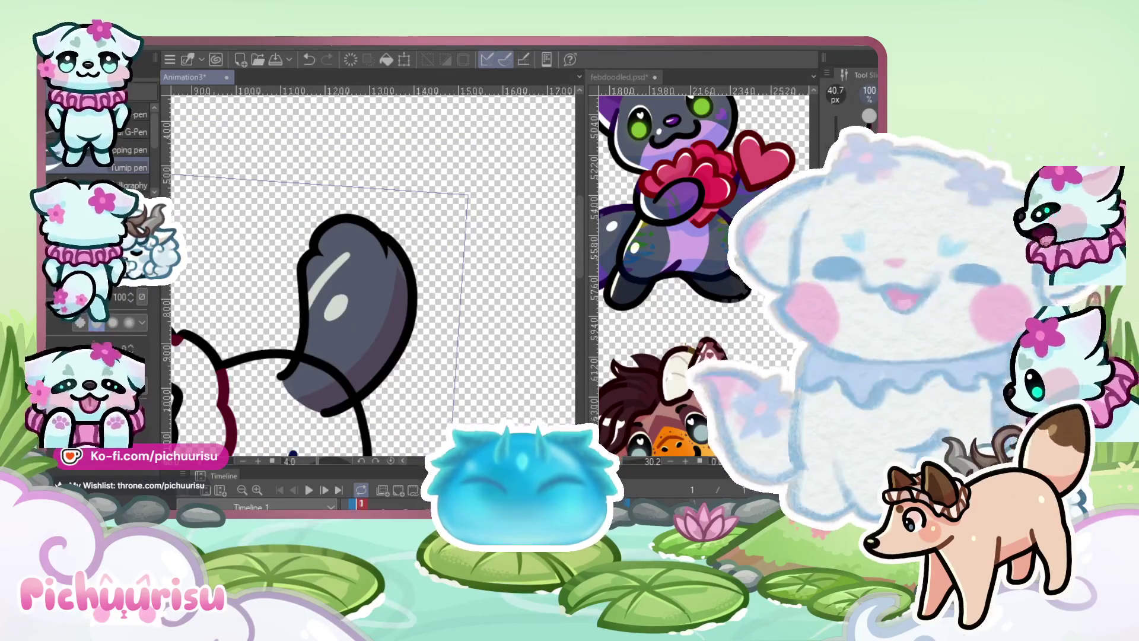
left_click_drag(712, 260, 801, 240)
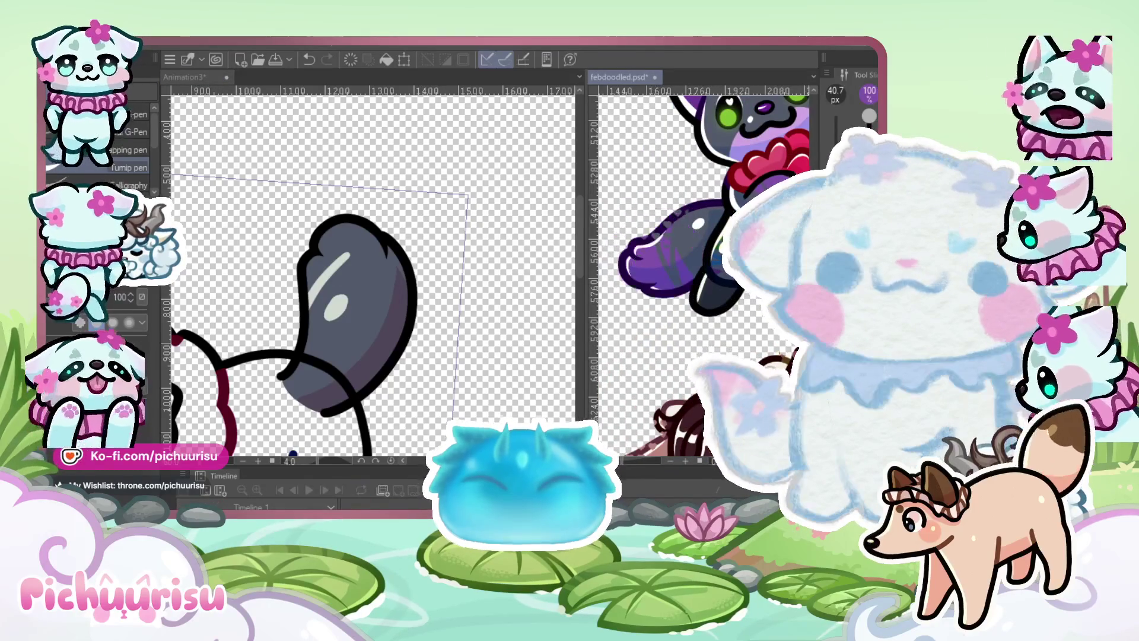
scroll(250, 319, "up", 2)
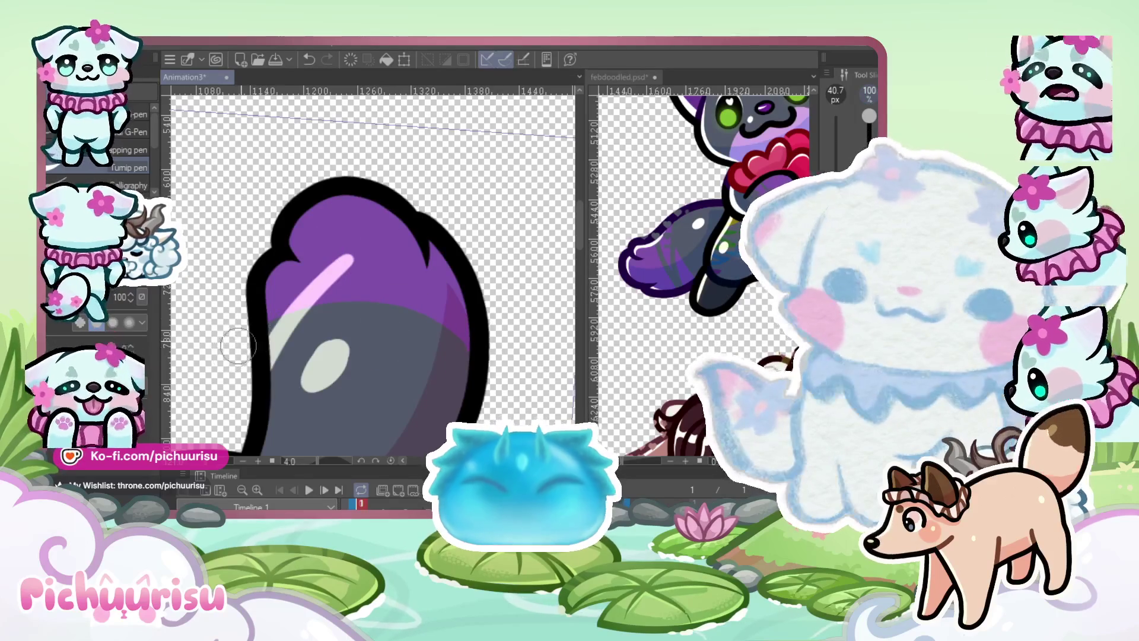
Rotate the canvas so the tail points right, then adjust zoom and rotate again
left_click_drag(434, 279, 429, 307)
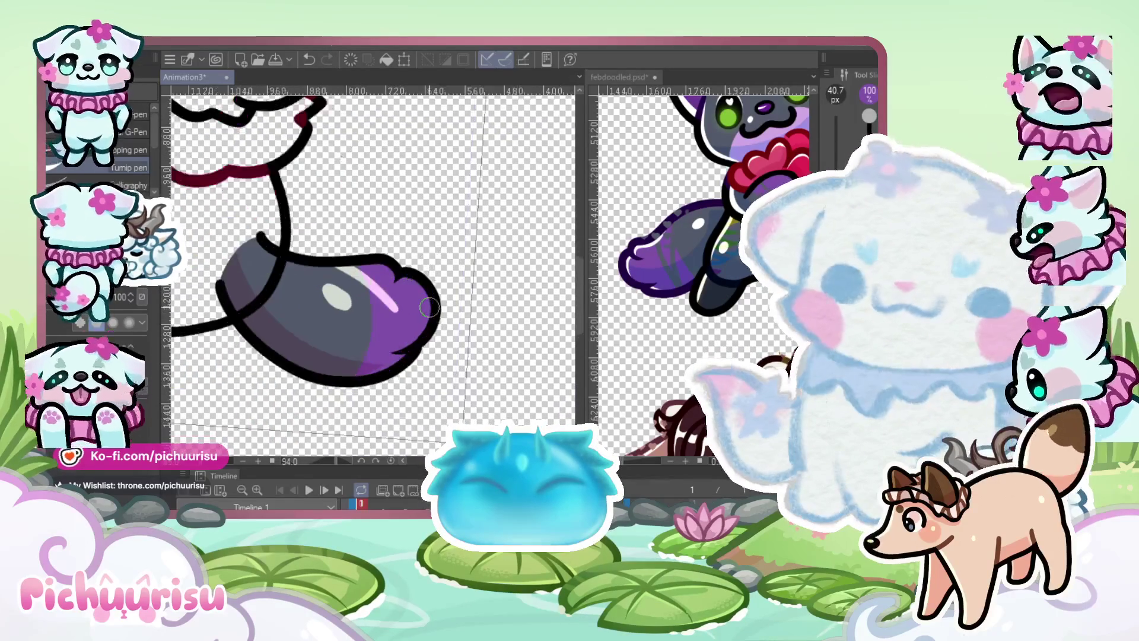
scroll(429, 307, "up", 3)
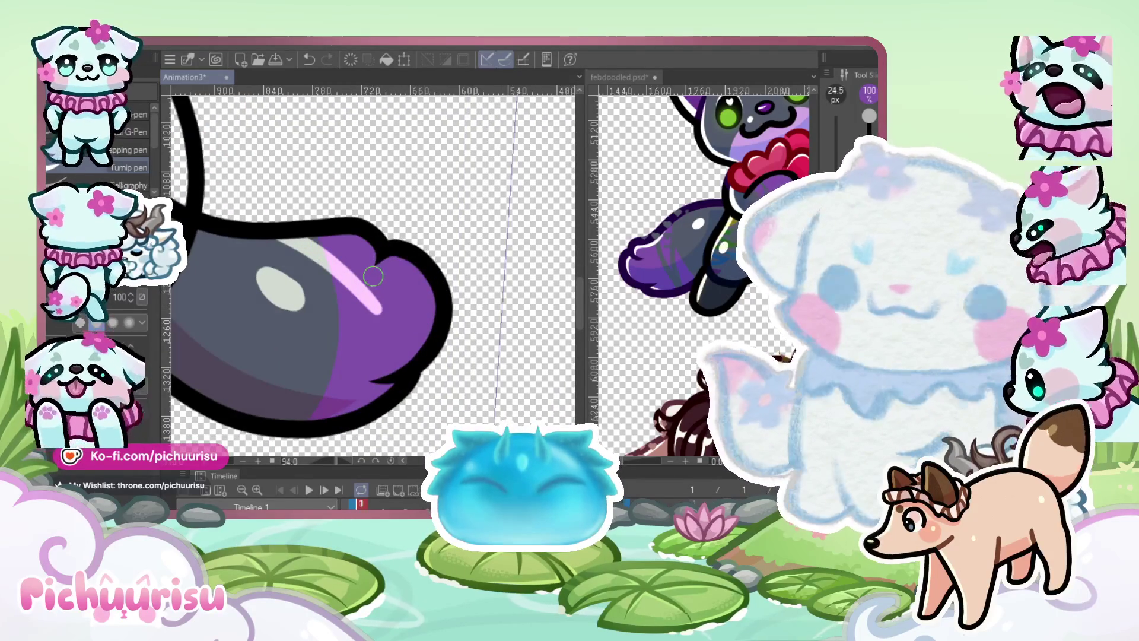
scroll(291, 256, "up", 2)
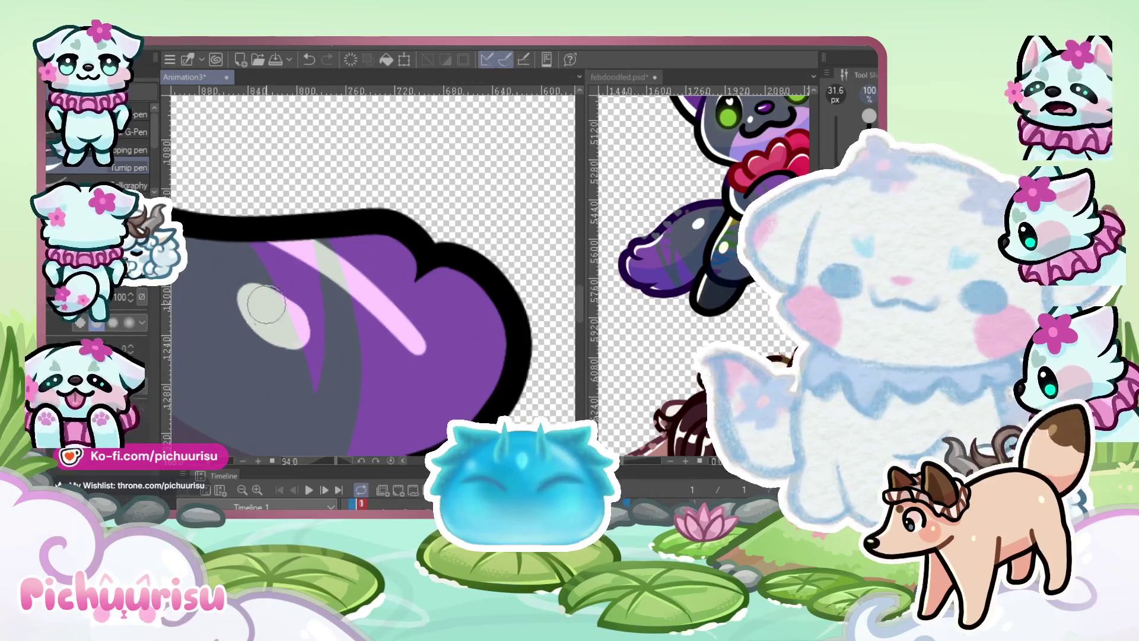
scroll(217, 223, "down", 2)
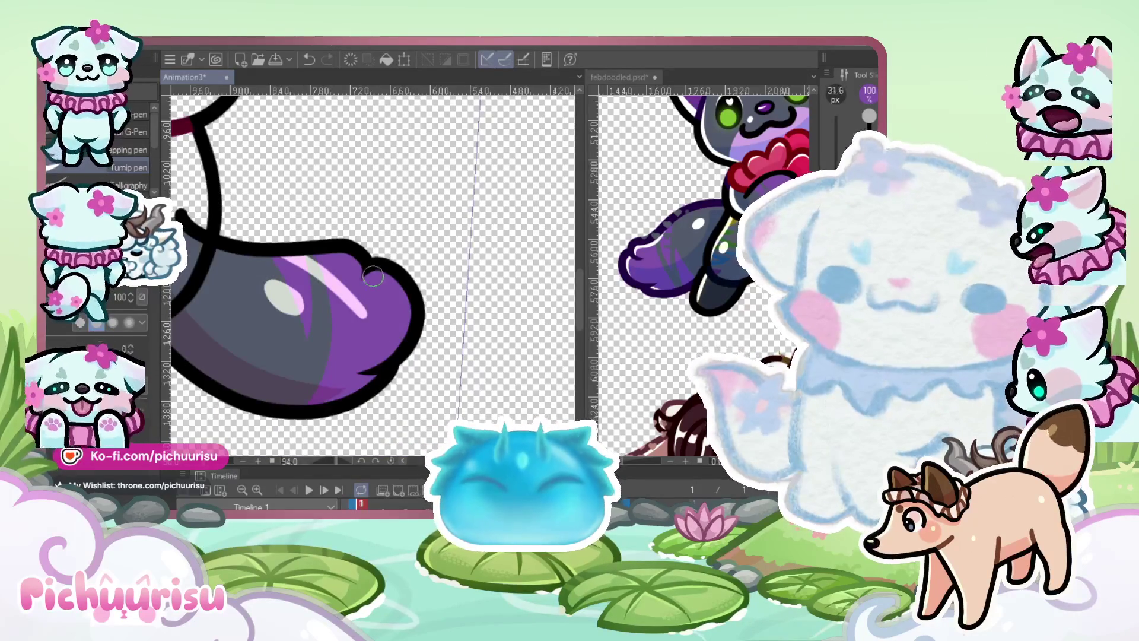
scroll(373, 276, "up", 1)
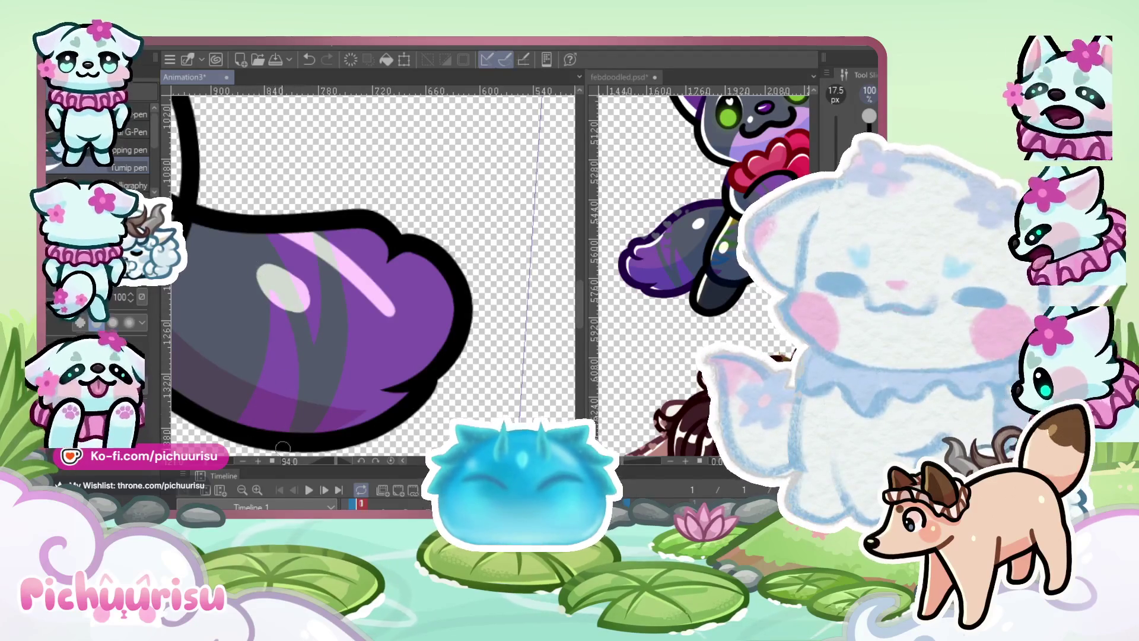
scroll(248, 430, "down", 5)
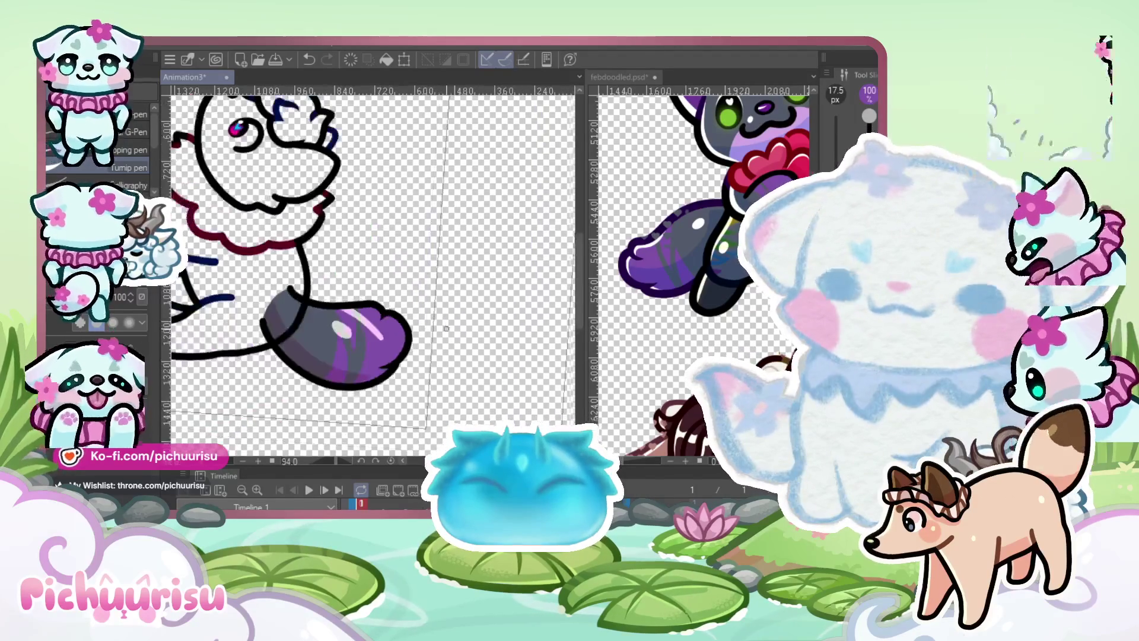
left_click_drag(424, 346, 451, 255)
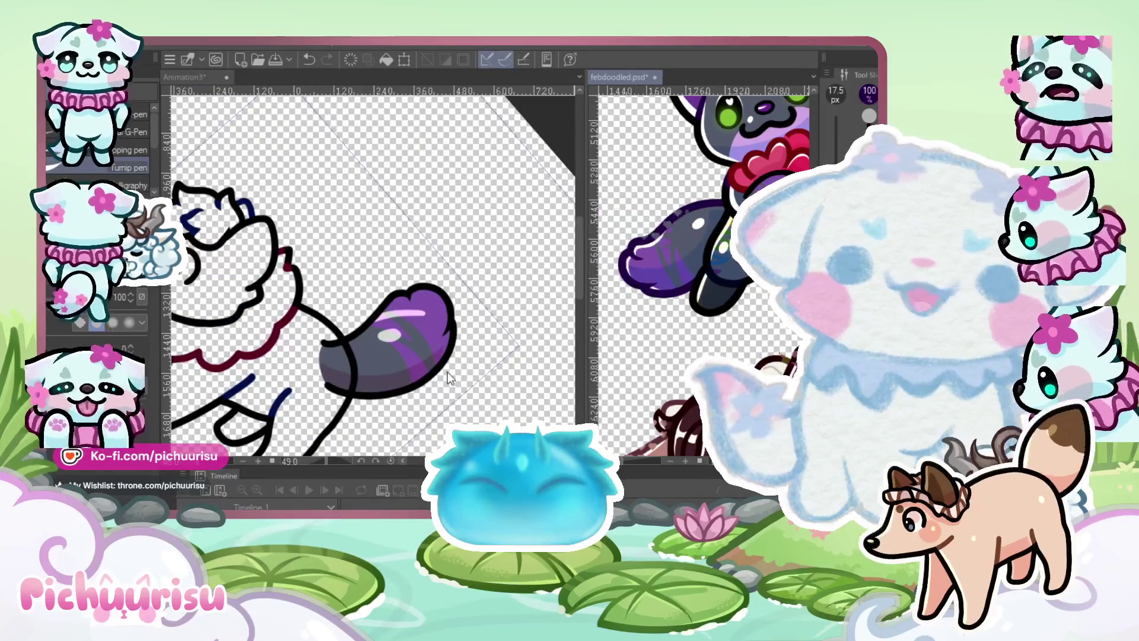
Undo the accidental huge purple brush stroke across the tail
scroll(496, 314, "up", 2)
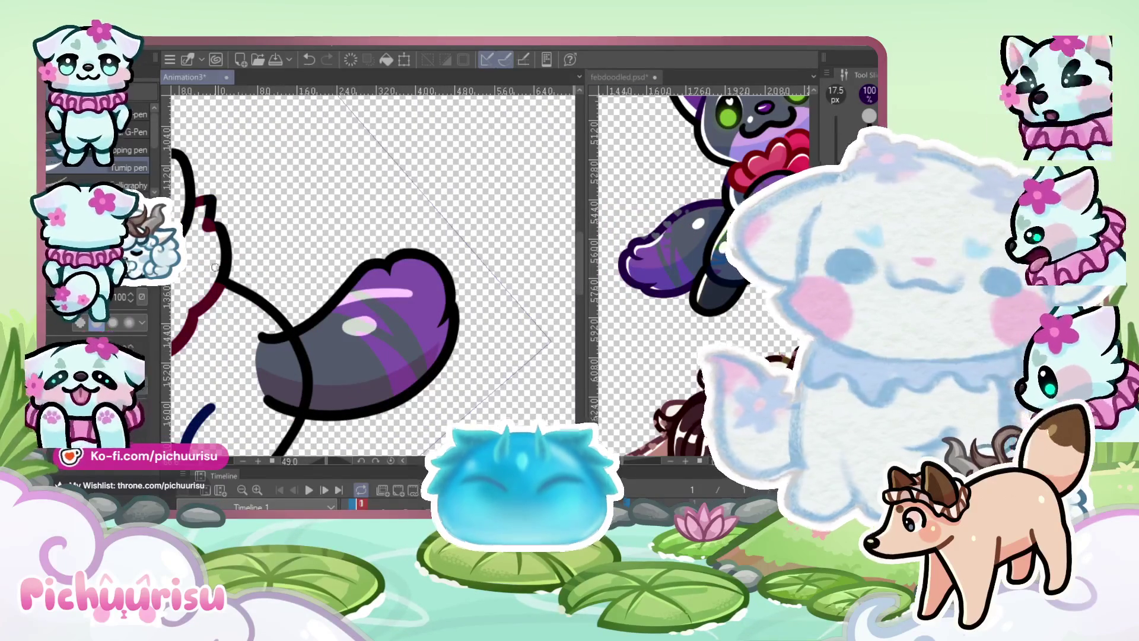
left_click_drag(356, 273, 442, 297)
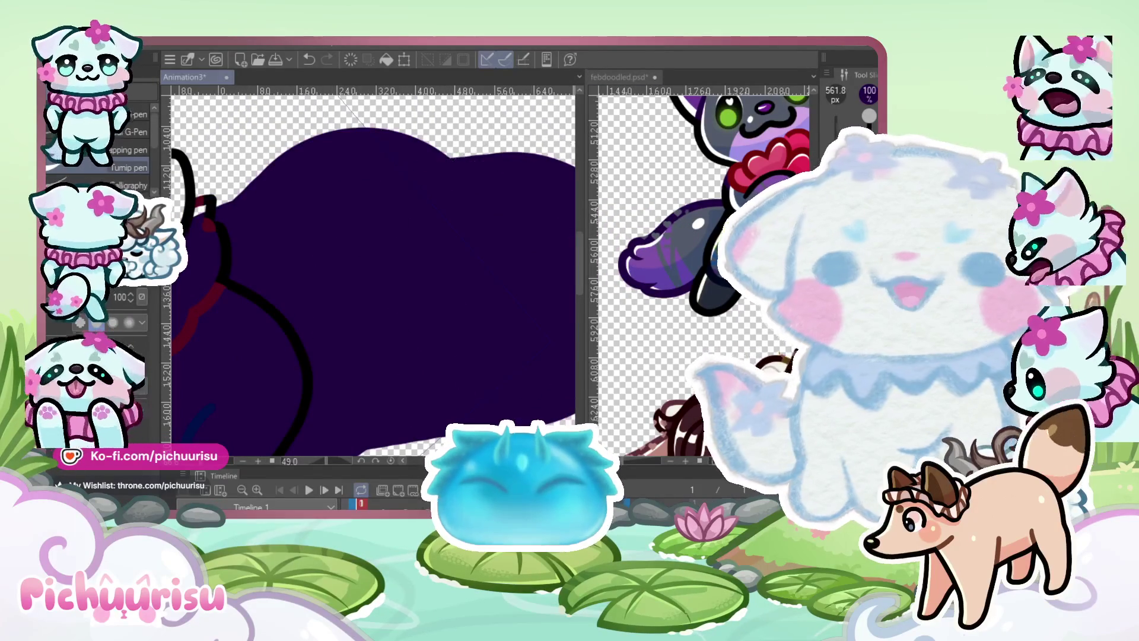
key("ctrl+z")
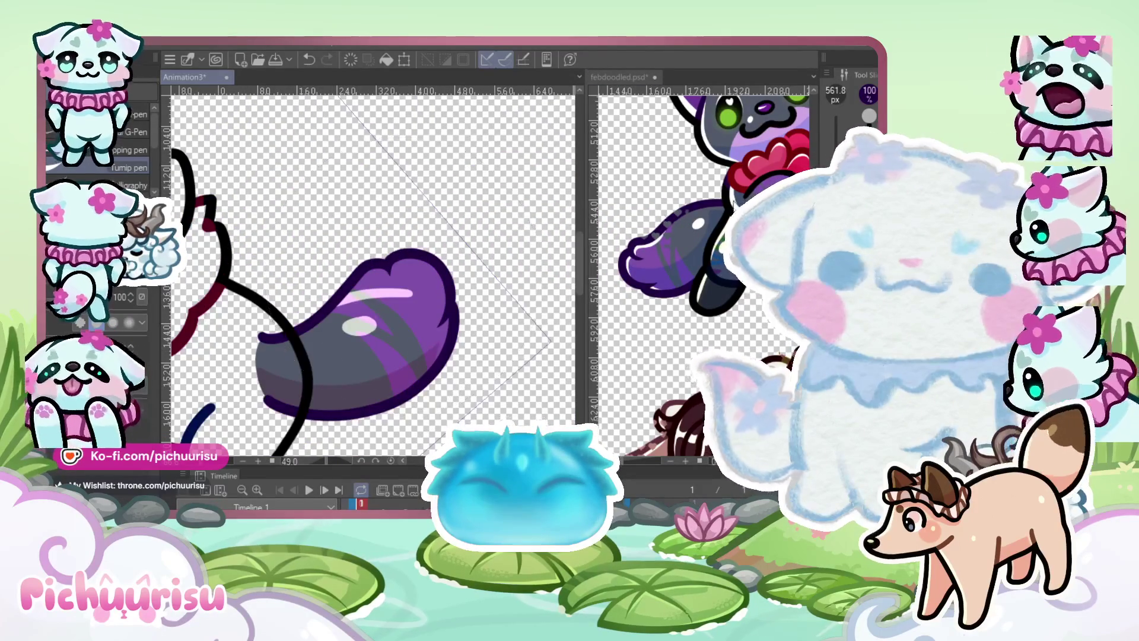
Zoom in on the tail and remove the pink highlights, leaving grey with purple stripes
scroll(374, 289, "up", 2)
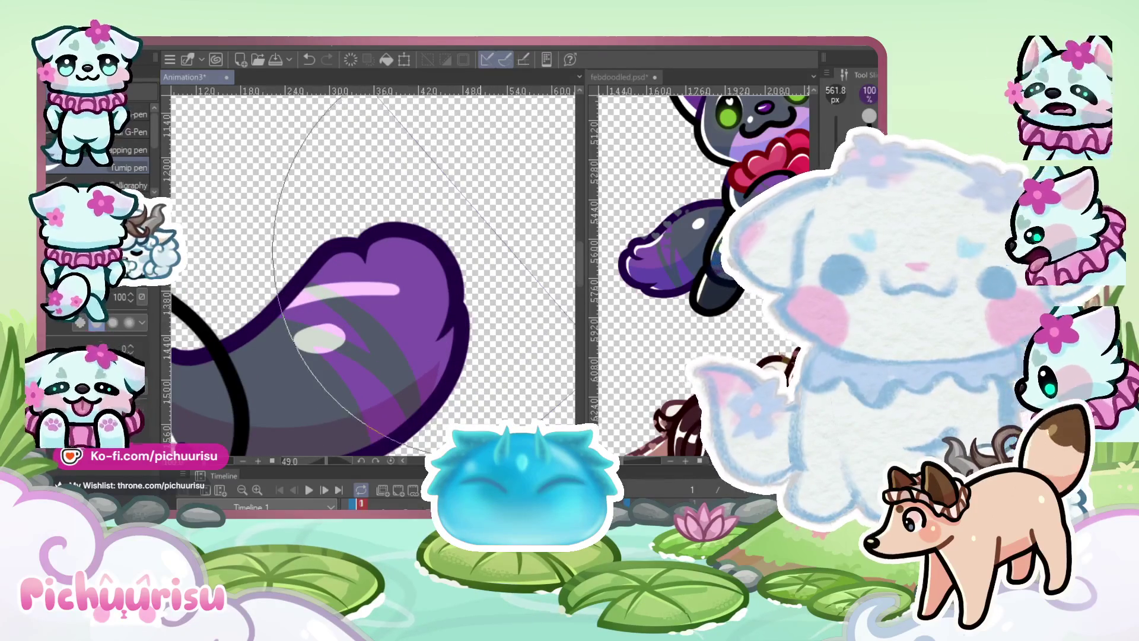
scroll(468, 264, "up", 1)
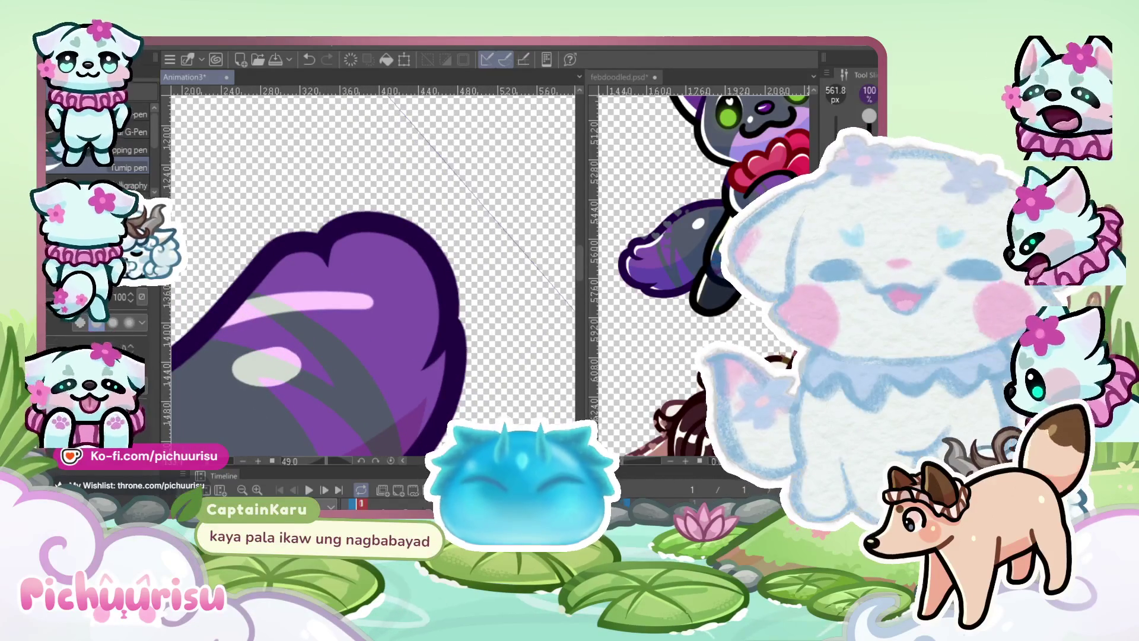
scroll(267, 270, "down", 2)
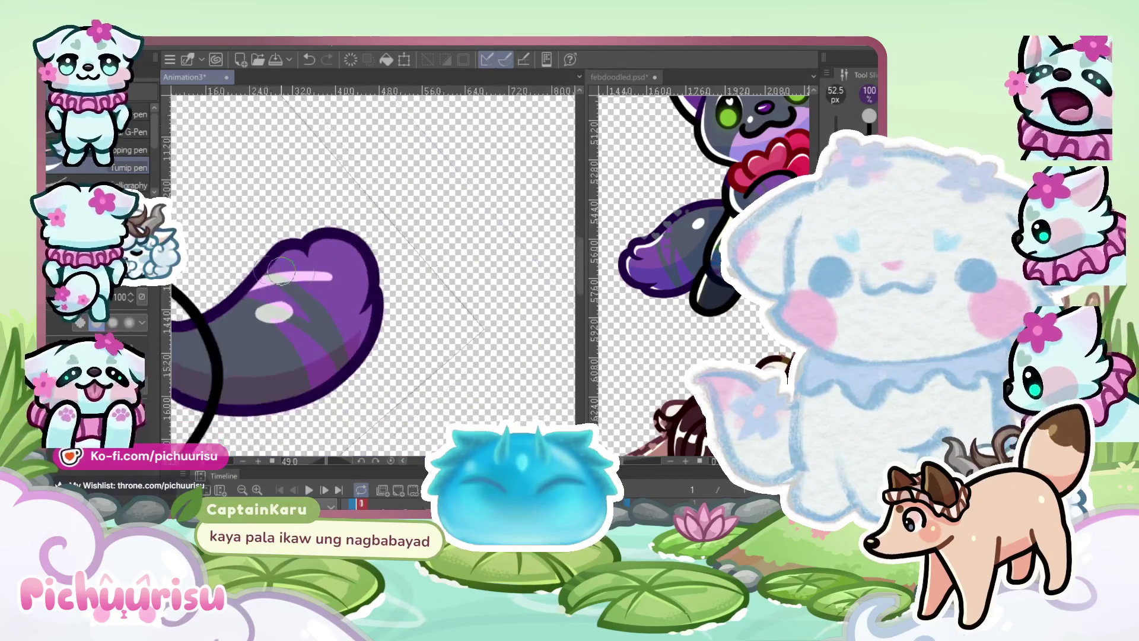
scroll(267, 270, "up", 5)
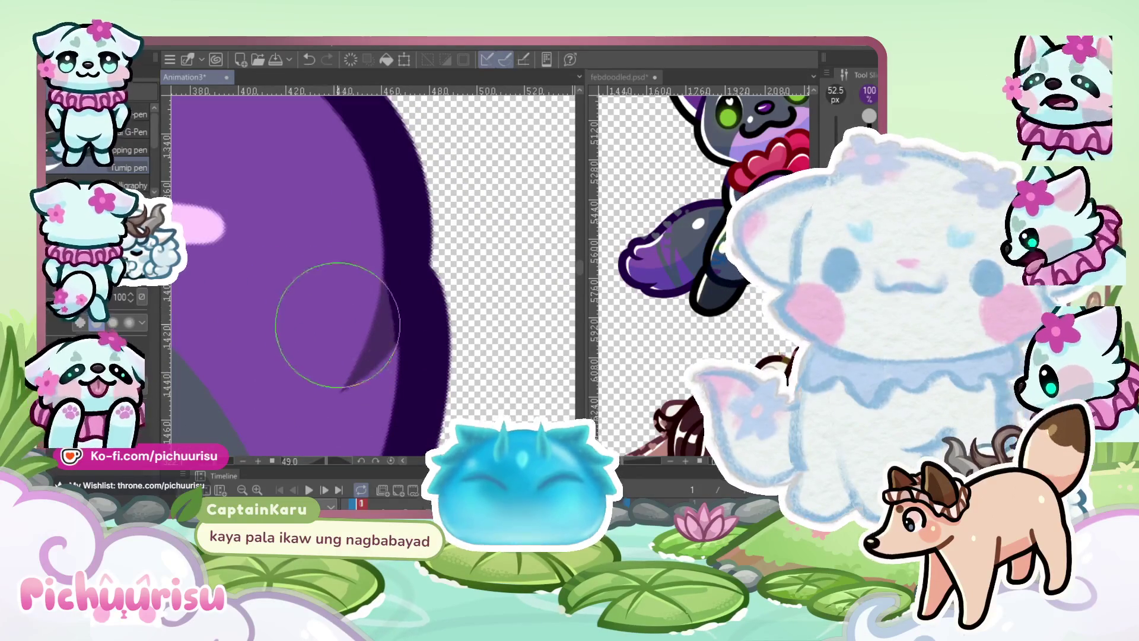
scroll(234, 267, "down", 4)
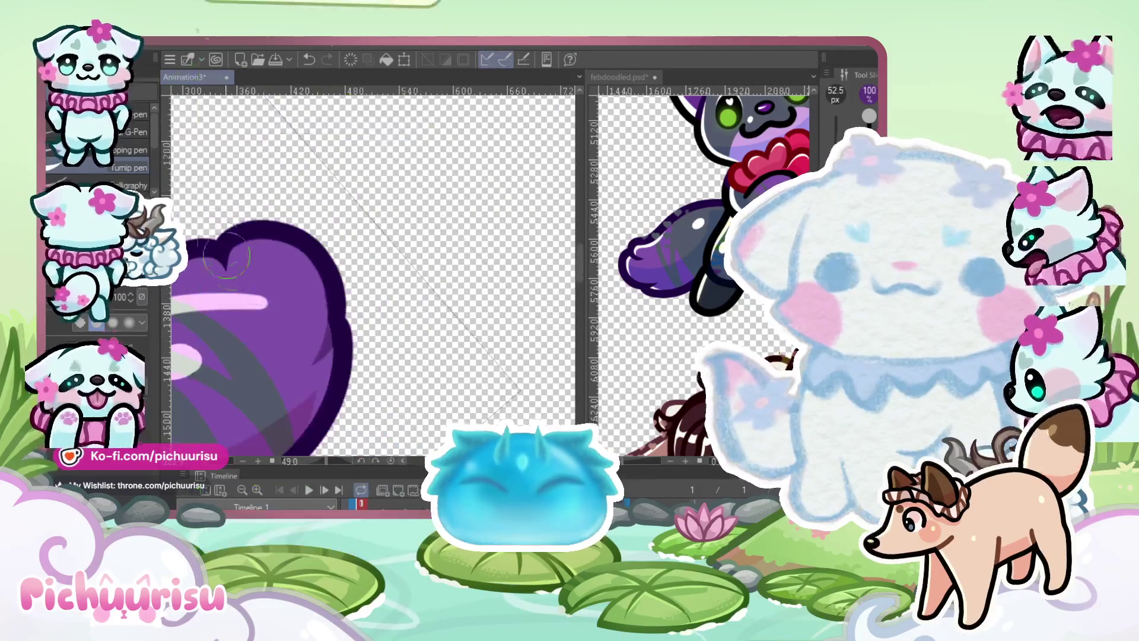
scroll(234, 268, "up", 2)
scroll(233, 282, "down", 5)
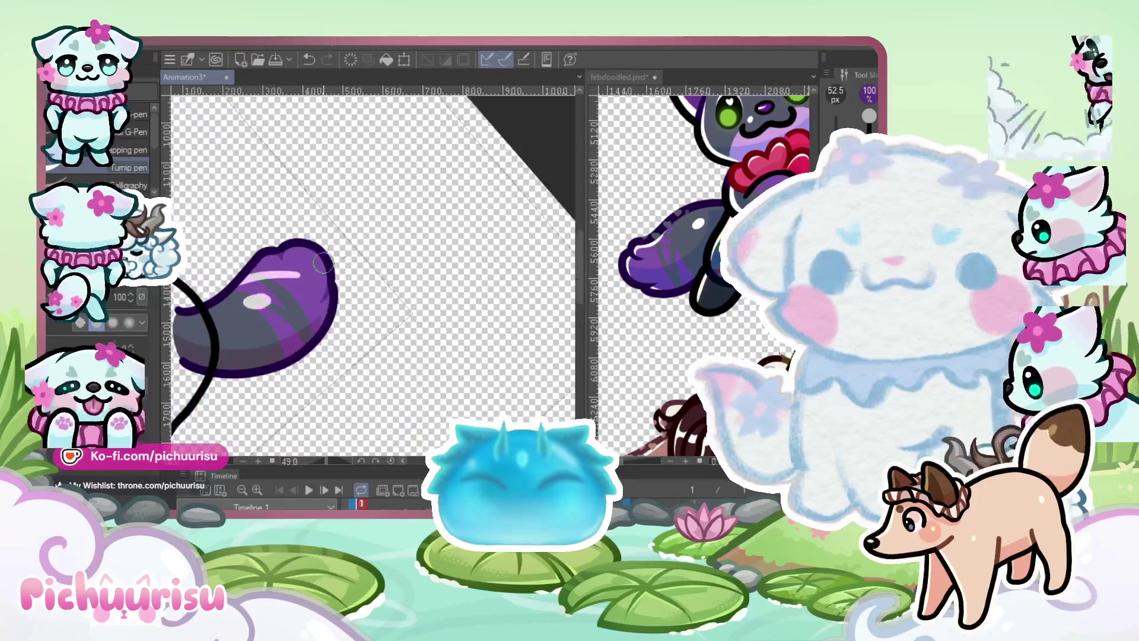
scroll(277, 238, "up", 6)
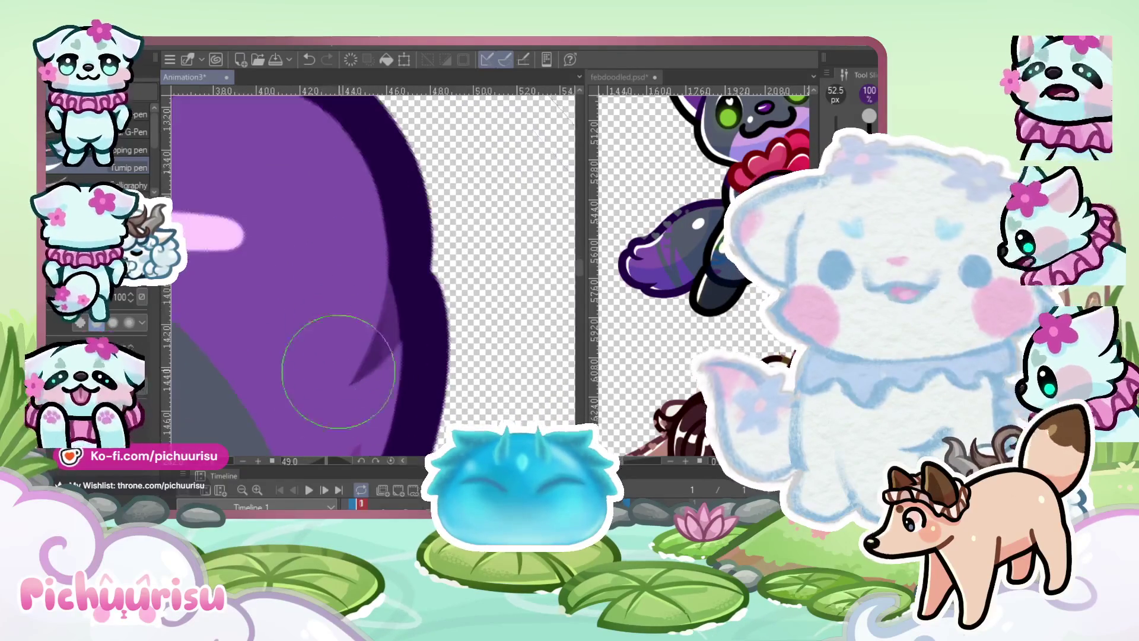
scroll(326, 314, "down", 4)
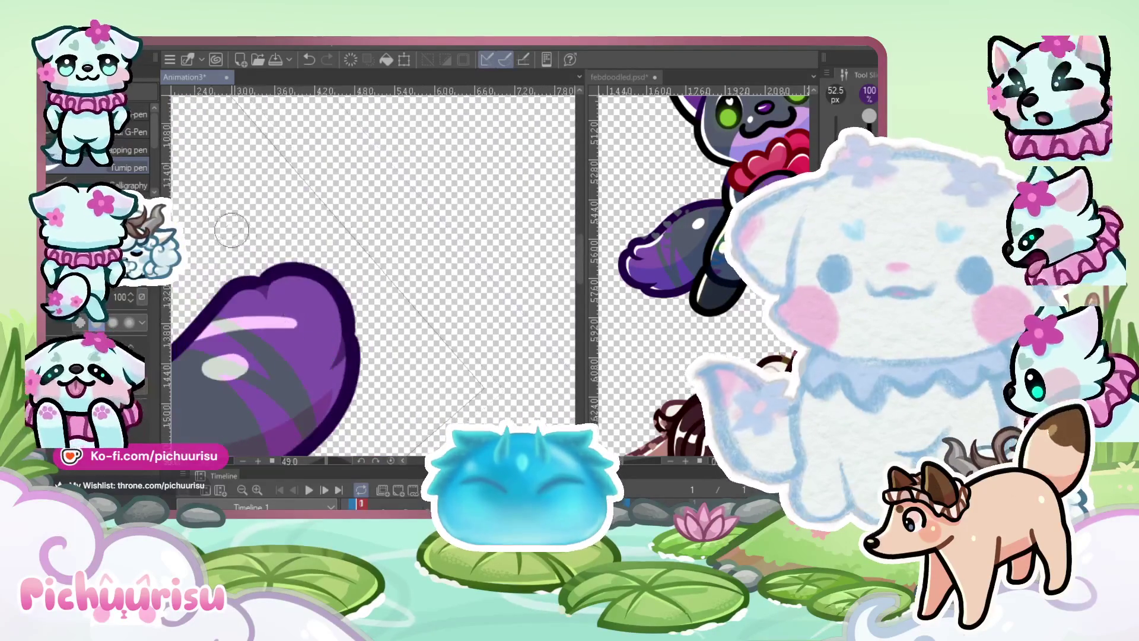
scroll(249, 261, "up", 3)
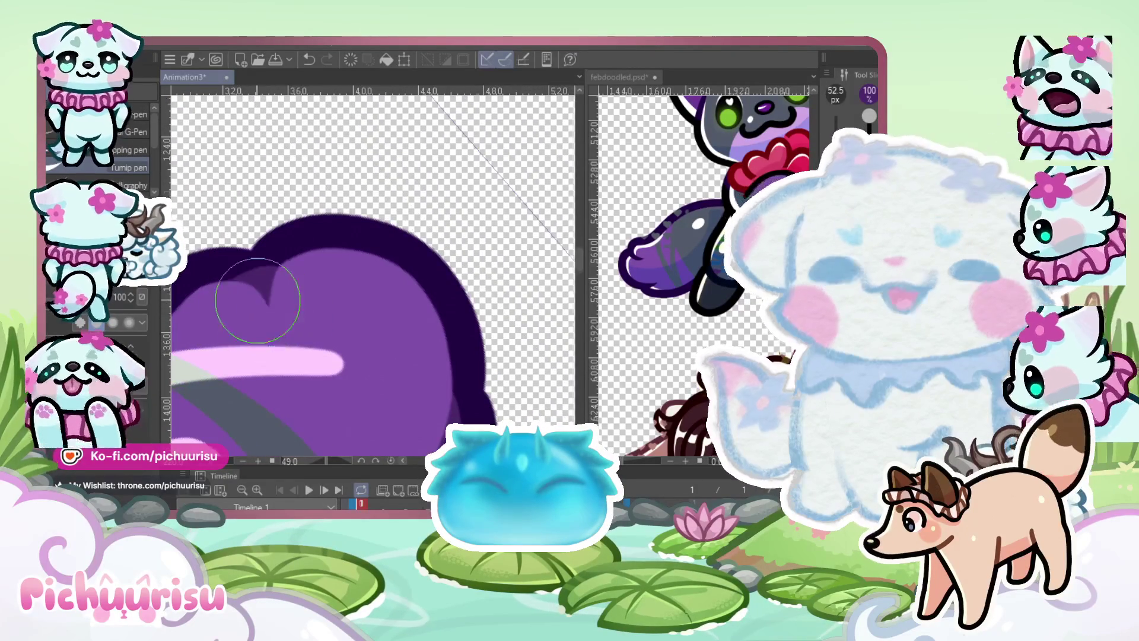
scroll(257, 300, "down", 3)
scroll(276, 269, "down", 2)
scroll(276, 269, "up", 1)
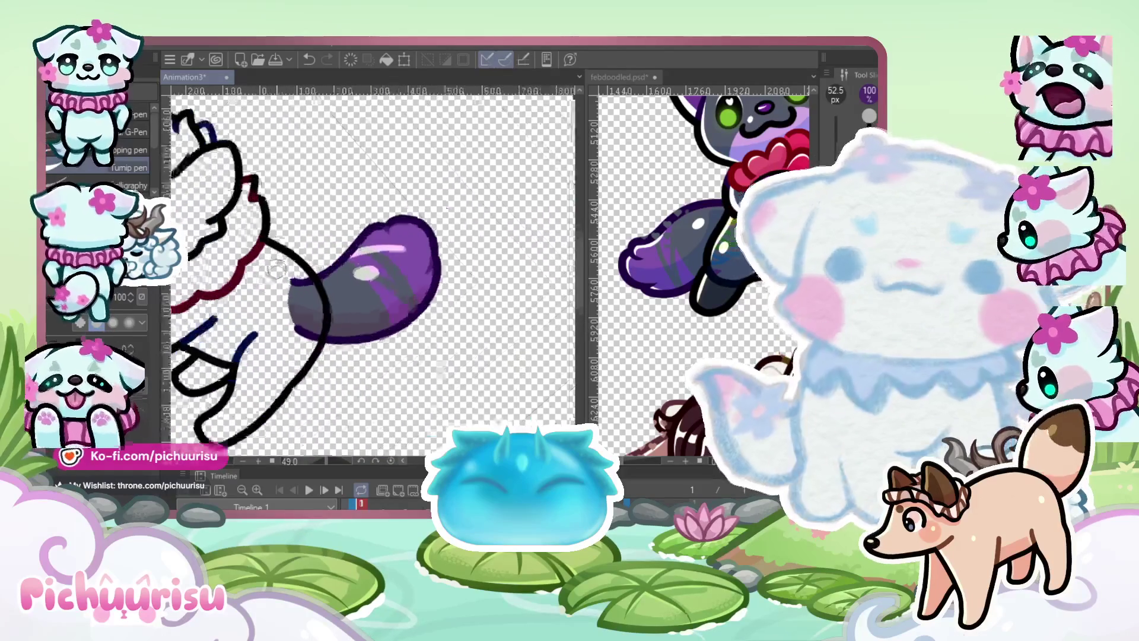
scroll(276, 269, "up", 2)
scroll(308, 285, "down", 1)
scroll(356, 304, "up", 2)
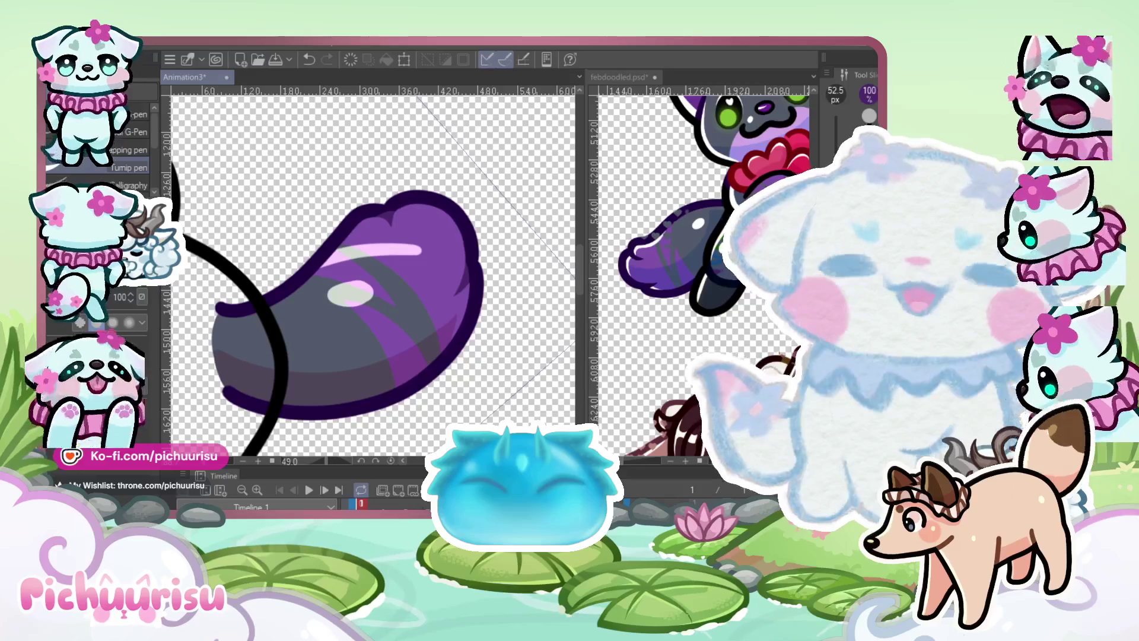
key("ctrl+z")
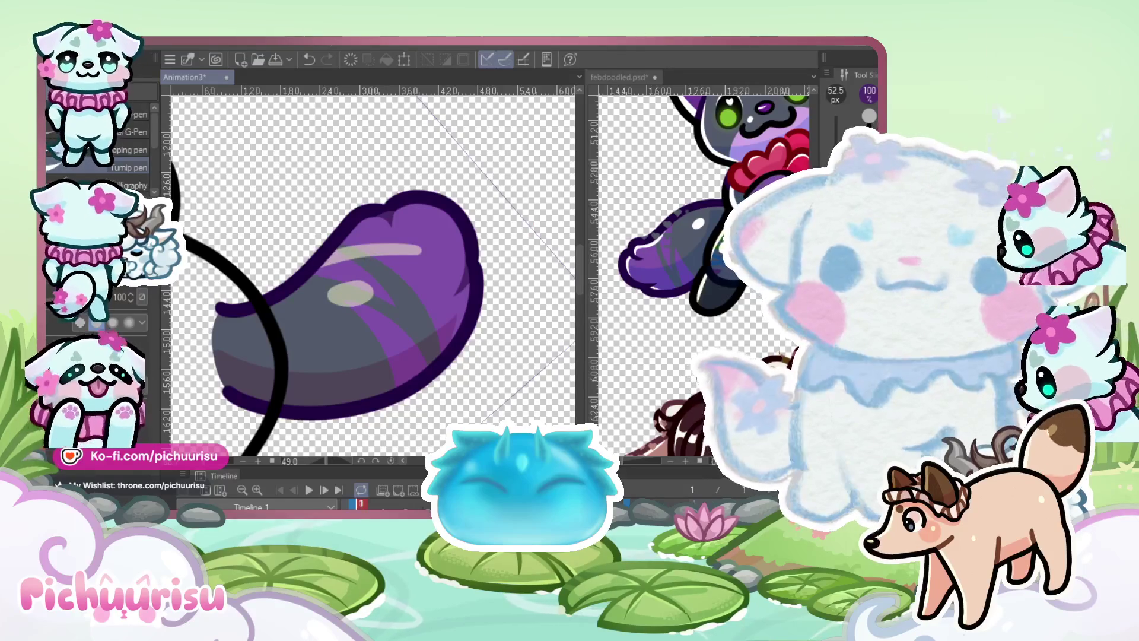
scroll(700, 273, "down", 5)
scroll(684, 202, "up", 6)
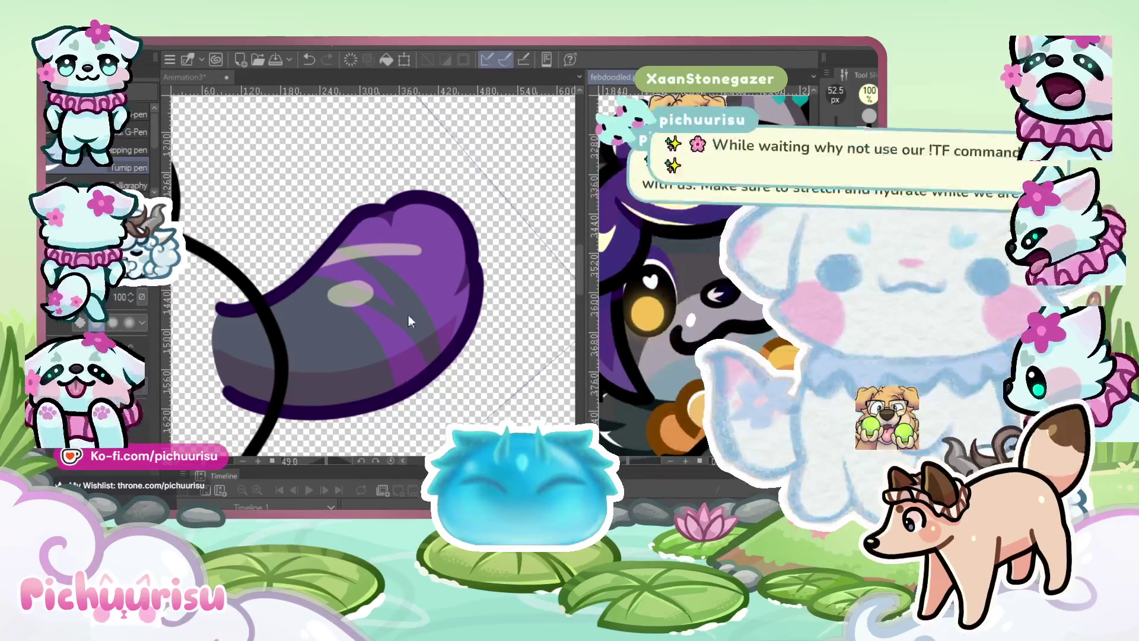
scroll(373, 308, "up", 1)
scroll(443, 353, "down", 2)
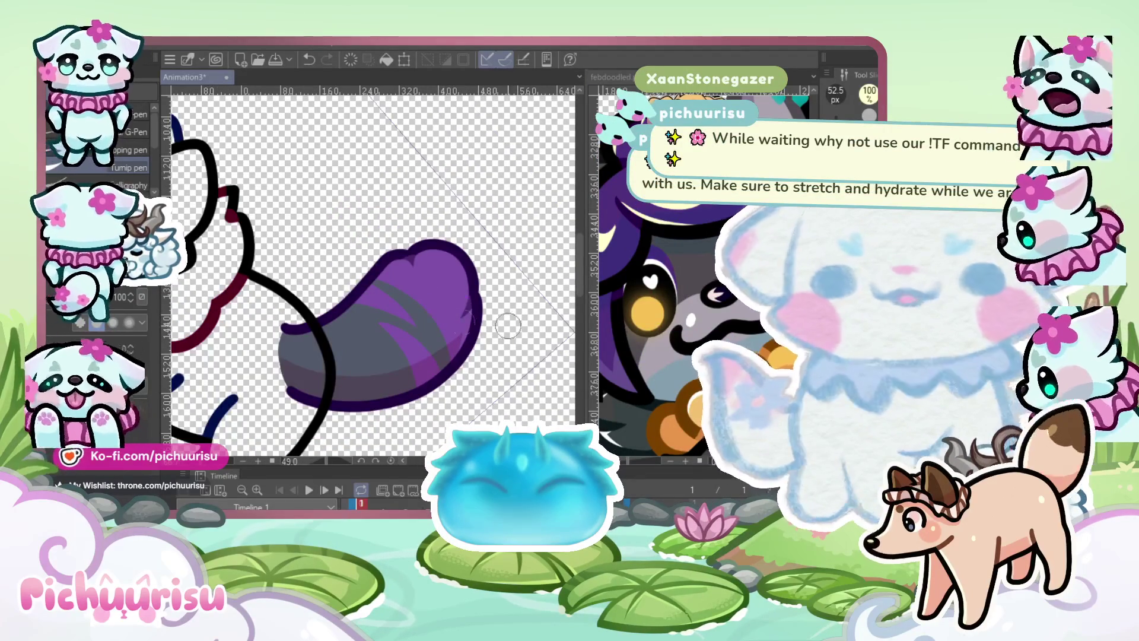
scroll(445, 321, "up", 1)
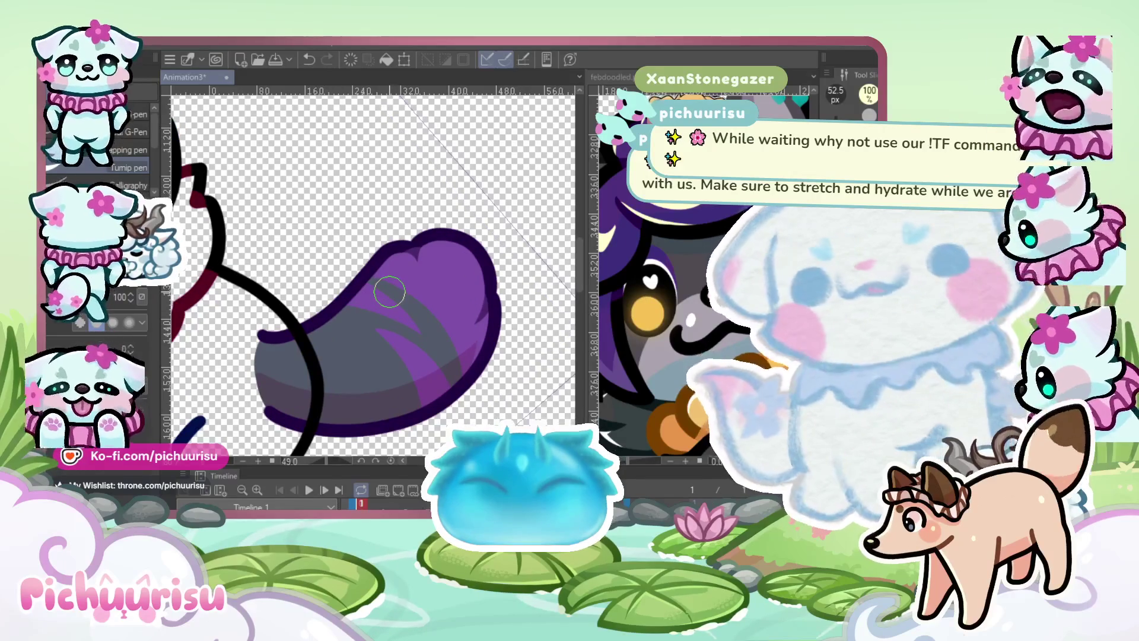
scroll(384, 303, "up", 2)
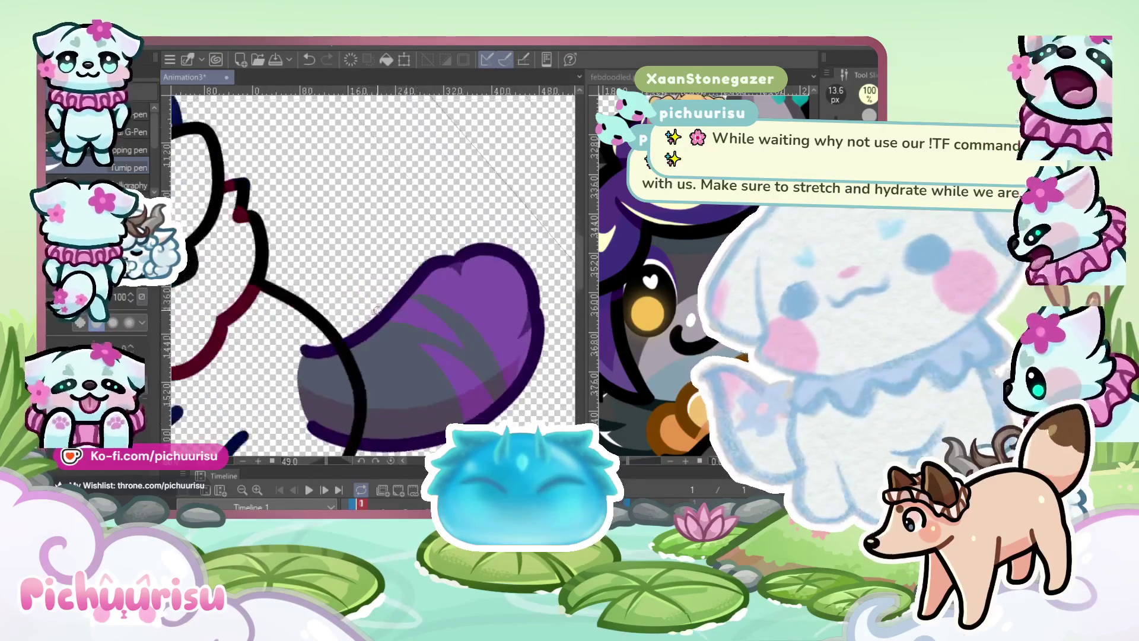
Draw a pale highlight along the tail's upper edge, redoing it until it fits
left_click_drag(399, 310, 377, 333)
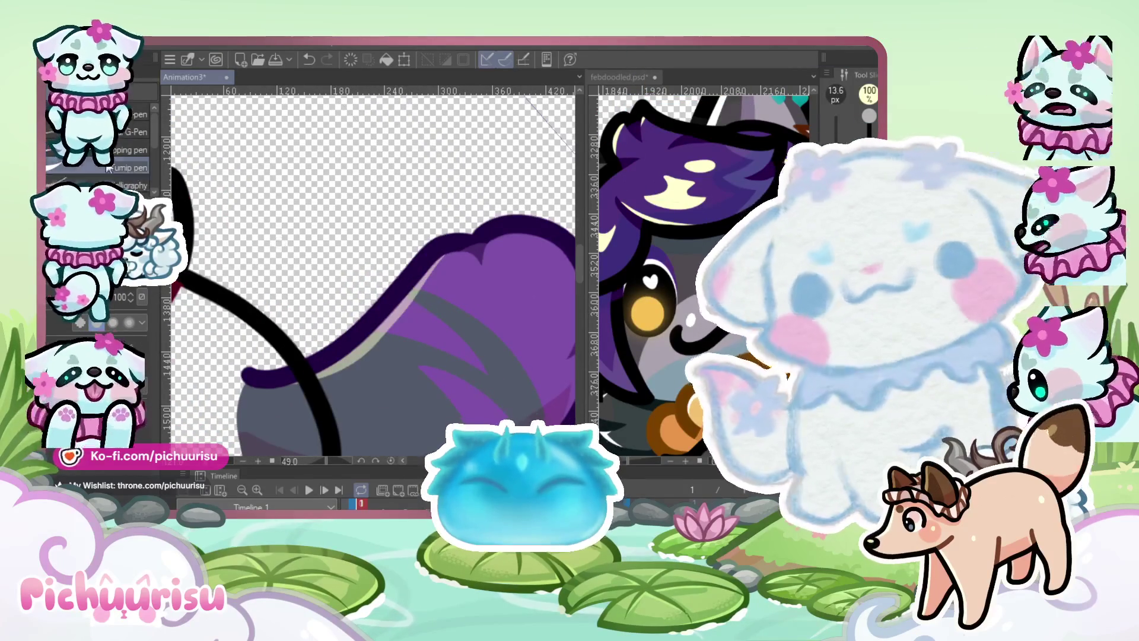
key("ctrl+z")
mouse_move(431, 261)
left_mouse_down()
mouse_move(386, 327)
mouse_move(244, 383)
left_mouse_up()
key("ctrl+z")
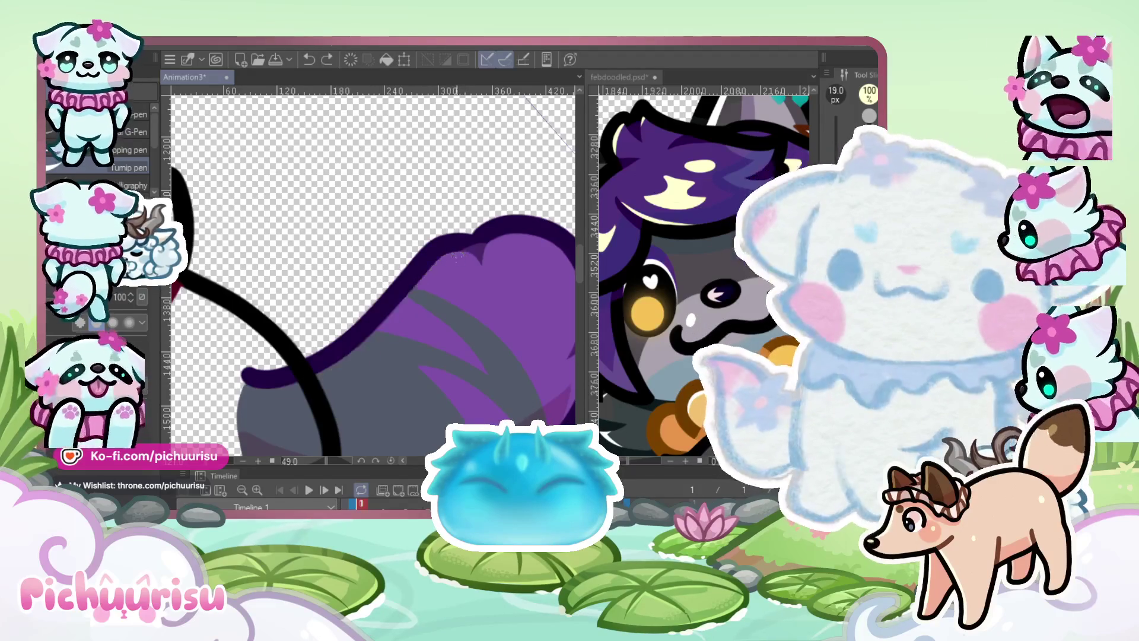
left_click_drag(474, 241, 244, 384)
key("ctrl+z")
left_click_drag(474, 241, 246, 383)
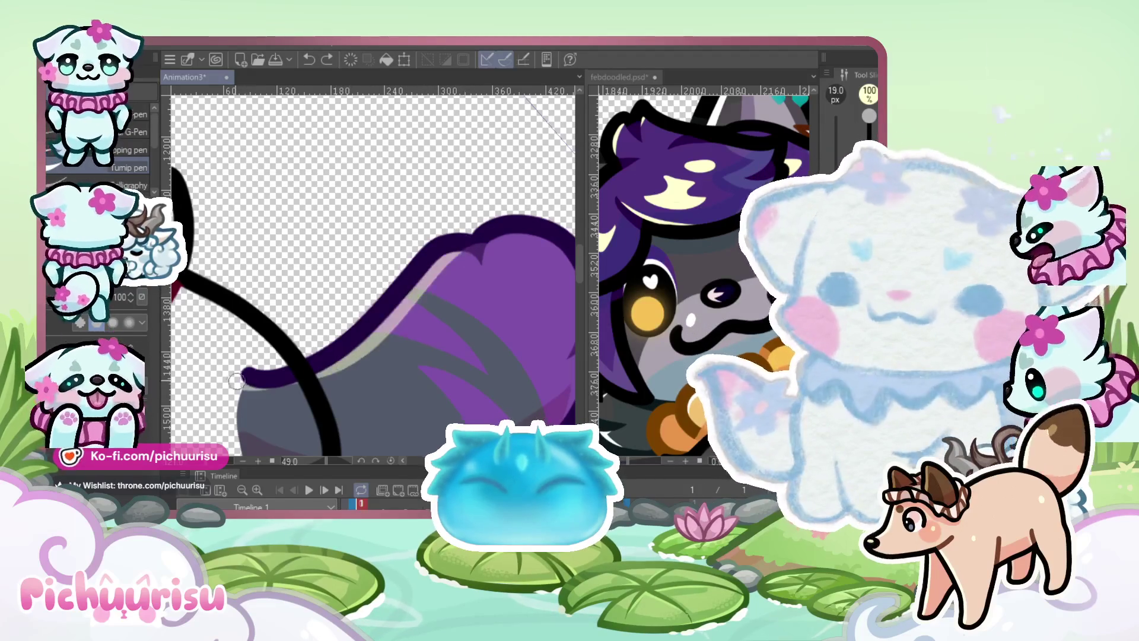
key("ctrl+z")
mouse_move(469, 240)
left_mouse_down()
mouse_move(386, 323)
mouse_move(245, 386)
left_mouse_up()
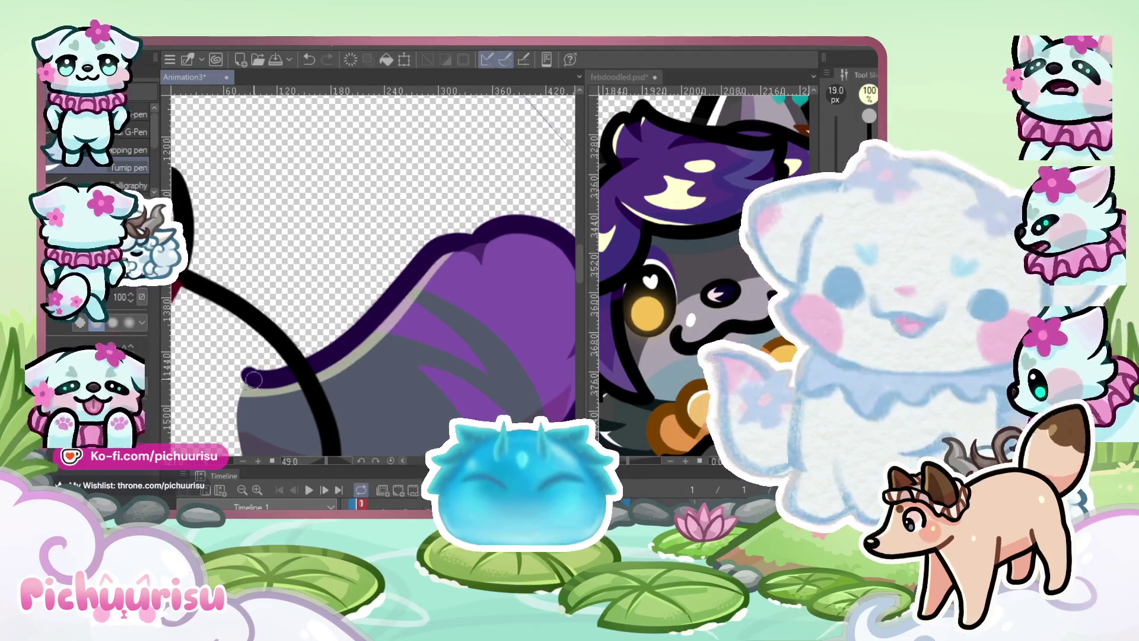
Add a highlight along the tail tip's upper edge and tidy it with the Eraser
scroll(257, 378, "up", 5)
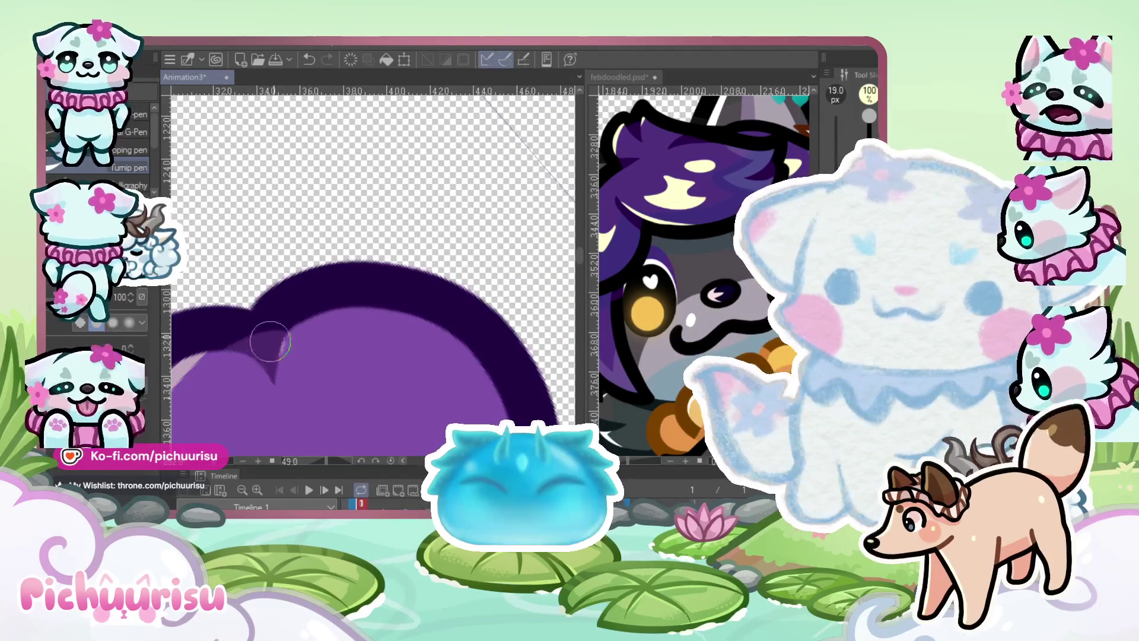
left_click_drag(266, 346, 483, 333)
scroll(483, 333, "down", 2)
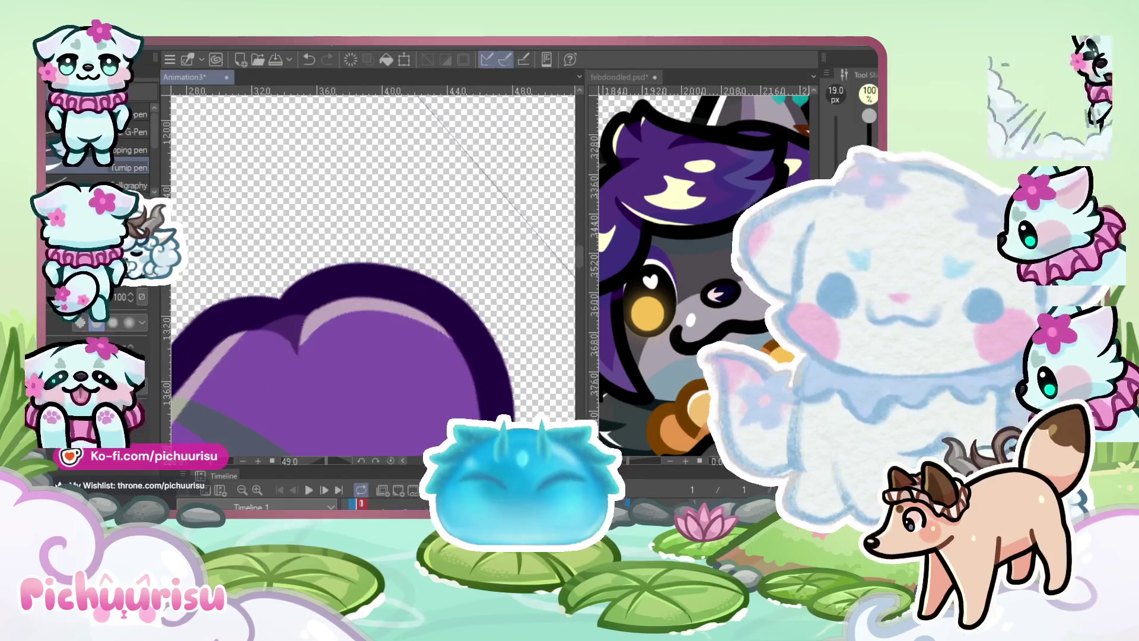
key("e")
scroll(326, 344, "up", 2)
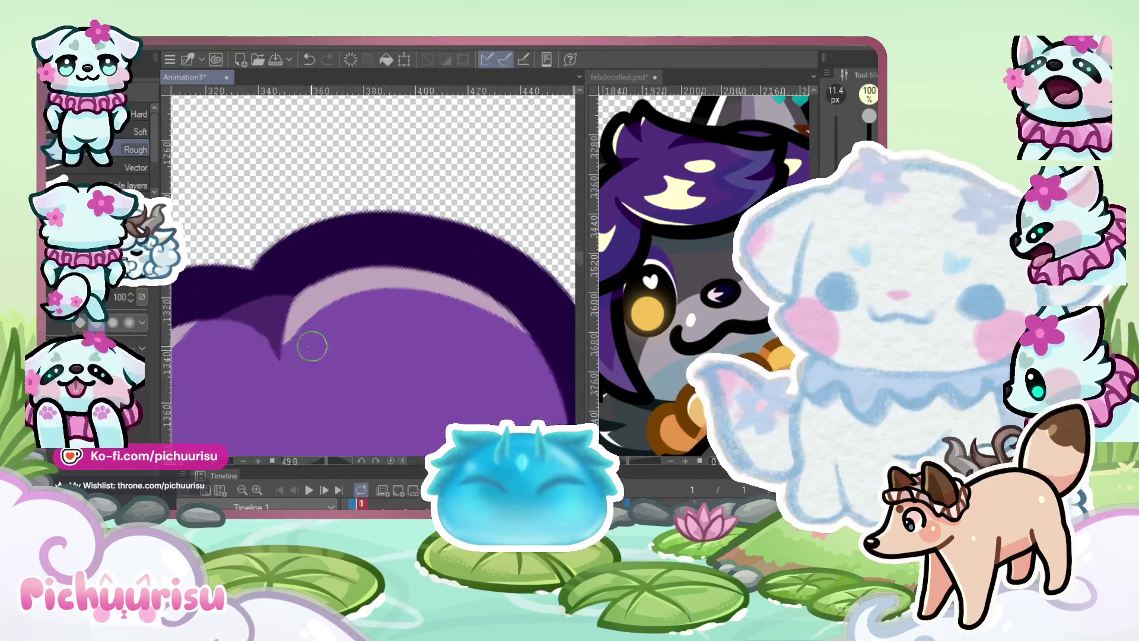
scroll(529, 398, "down", 3)
Dab a small glossy highlight spot on the tail with the pen
key("p")
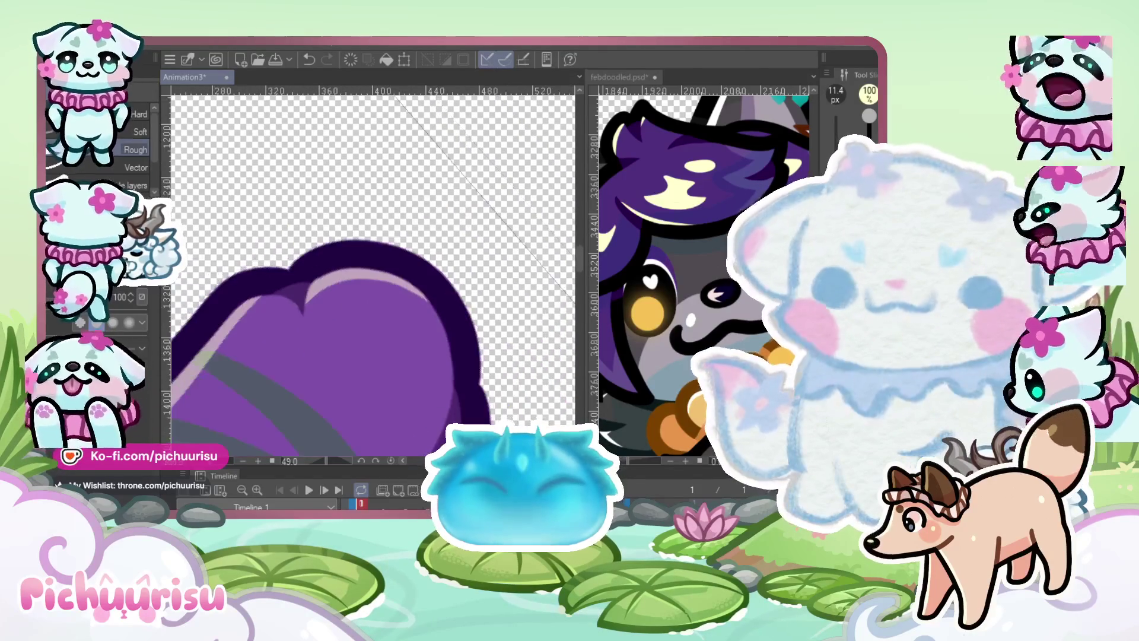
left_click_drag(291, 390, 292, 402)
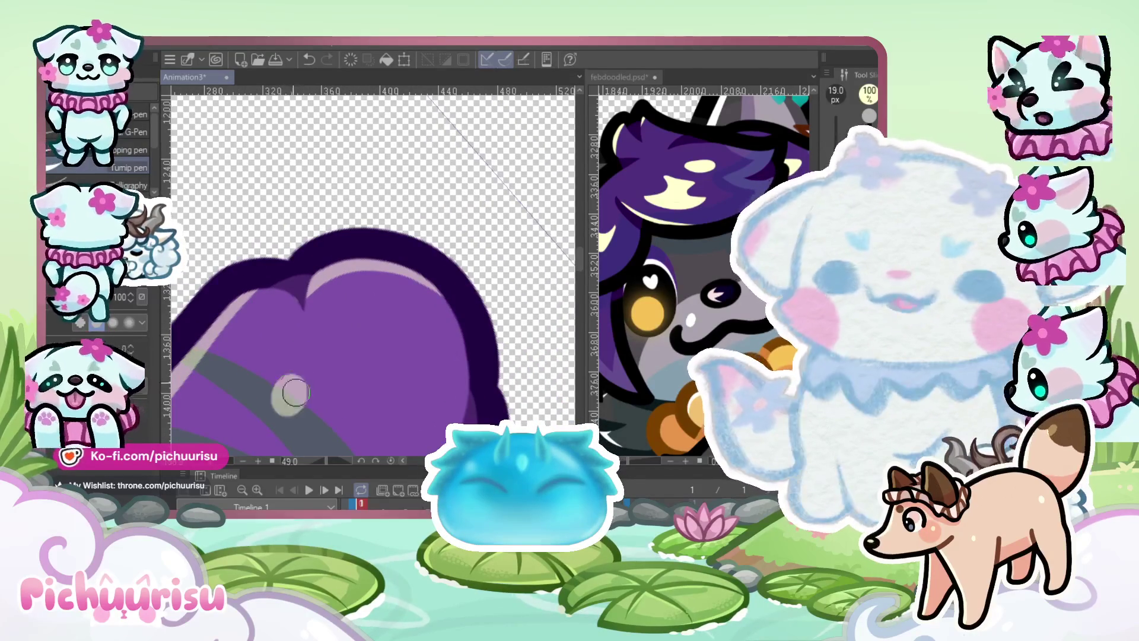
scroll(414, 271, "down", 5)
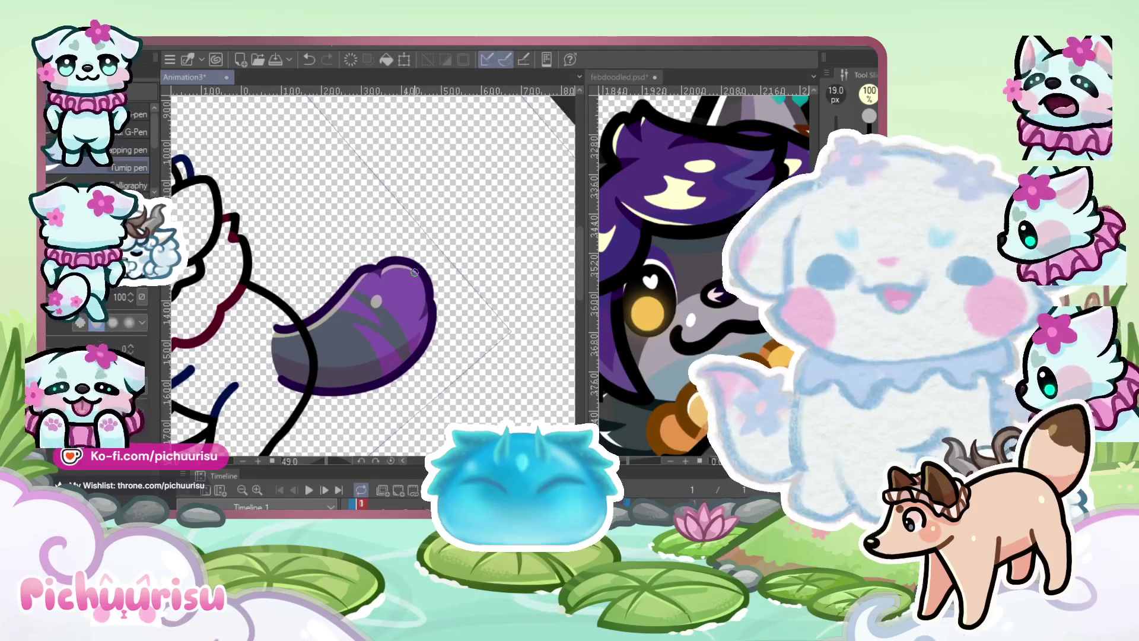
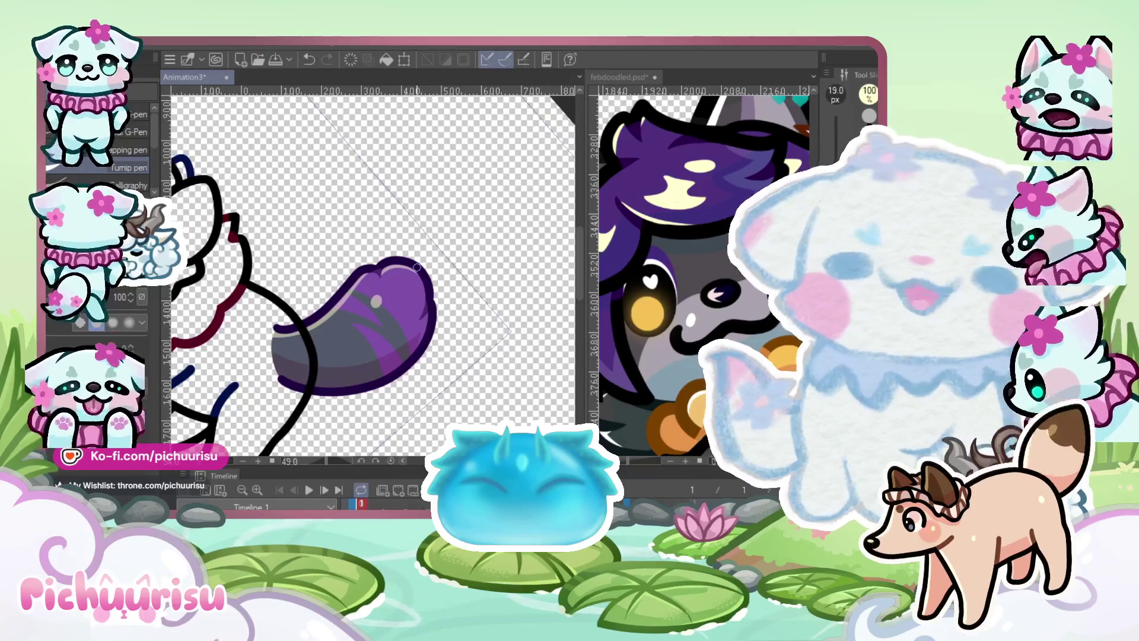
Erase the overlapping part of the dog's black ear outline on frame 7
scroll(418, 267, "down", 3)
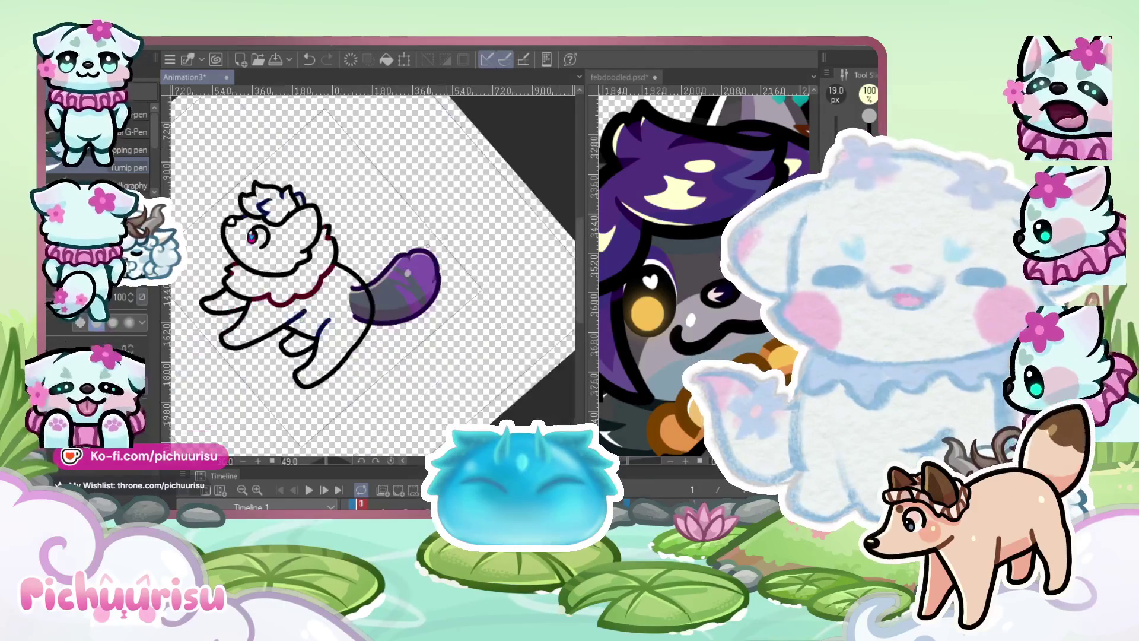
scroll(379, 269, "up", 5)
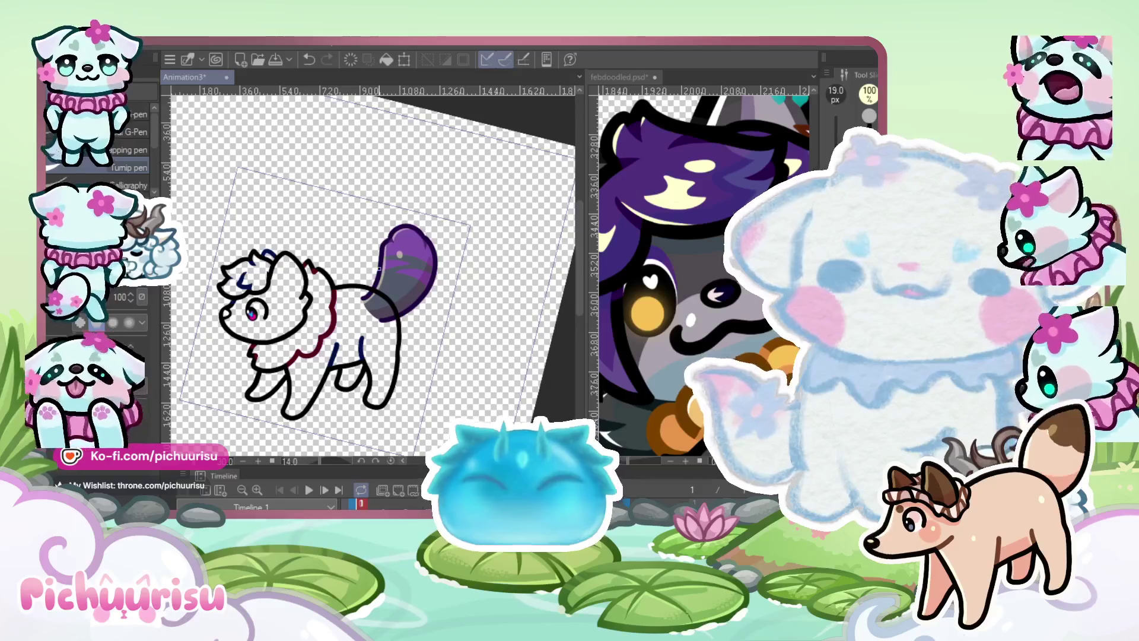
scroll(346, 229, "up", 4)
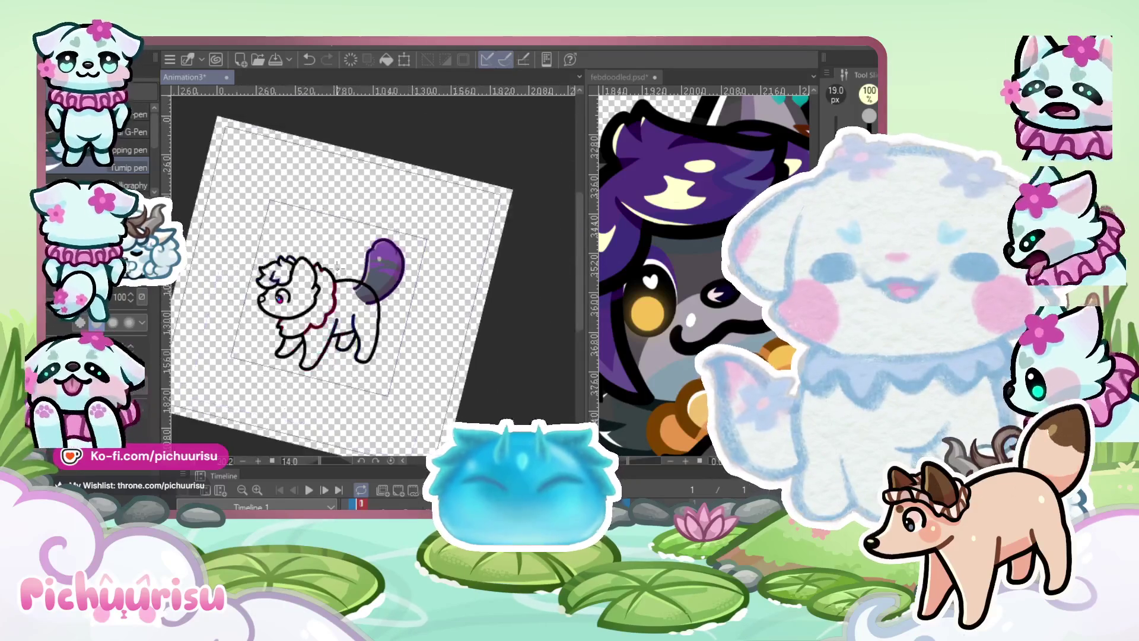
scroll(345, 230, "up", 1)
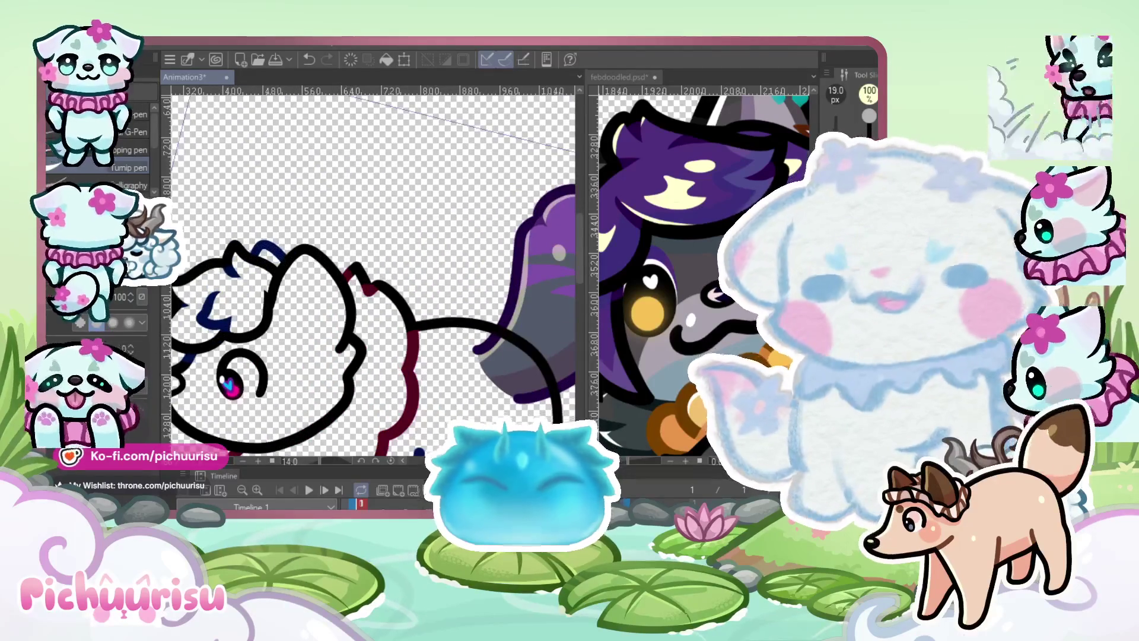
scroll(346, 230, "down", 2)
scroll(346, 230, "up", 7)
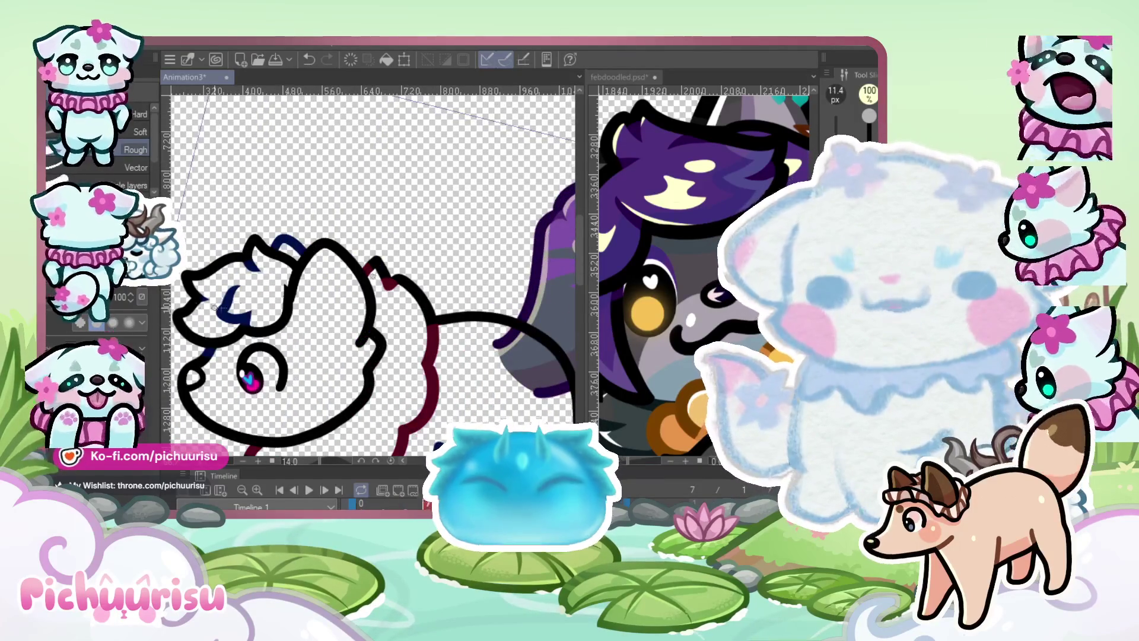
scroll(246, 330, "up", 3)
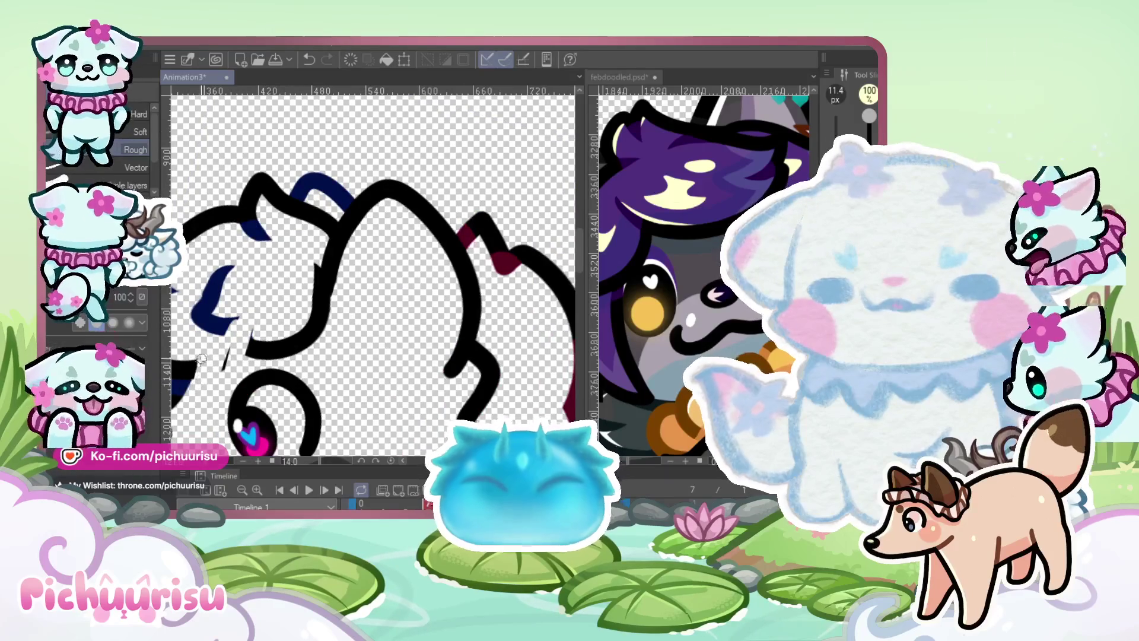
scroll(202, 387, "down", 2)
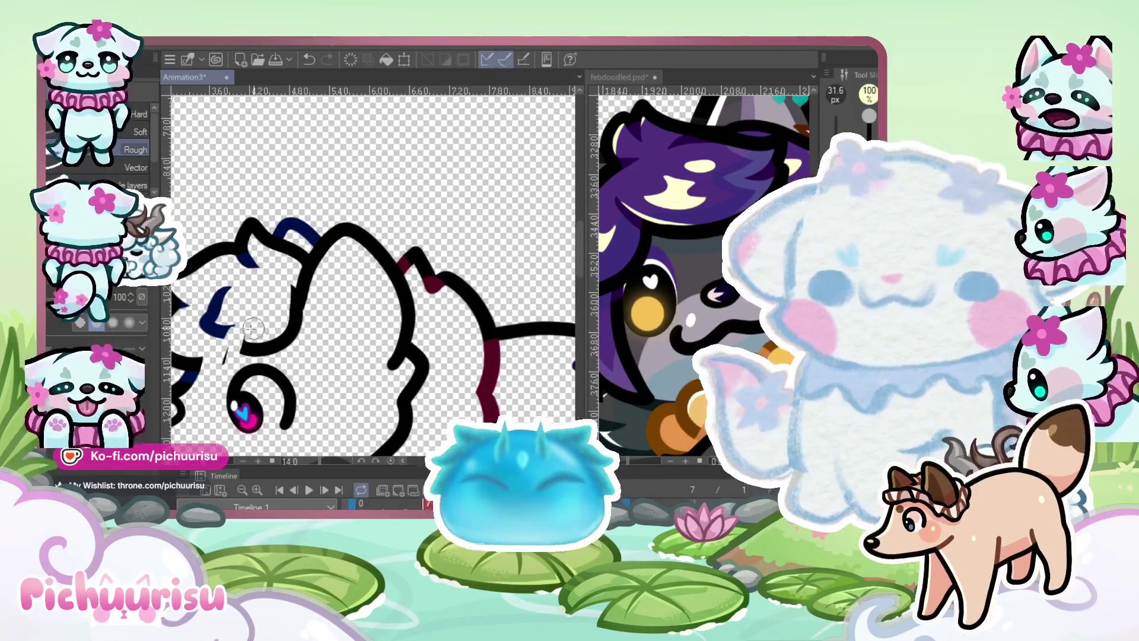
scroll(243, 345, "up", 1)
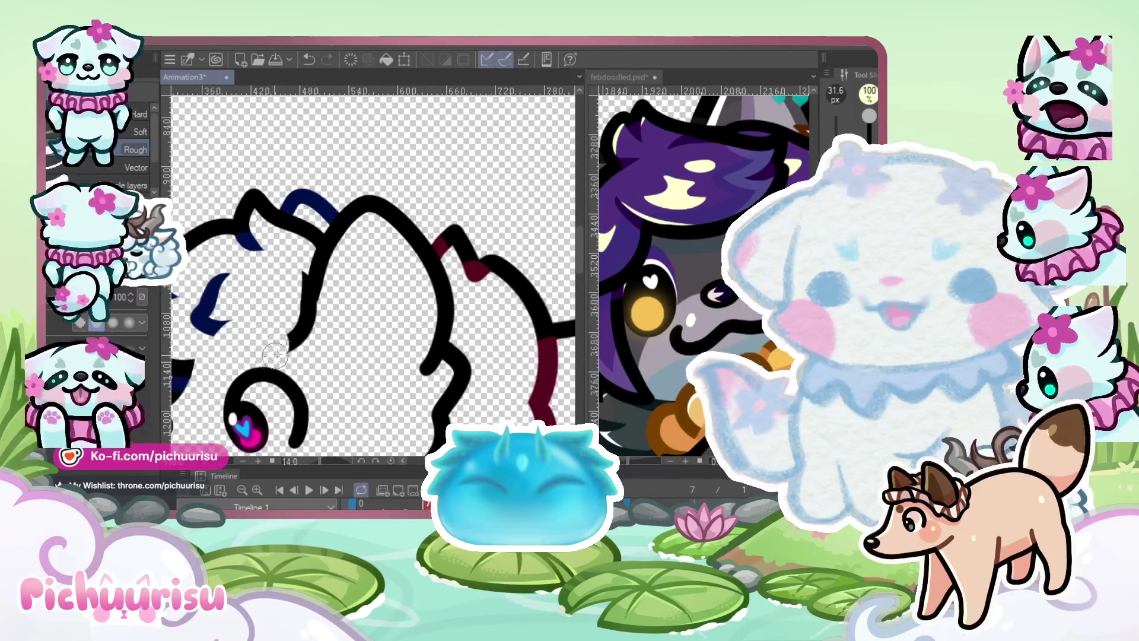
scroll(273, 332, "up", 4)
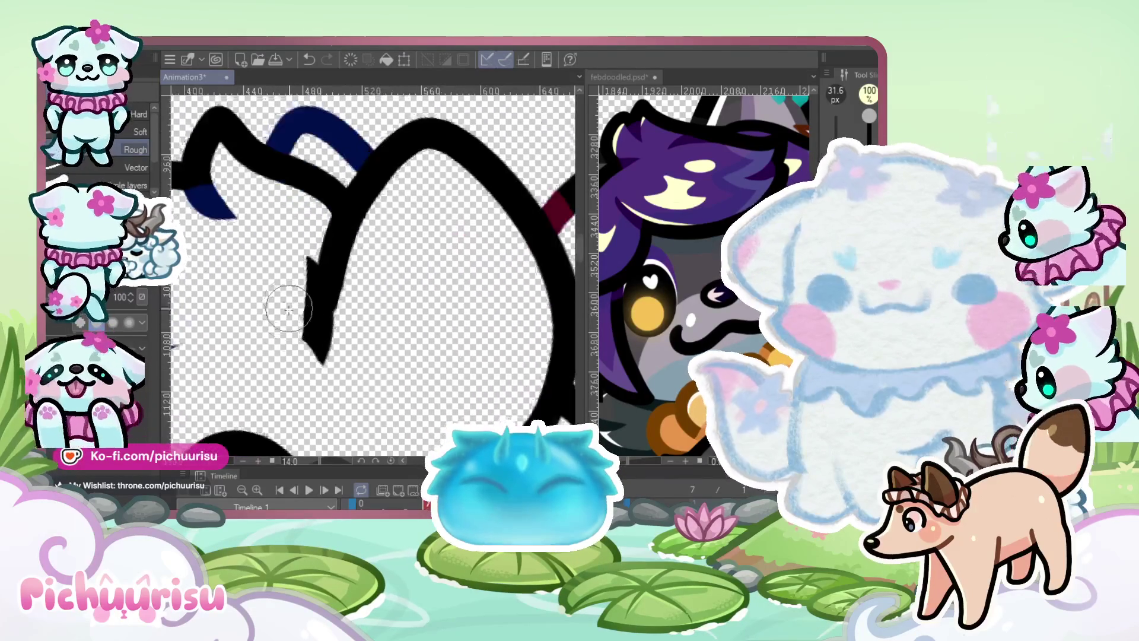
mouse_move(286, 290)
left_mouse_down()
mouse_move(285, 234)
mouse_move(284, 318)
left_mouse_up()
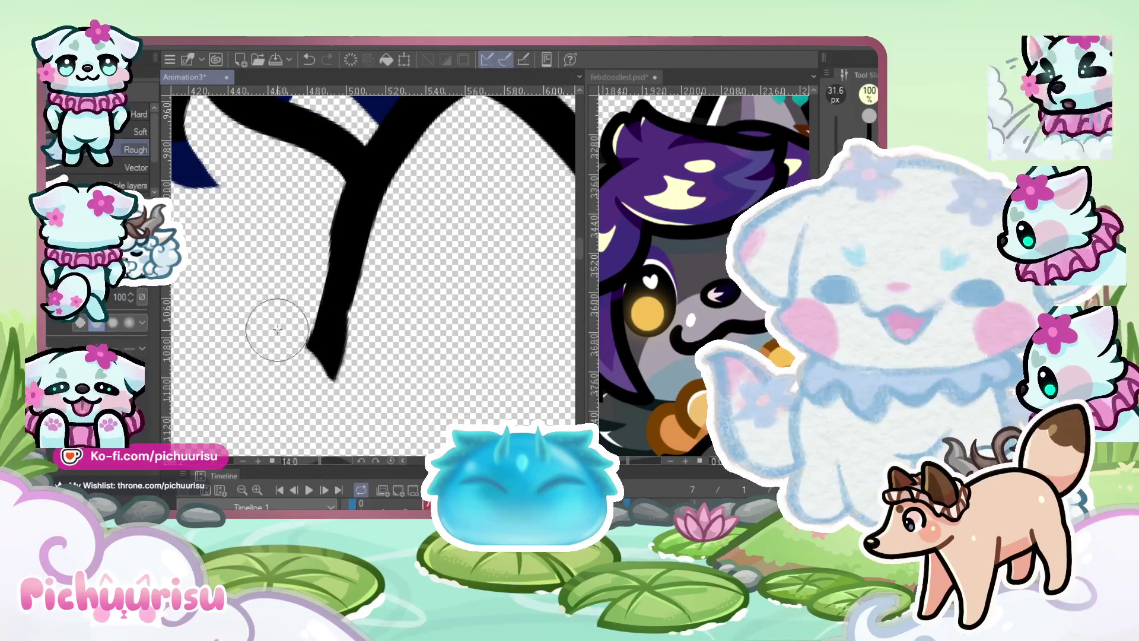
Erase the spot where the blue and black head strokes overlap
scroll(352, 355, "down", 3)
scroll(351, 354, "up", 3)
scroll(261, 346, "down", 5)
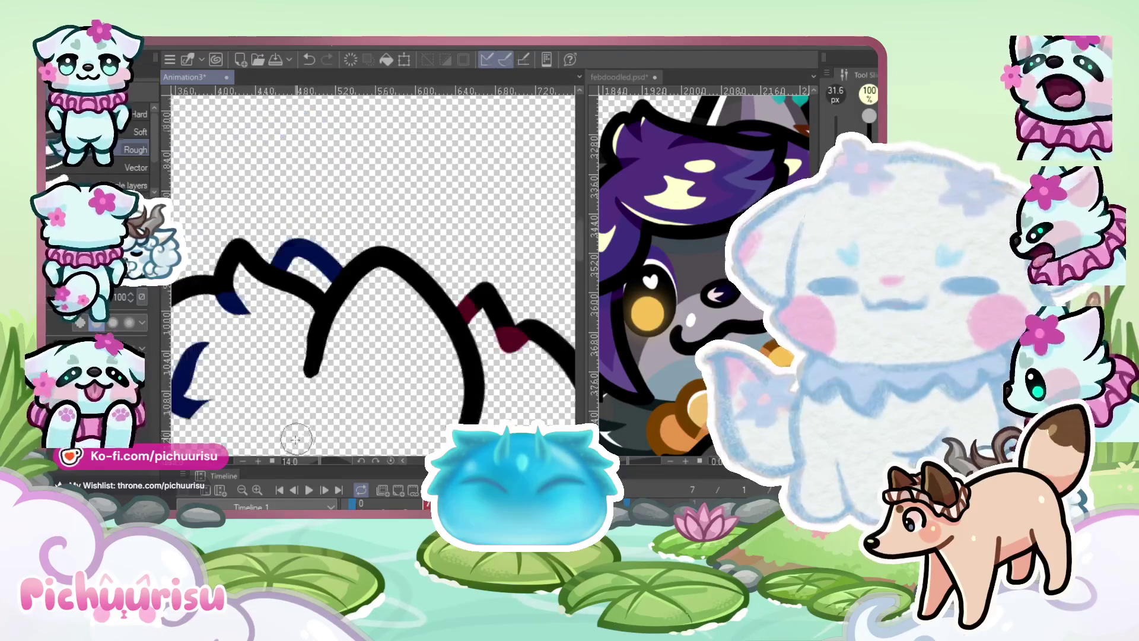
scroll(249, 363, "up", 2)
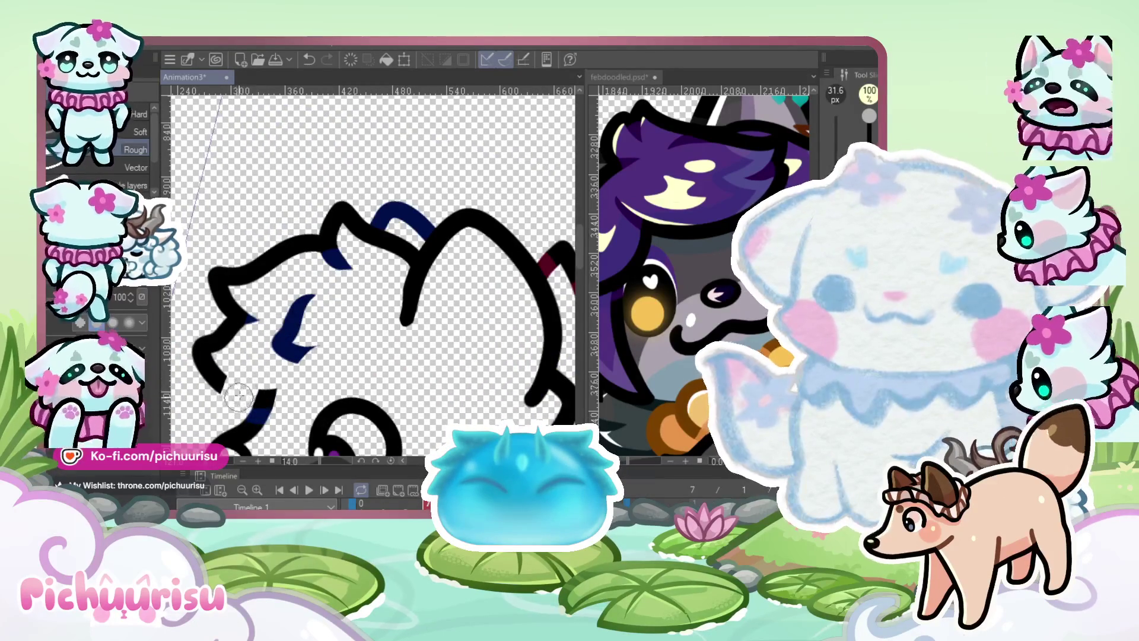
scroll(241, 390, "down", 3)
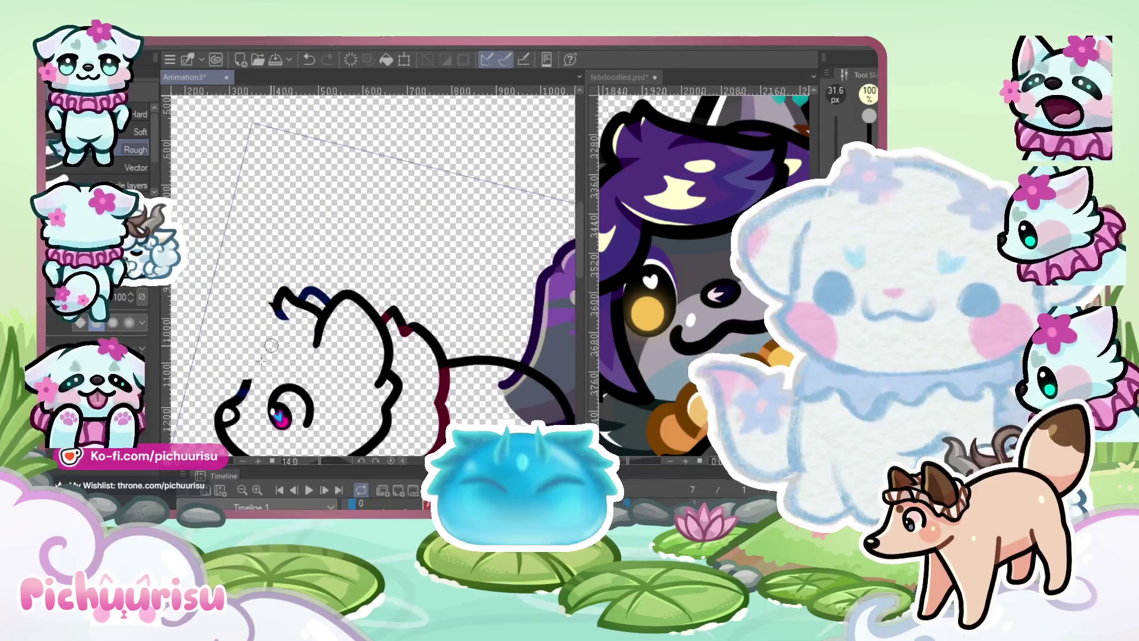
scroll(250, 309, "up", 4)
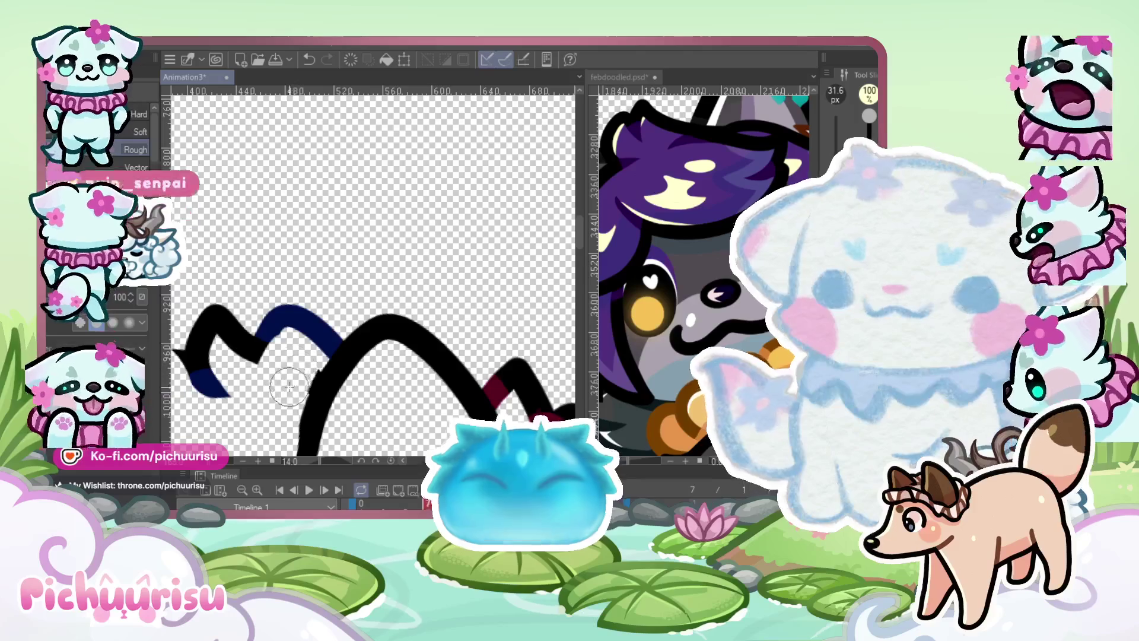
scroll(306, 341, "down", 2)
left_click_drag(310, 334, 322, 333)
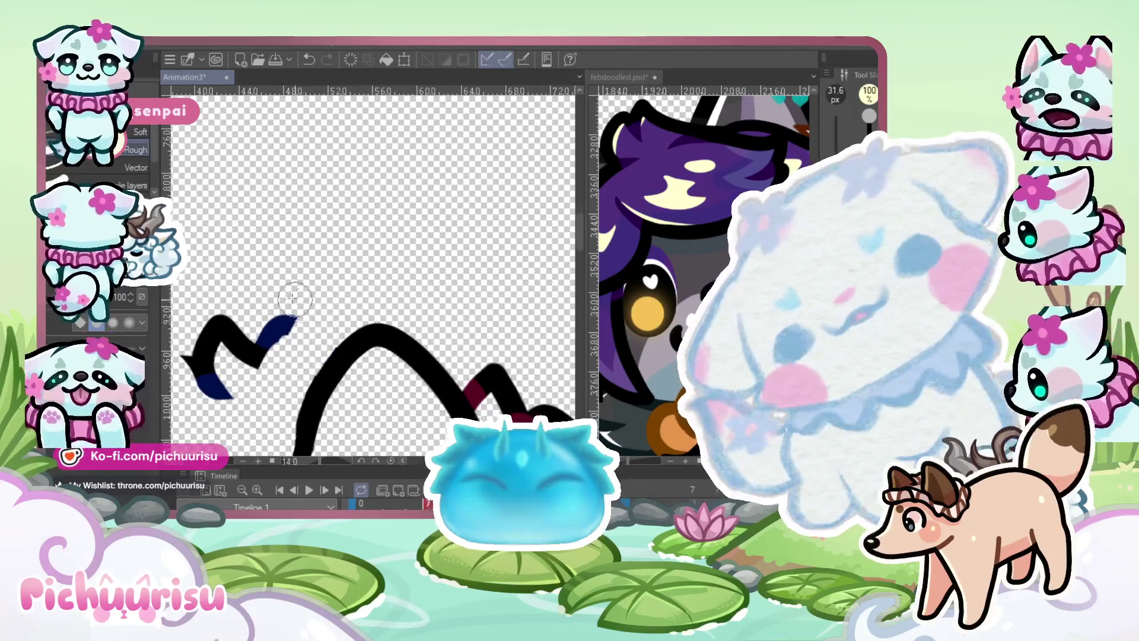
scroll(308, 324, "down", 2)
scroll(289, 291, "down", 2)
scroll(289, 291, "up", 4)
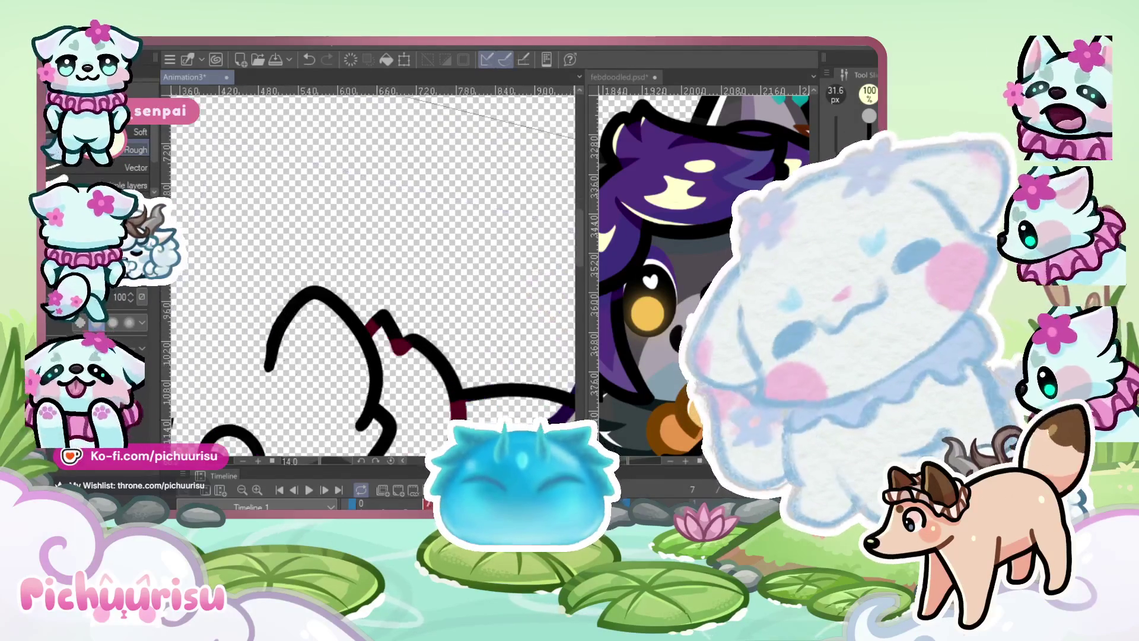
Switch briefly to the large brush, then return to the small eraser
key("b")
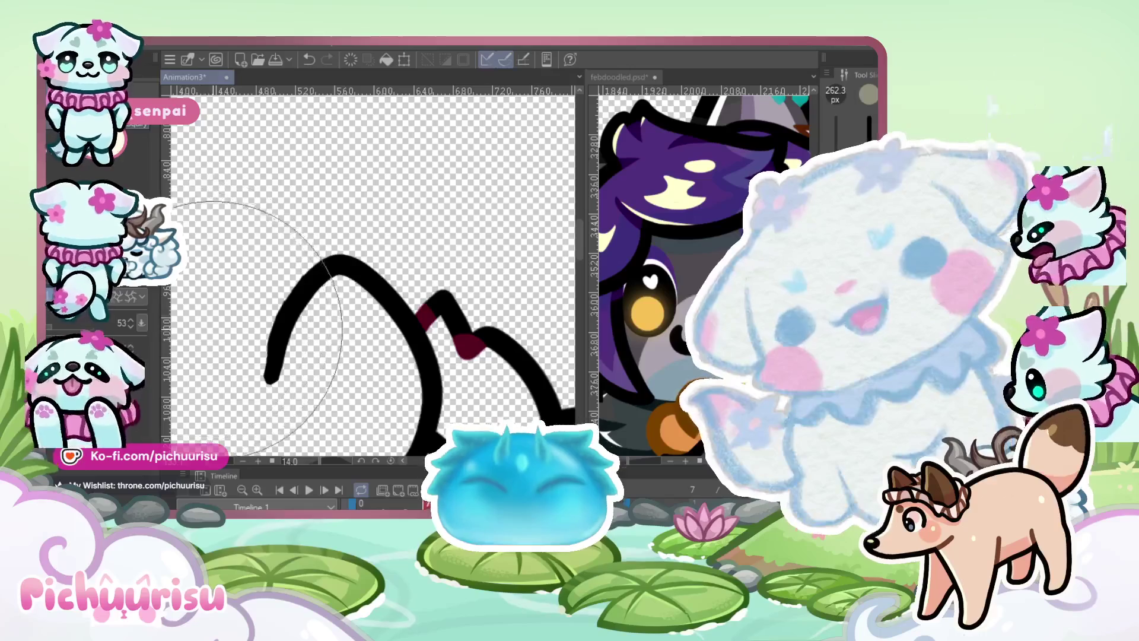
scroll(287, 274, "down", 2)
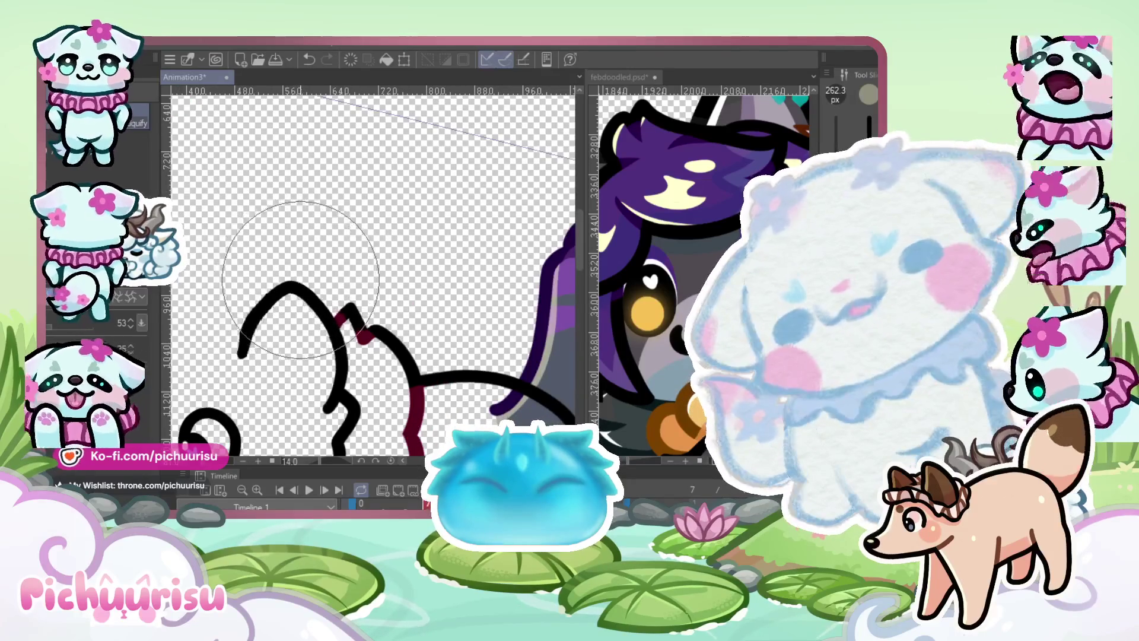
scroll(356, 267, "down", 2)
scroll(492, 301, "down", 1)
scroll(492, 301, "up", 2)
key("e")
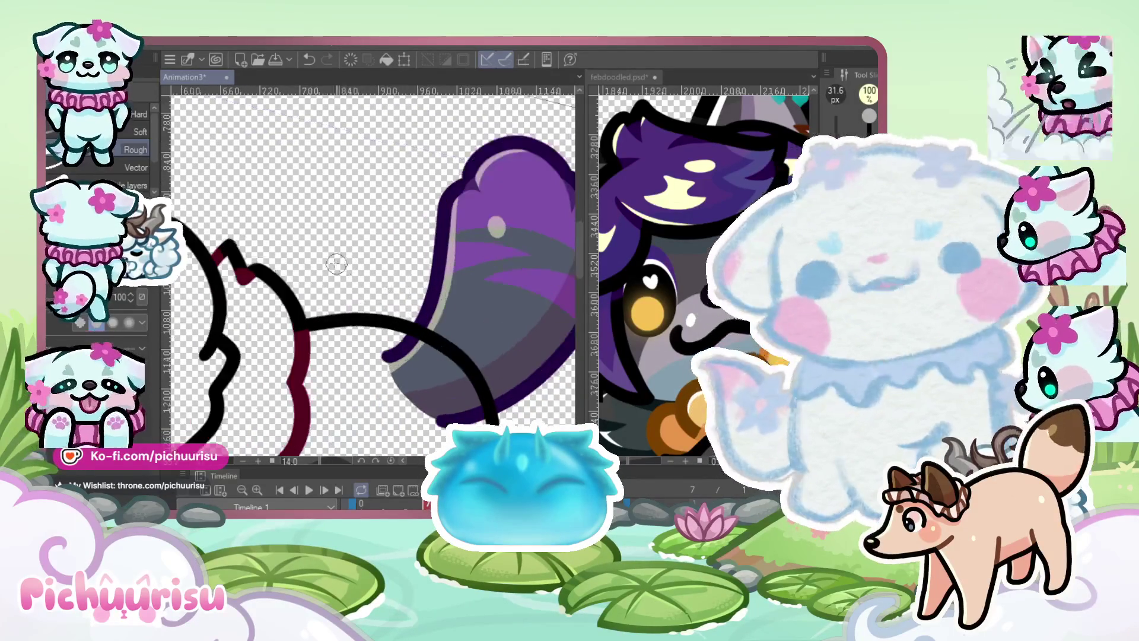
scroll(333, 317, "up", 3)
scroll(333, 318, "up", 3)
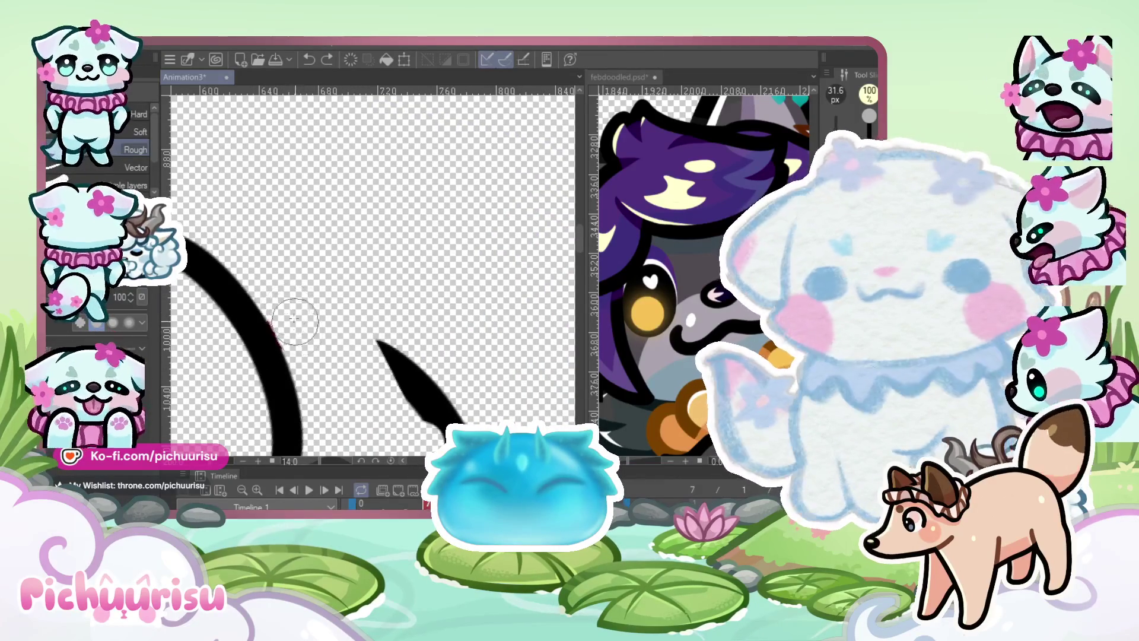
Tilt and zoom out the canvas view to review the cleaned-up frame
scroll(368, 328, "down", 5)
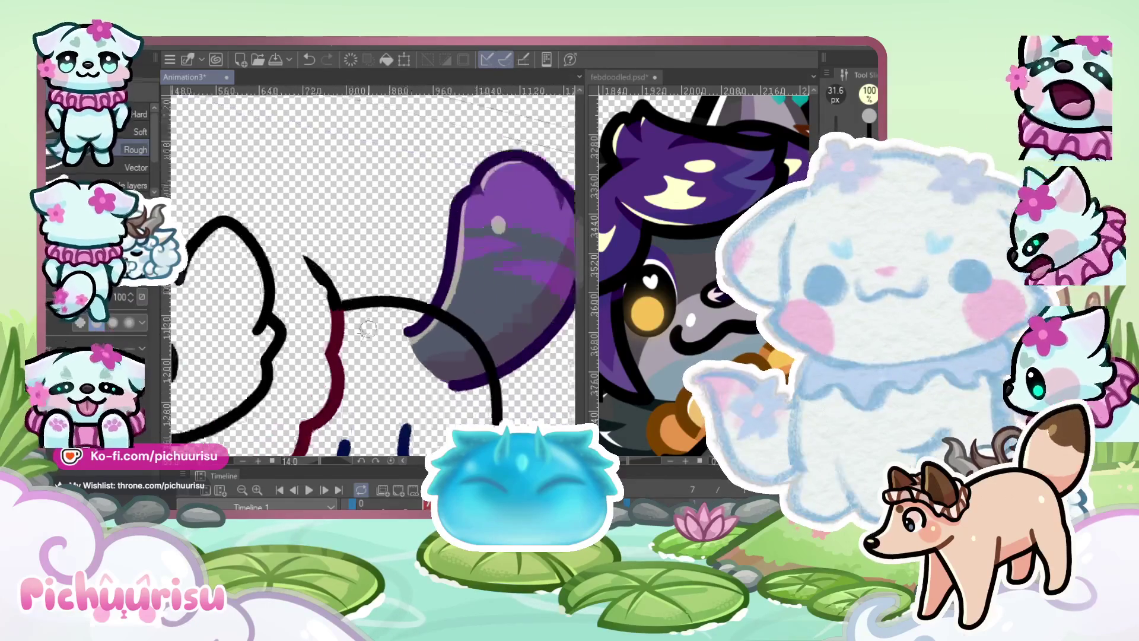
scroll(309, 317, "down", 3)
scroll(311, 317, "up", 5)
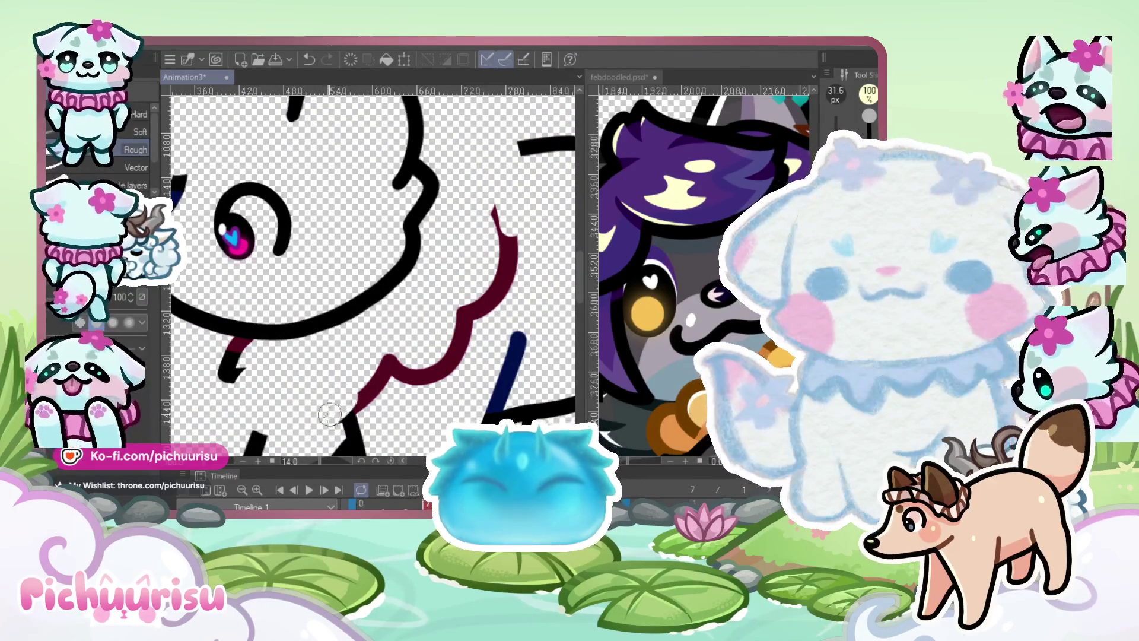
scroll(332, 345, "down", 2)
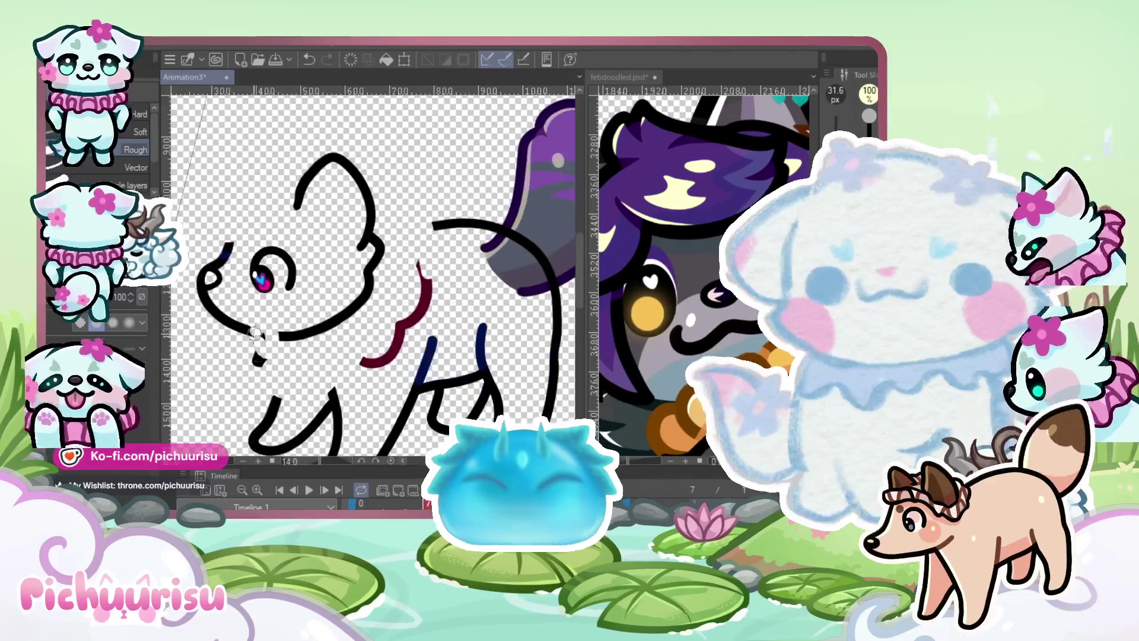
left_click_drag(259, 350, 291, 393)
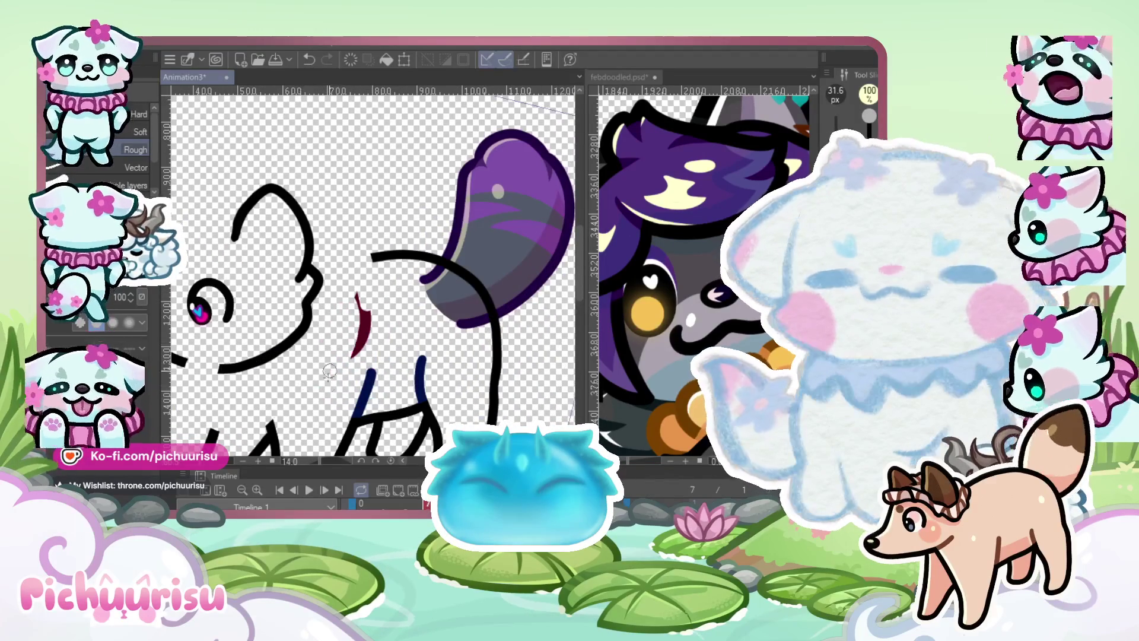
scroll(351, 299, "down", 3)
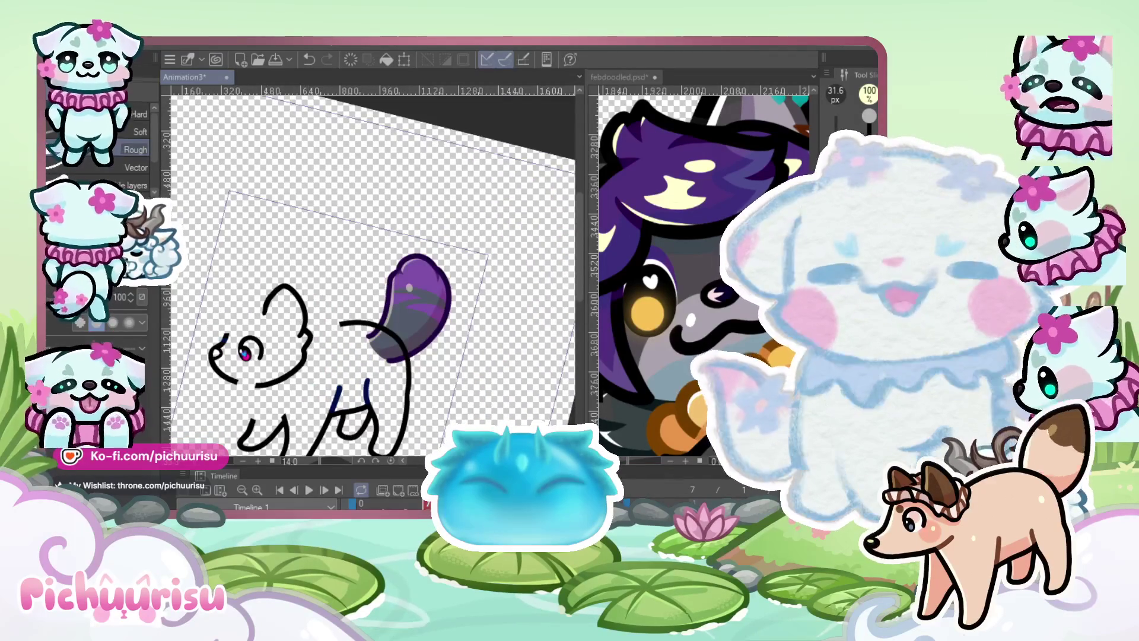
Switch to the pen and return the view to the tilted, unmirrored frame
key("p")
scroll(362, 313, "up", 5)
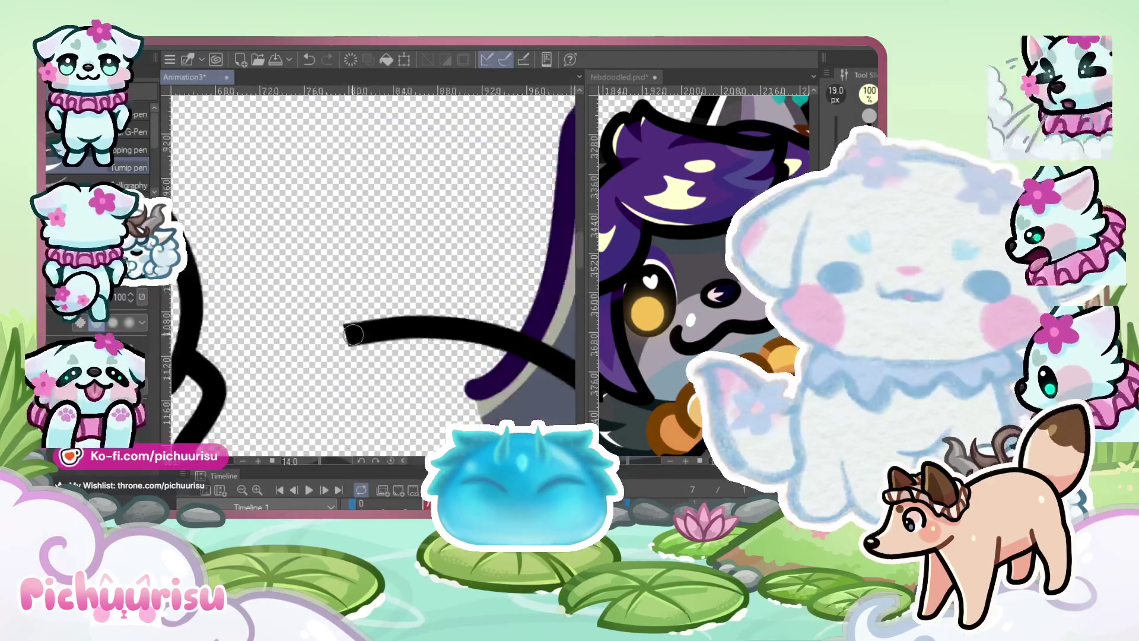
scroll(362, 313, "down", 5)
left_click_drag(362, 313, 356, 295)
scroll(701, 268, "down", 5)
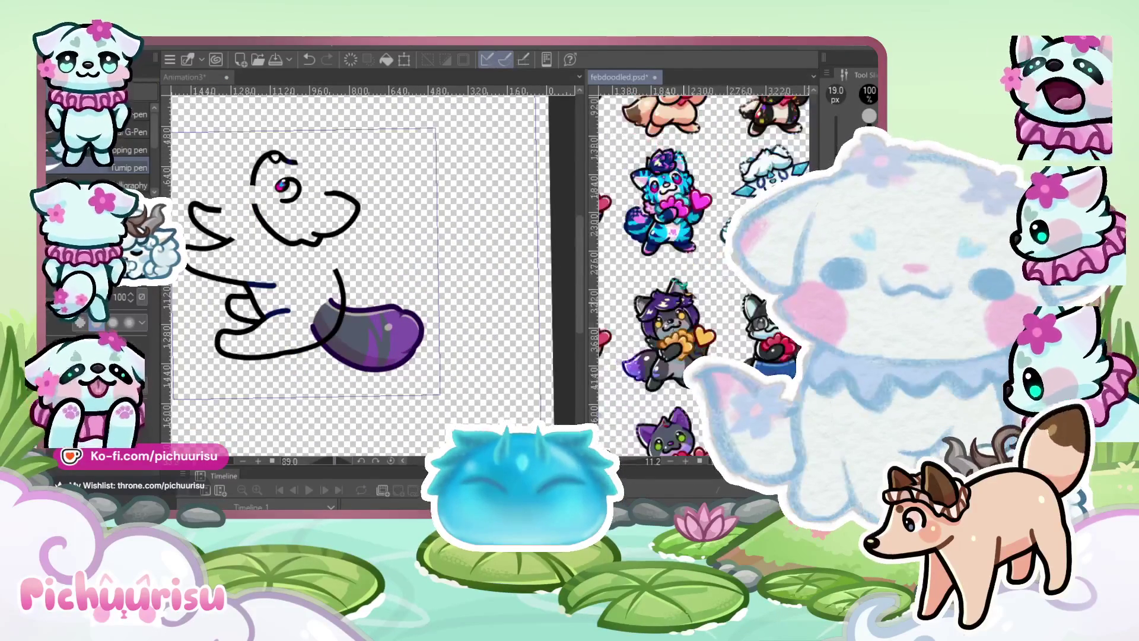
scroll(742, 326, "up", 1)
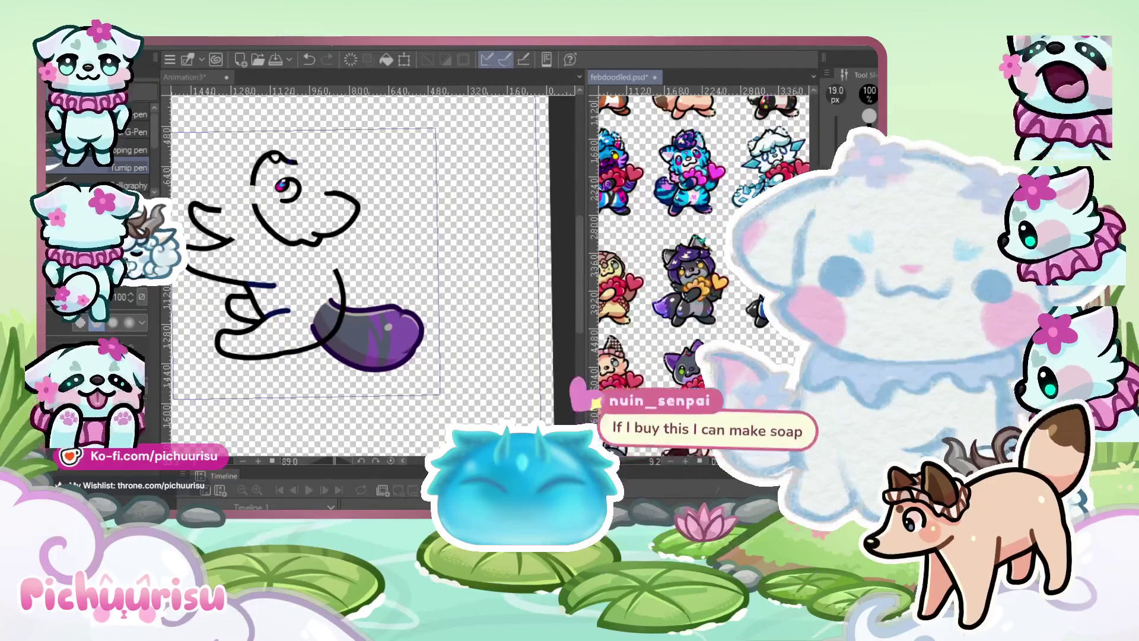
scroll(743, 327, "up", 2)
left_click_drag(332, 333, 385, 217)
scroll(362, 335, "up", 4)
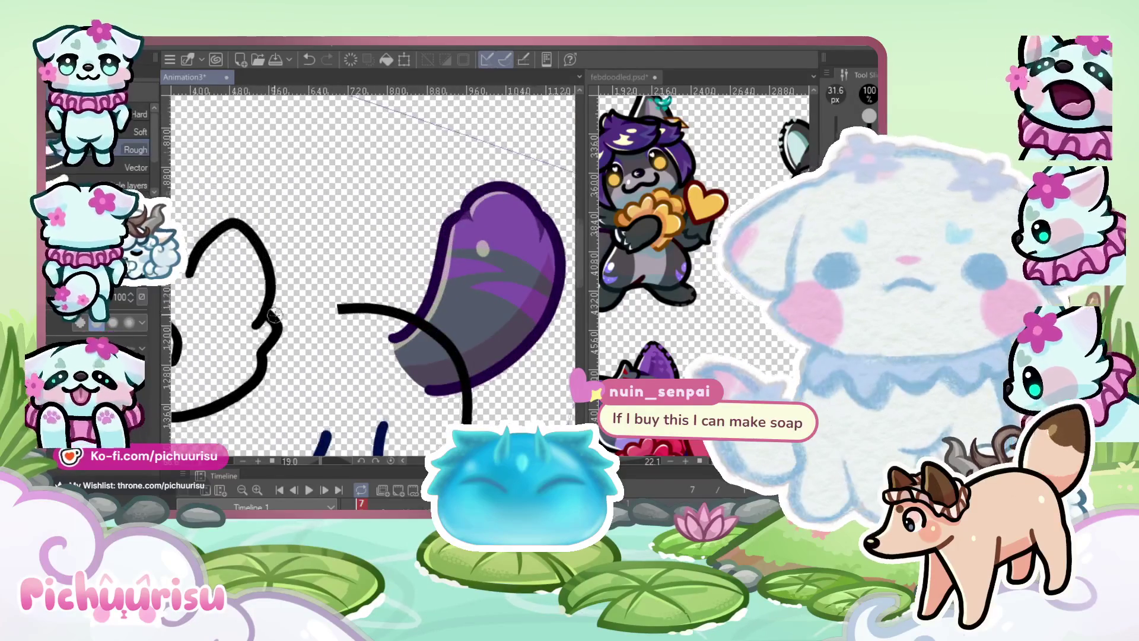
scroll(273, 309, "up", 2)
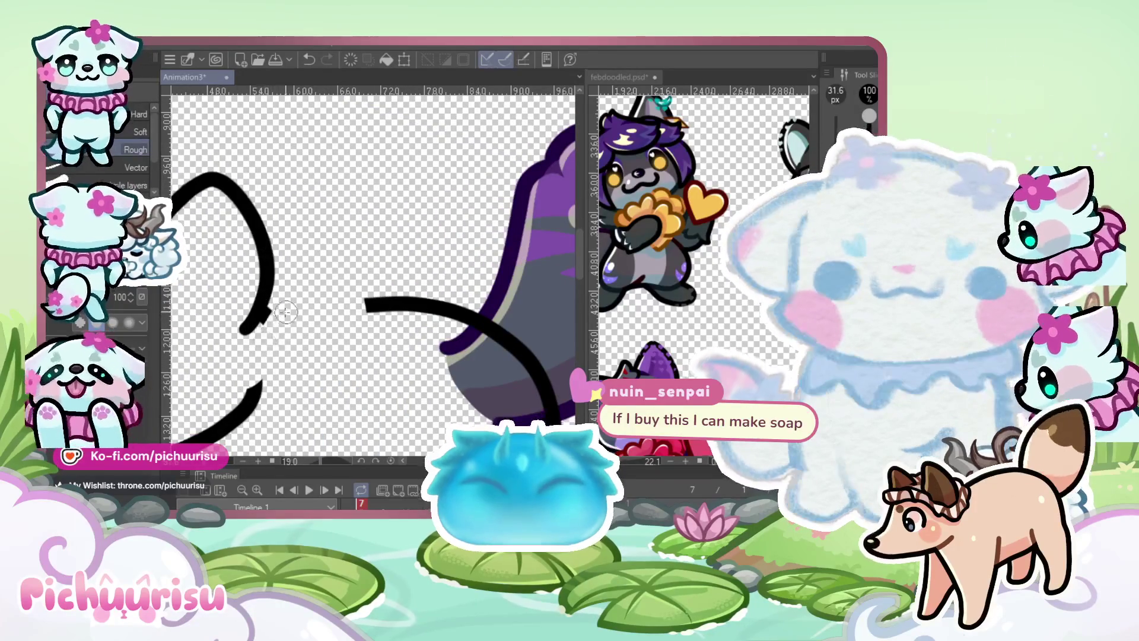
scroll(275, 324, "up", 2)
scroll(275, 324, "up", 1)
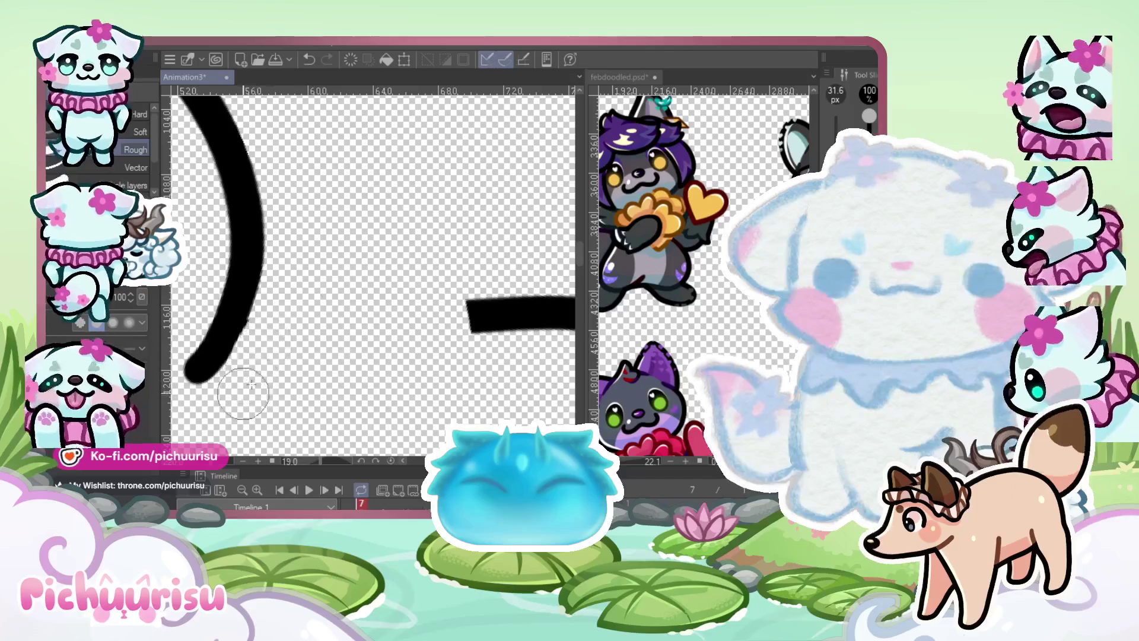
scroll(241, 395, "down", 3)
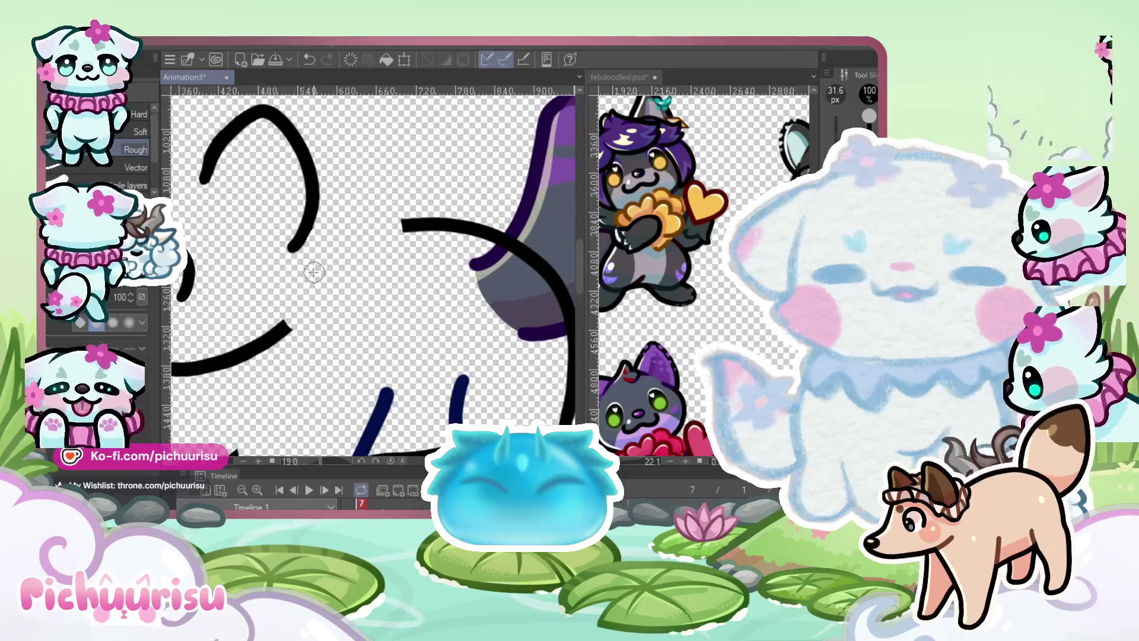
scroll(314, 273, "up", 1)
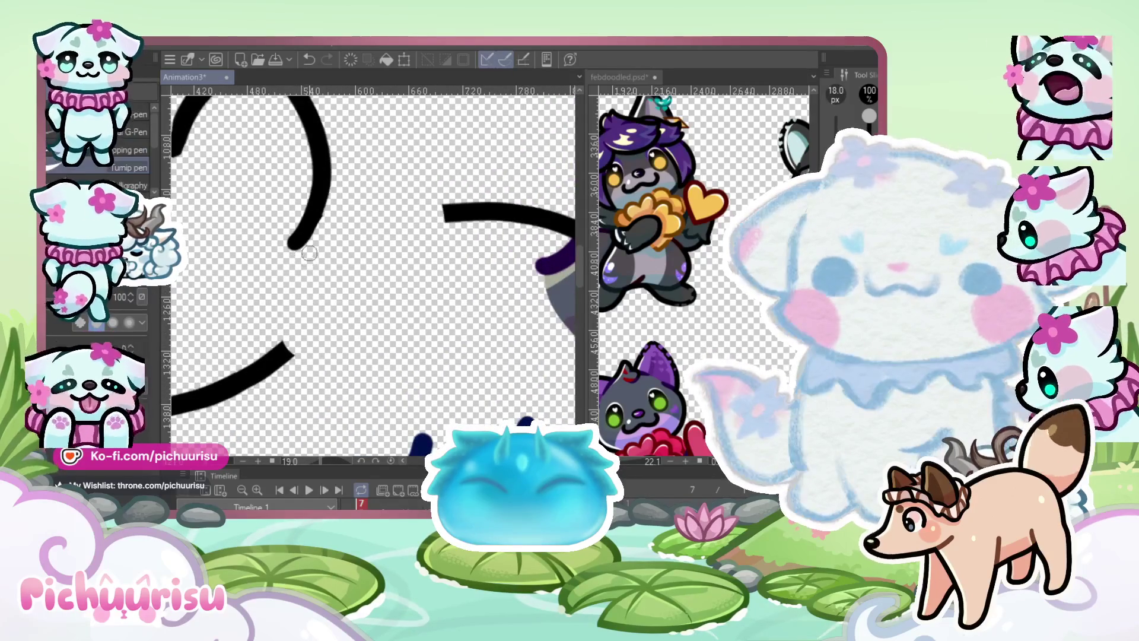
Try several black curves linking the top arc to the lower arc, undoing each
mouse_move(294, 244)
left_mouse_down()
mouse_move(300, 311)
mouse_move(280, 356)
left_mouse_up()
scroll(177, 183, "up", 1)
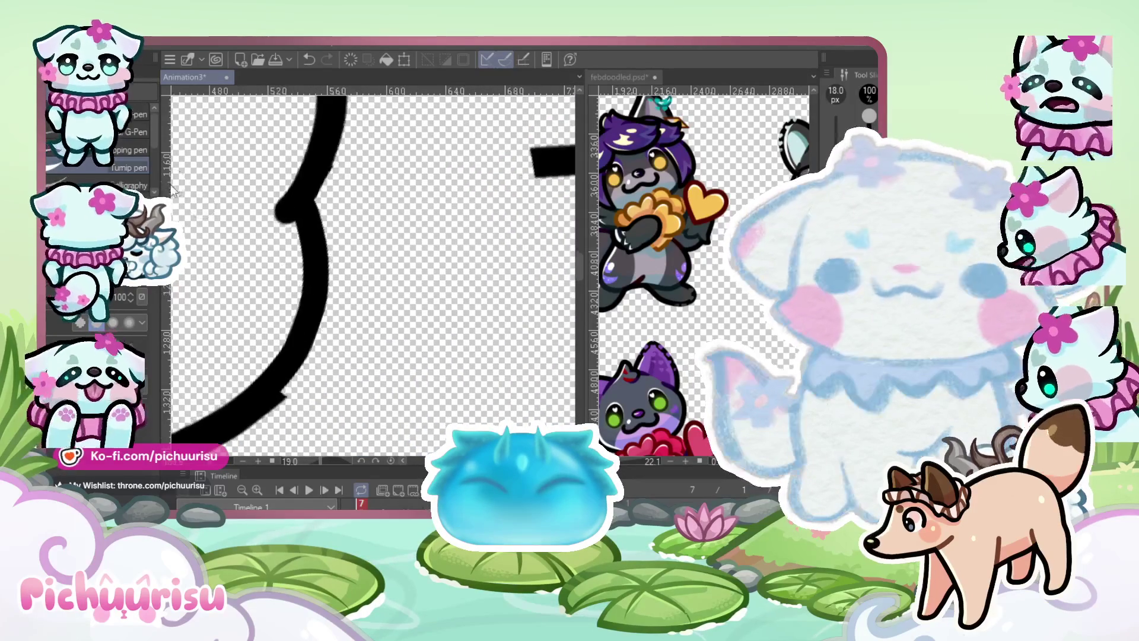
key("ctrl+z")
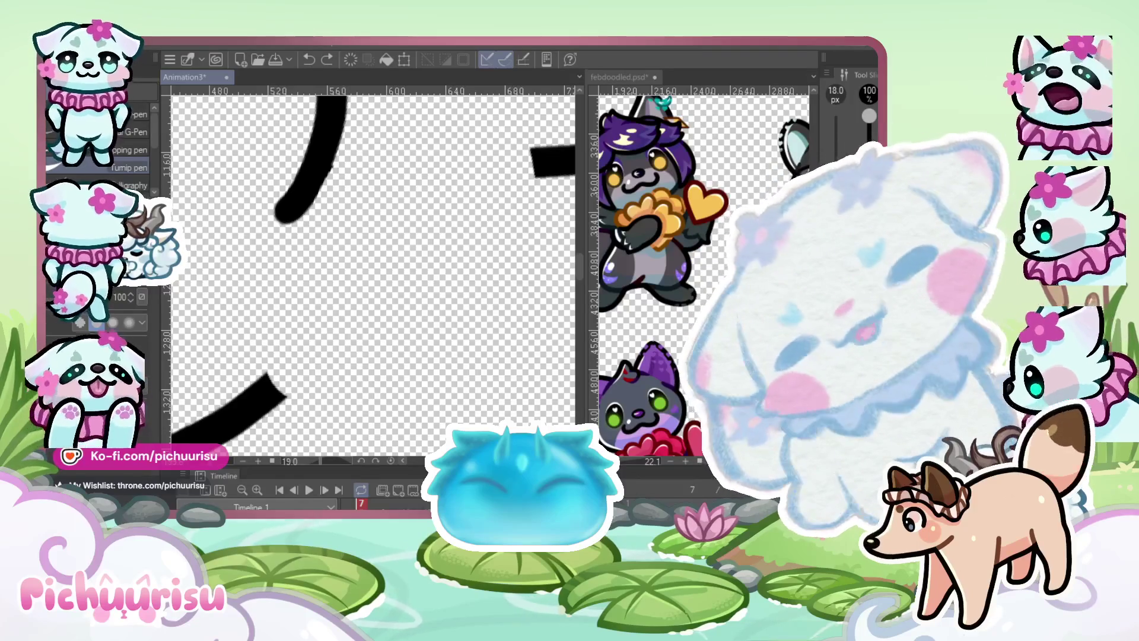
mouse_move(303, 209)
left_mouse_down()
mouse_move(294, 353)
mouse_move(252, 404)
left_mouse_up()
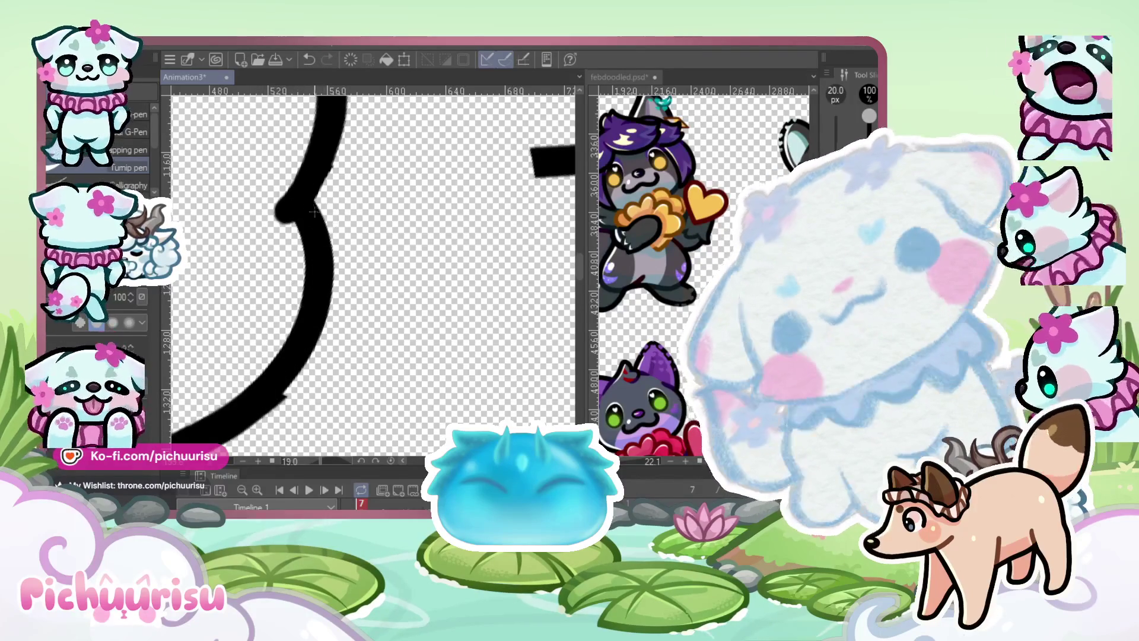
key("ctrl+z")
mouse_move(299, 214)
left_mouse_down()
mouse_move(306, 318)
mouse_move(248, 406)
left_mouse_up()
key("ctrl+z")
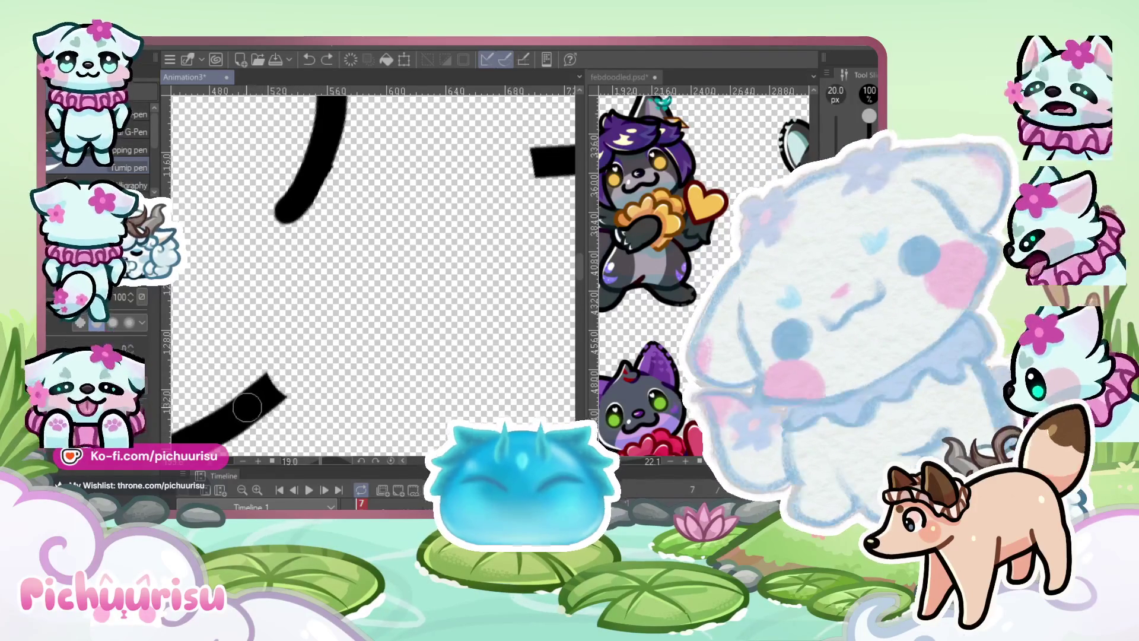
key("ctrl+y")
key("ctrl+z")
mouse_move(305, 204)
left_mouse_down()
mouse_move(323, 222)
mouse_move(294, 365)
mouse_move(249, 405)
mouse_move(311, 264)
mouse_move(324, 193)
mouse_move(299, 356)
mouse_move(255, 404)
left_mouse_up()
key("ctrl+z")
key("ctrl+z")
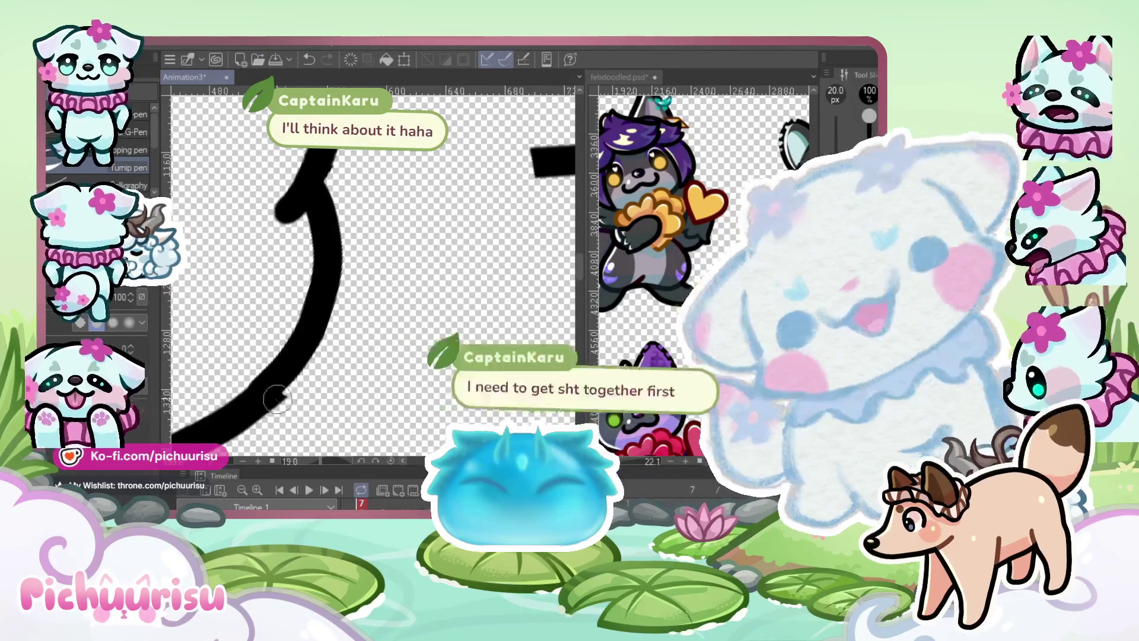
key("ctrl+z")
key("ctrl+z")
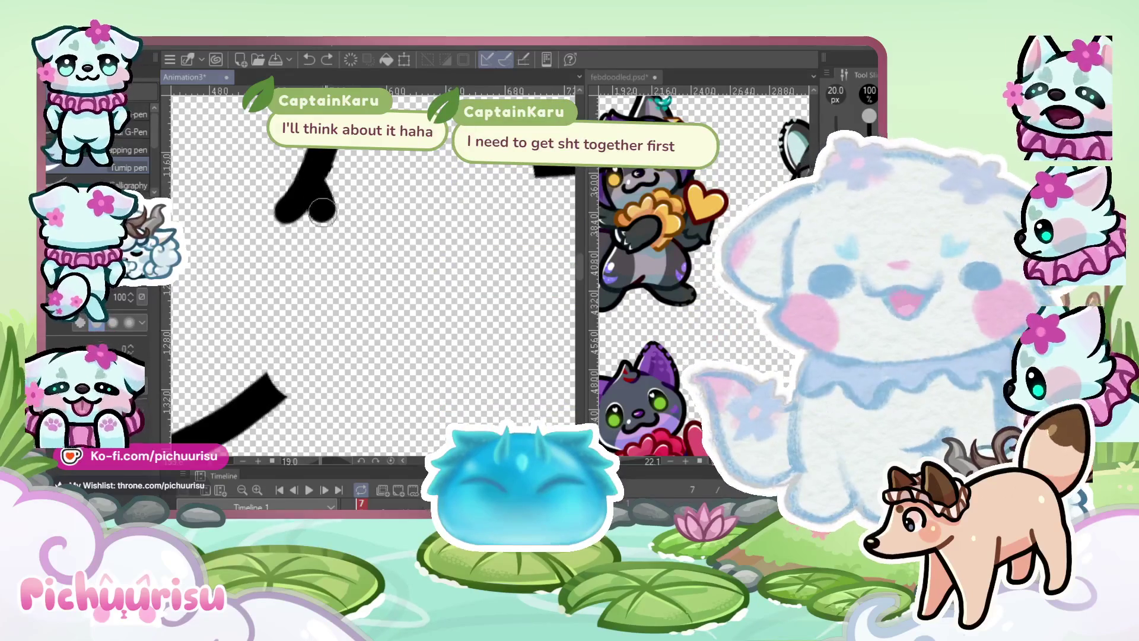
Retry the connecting curve from the top hook down to the lower arc, undoing rejects
left_click_drag(319, 204, 289, 368)
key("ctrl+z")
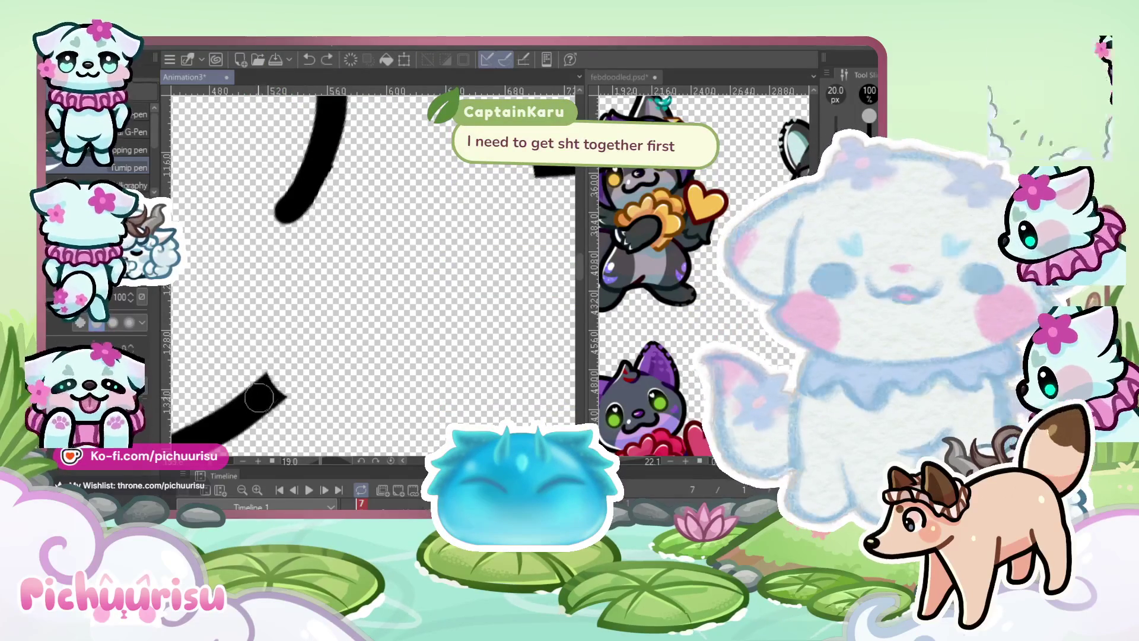
mouse_move(250, 404)
left_mouse_down()
mouse_move(330, 284)
mouse_move(305, 188)
mouse_move(293, 371)
left_mouse_up()
key("ctrl+z")
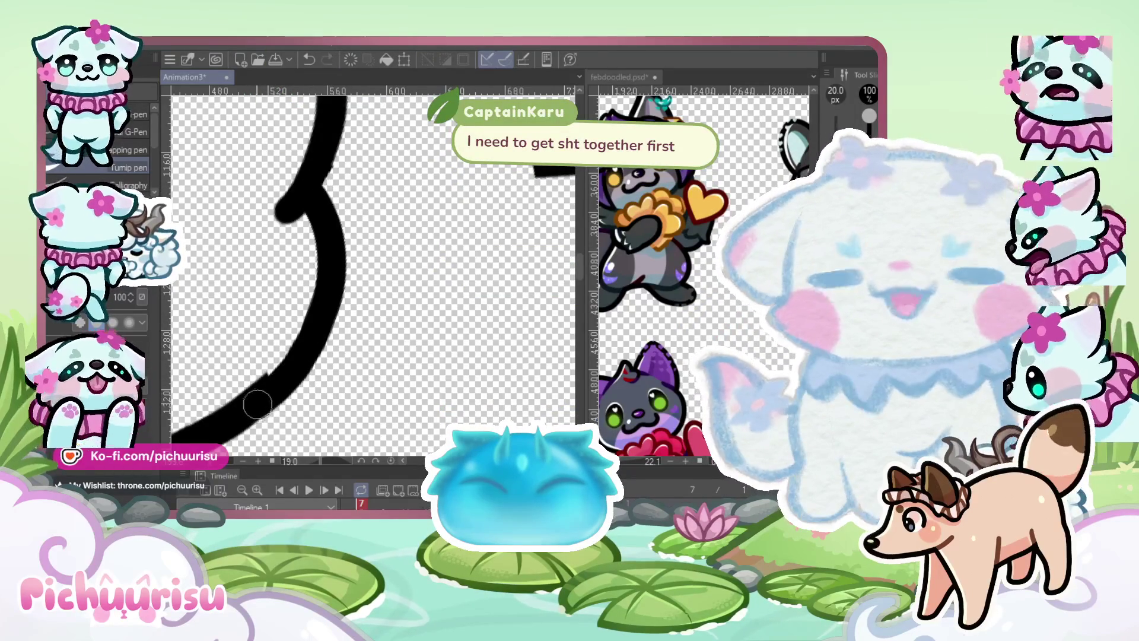
key("ctrl+z")
mouse_move(305, 181)
left_mouse_down()
mouse_move(300, 362)
mouse_move(281, 368)
left_mouse_up()
key("ctrl+z")
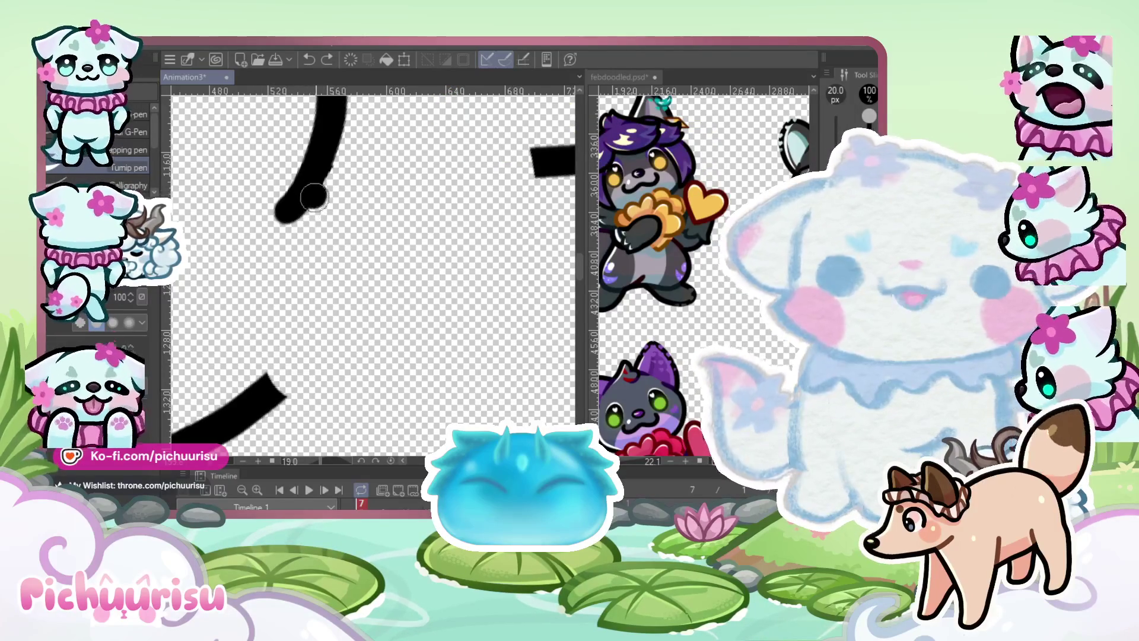
left_click_drag(311, 194, 292, 361)
key("ctrl+z")
left_click_drag(310, 186, 276, 380)
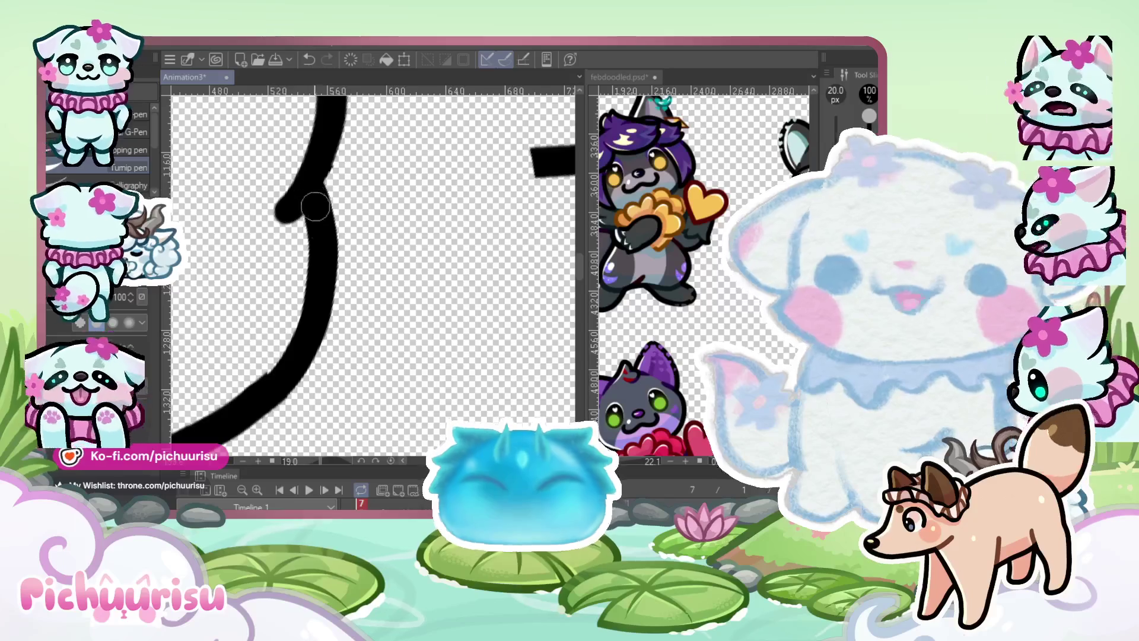
key("ctrl+z")
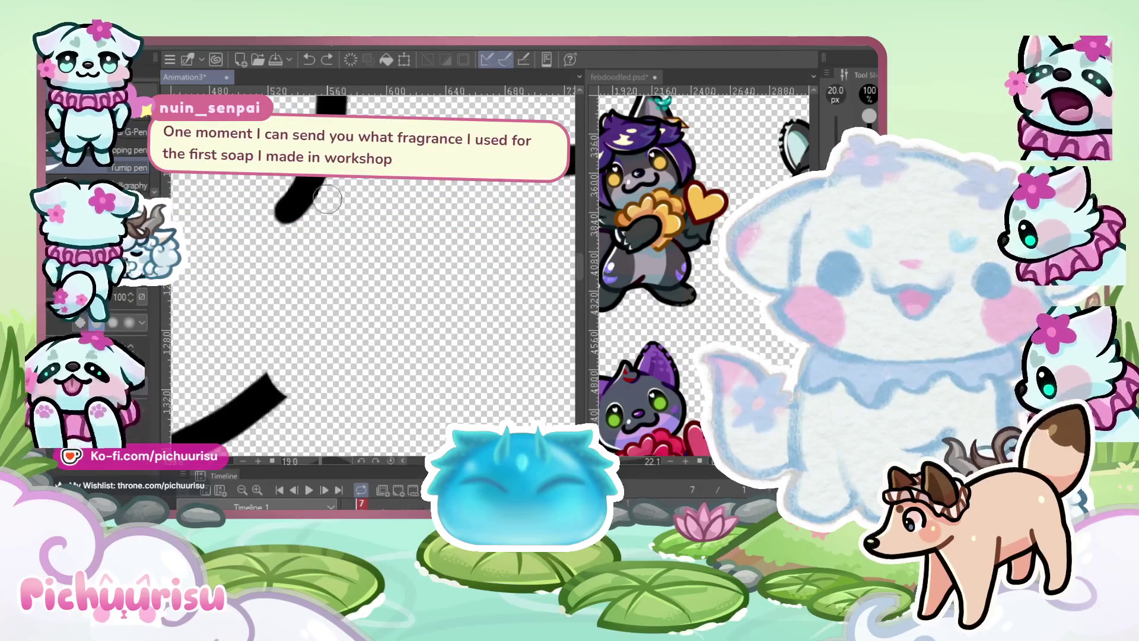
mouse_move(315, 197)
left_mouse_down()
mouse_move(325, 315)
mouse_move(251, 405)
left_mouse_up()
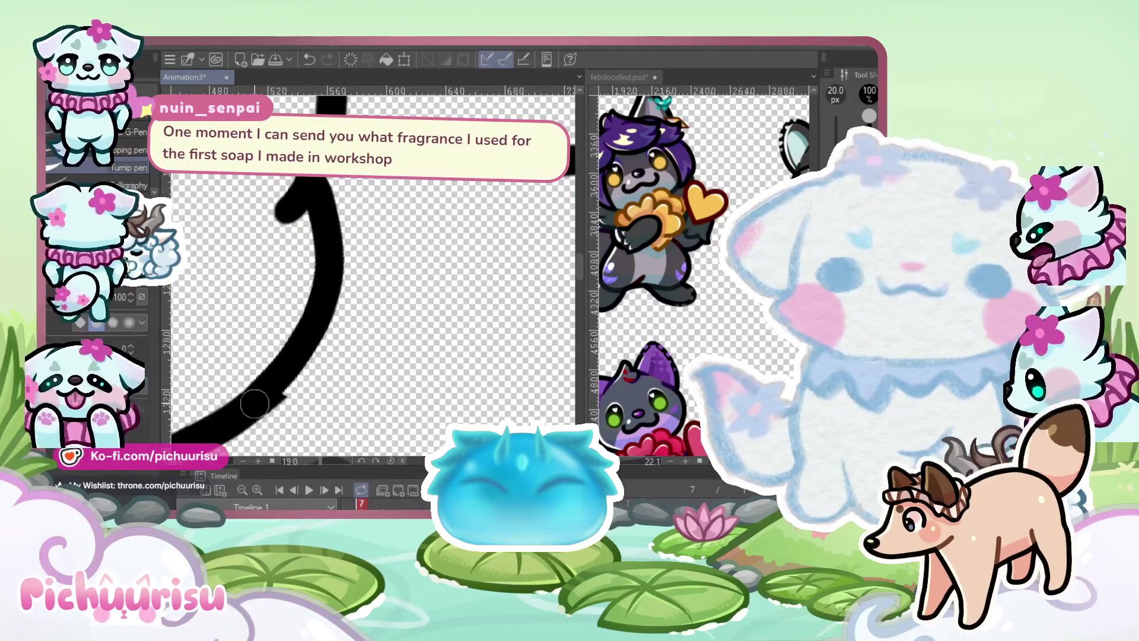
key("ctrl+z")
mouse_move(284, 382)
left_mouse_down()
mouse_move(326, 240)
mouse_move(309, 187)
mouse_move(312, 350)
mouse_move(257, 407)
left_mouse_up()
key("ctrl+z")
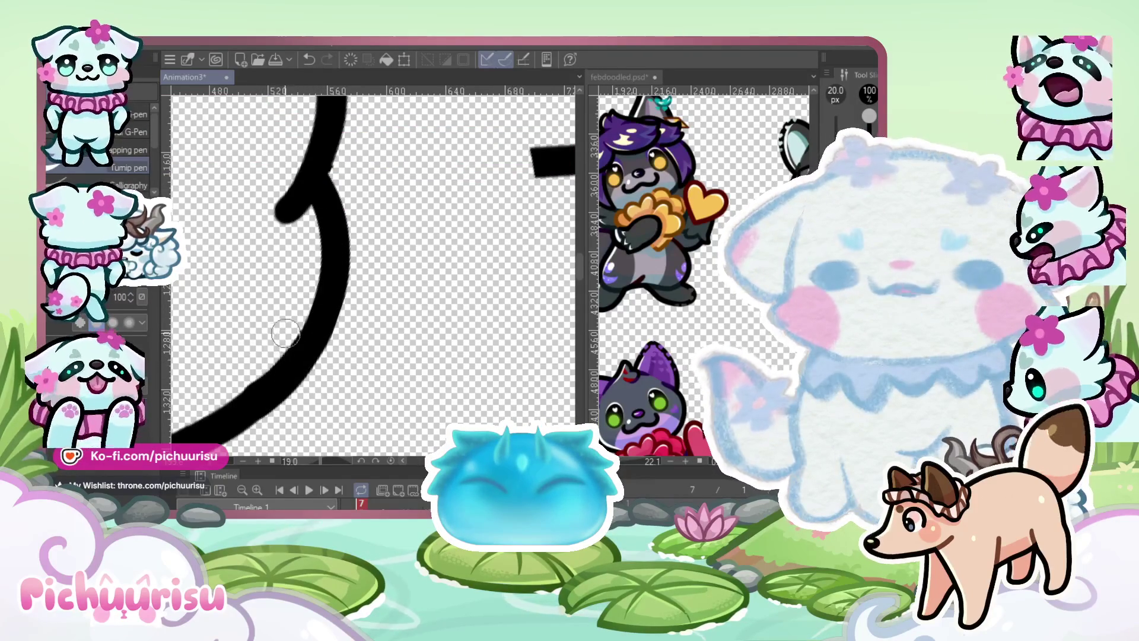
Extend the lower-left branch of the outline further down-left
scroll(427, 261, "down", 4)
scroll(451, 241, "up", 5)
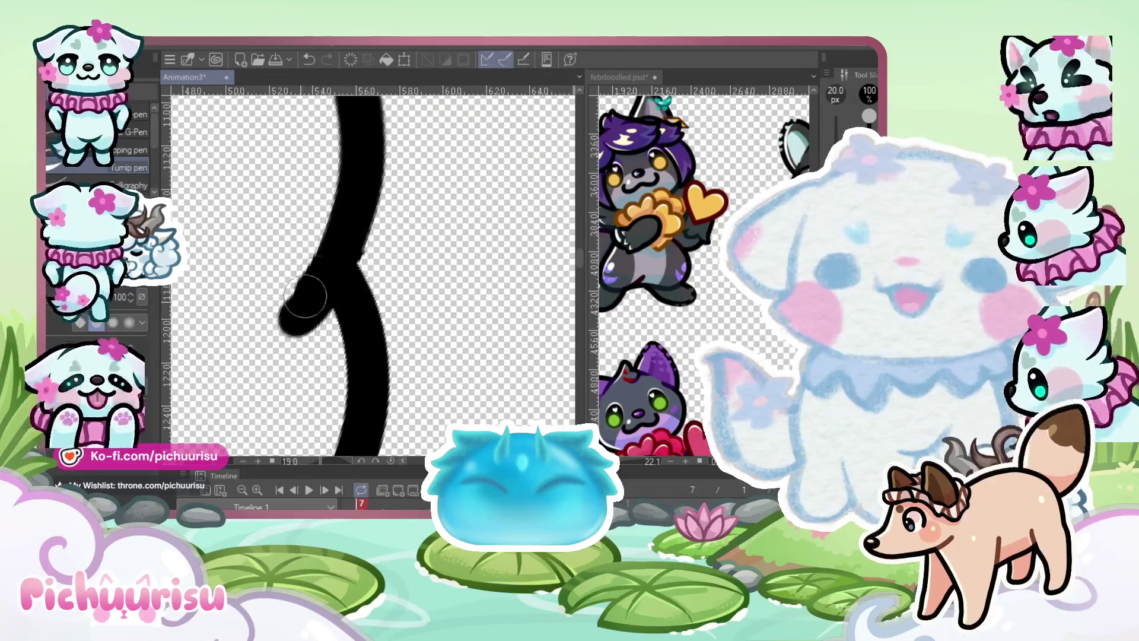
left_click_drag(318, 278, 262, 343)
scroll(356, 196, "up", 2)
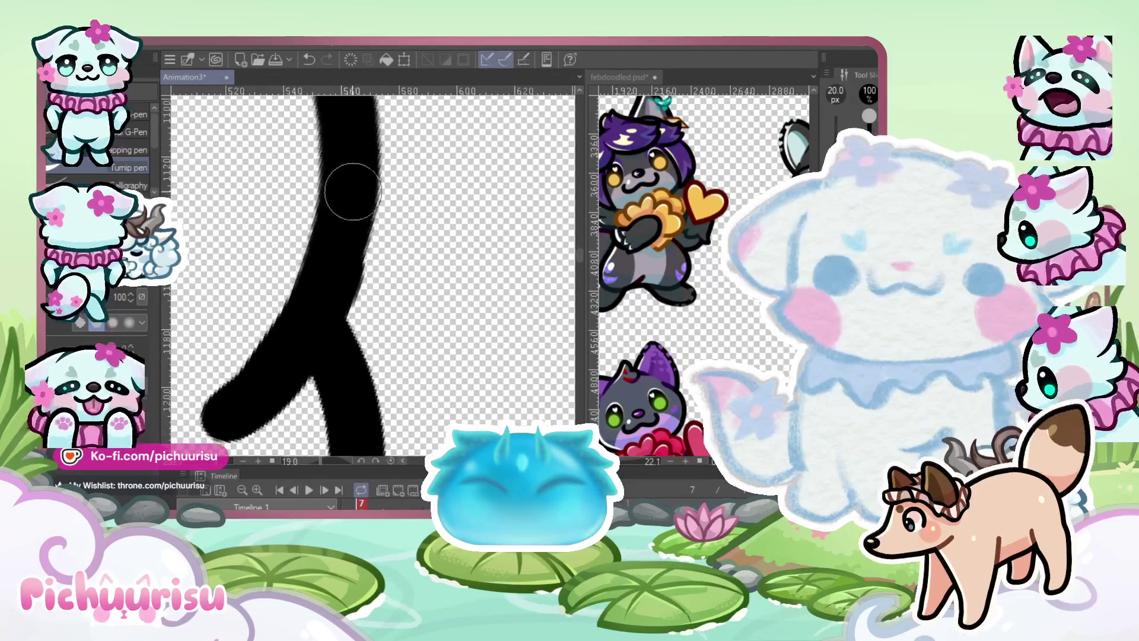
scroll(333, 279, "down", 1)
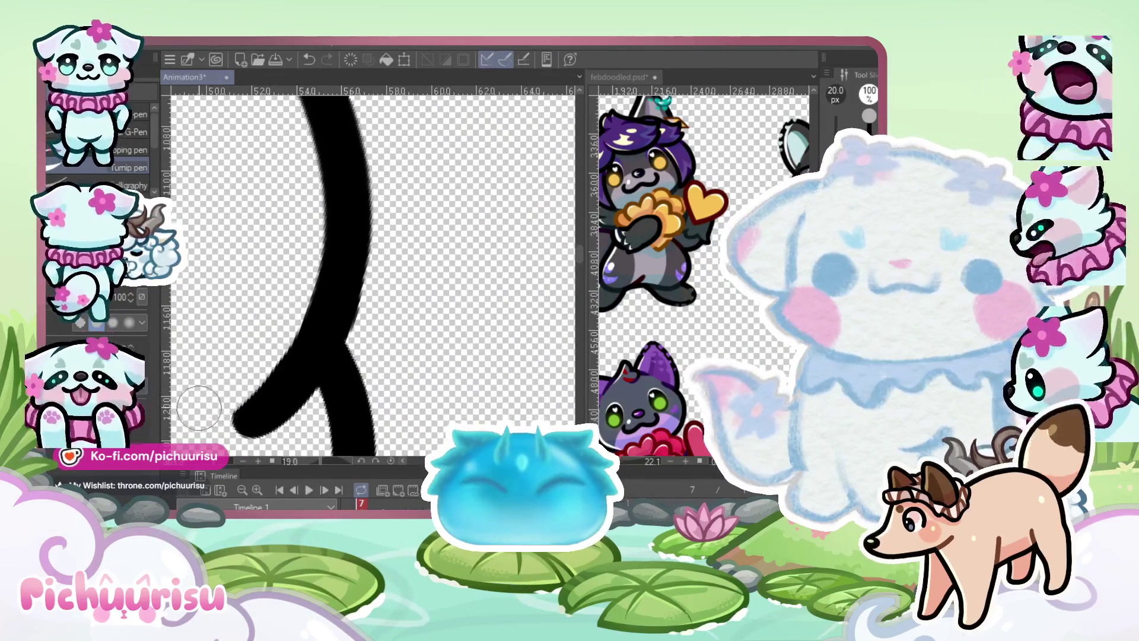
scroll(382, 344, "down", 5)
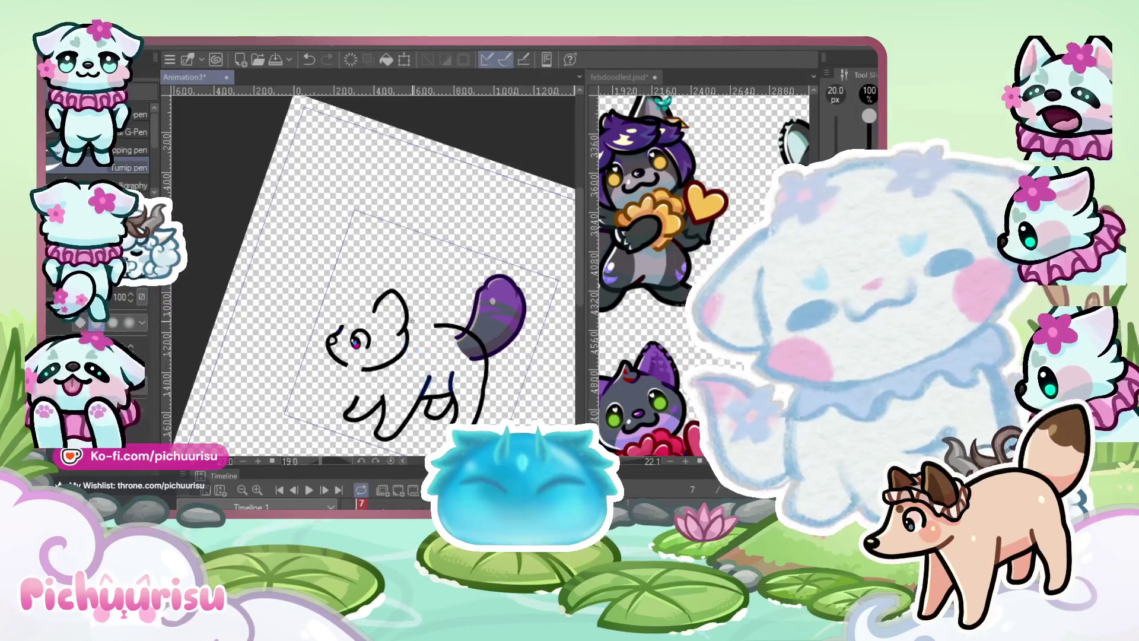
key("minus")
key("minus")
key("minus")
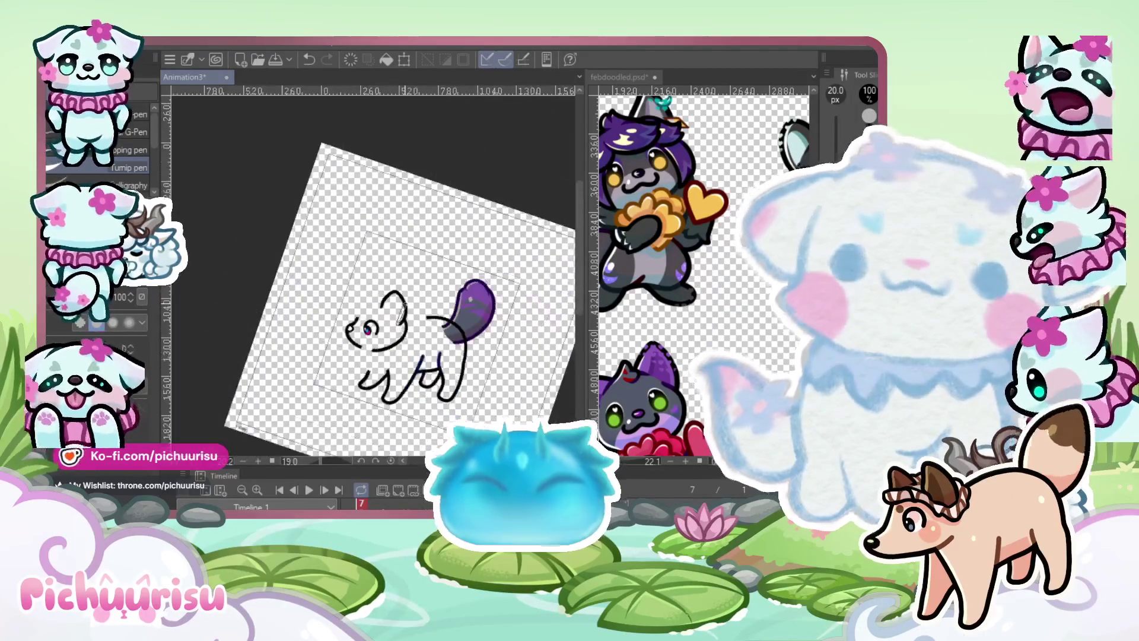
key("minus")
key("minus")
scroll(439, 276, "up", 3)
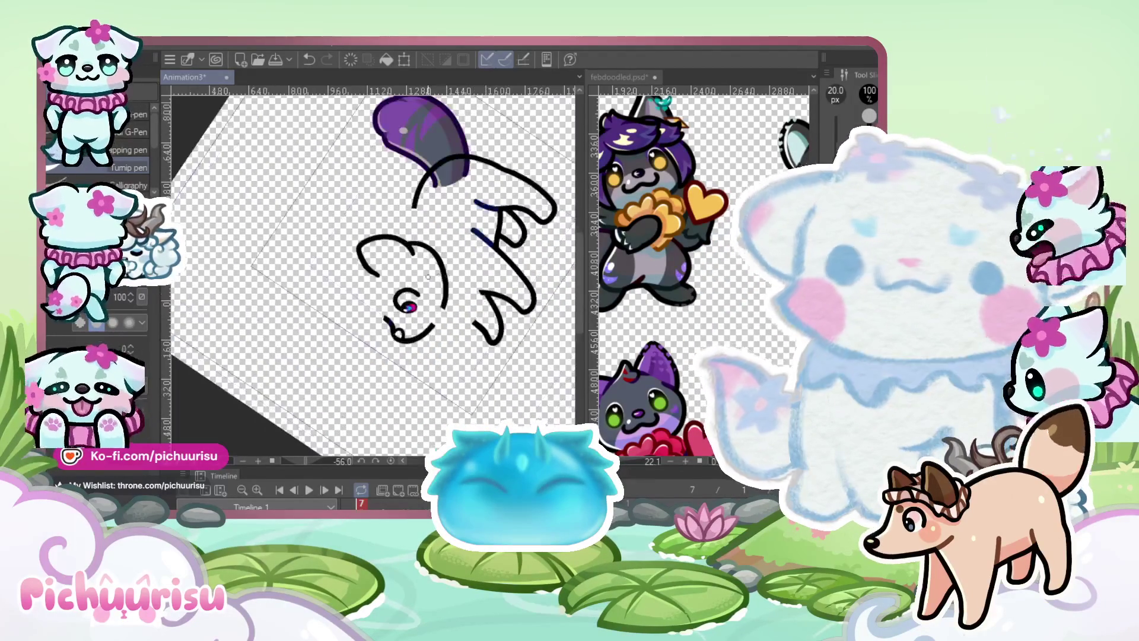
scroll(401, 291, "up", 5)
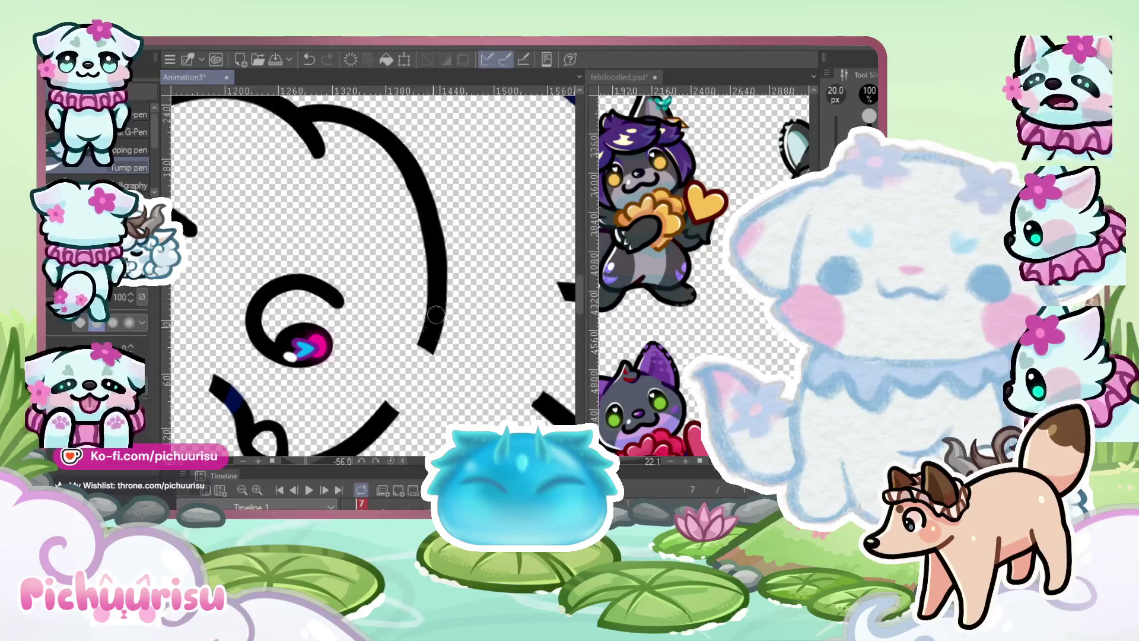
scroll(420, 363, "up", 2)
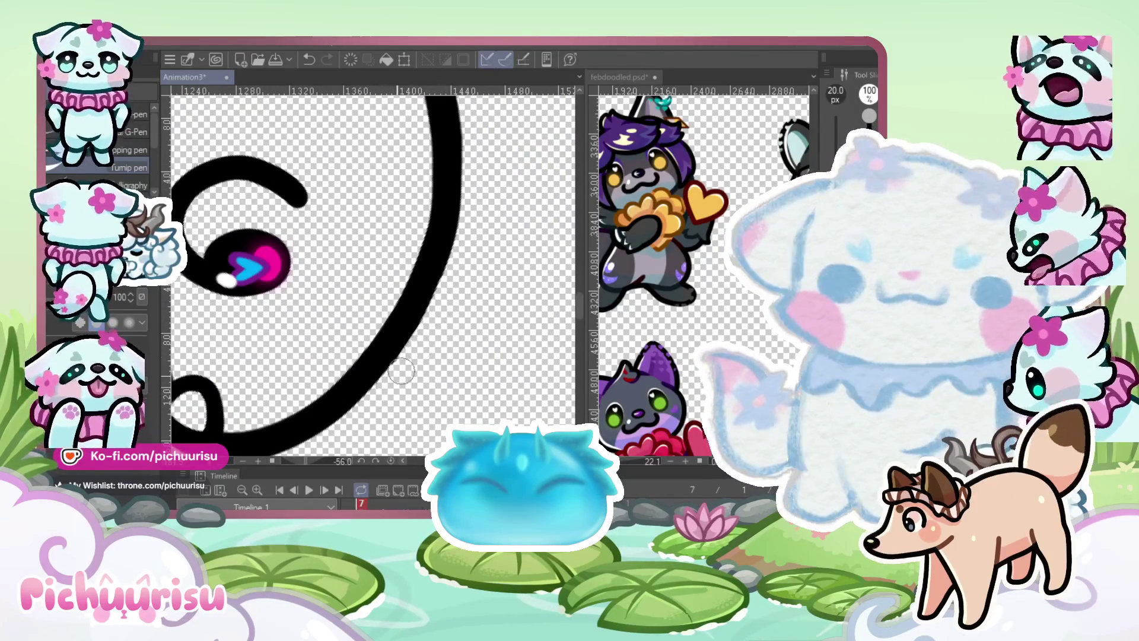
scroll(440, 321, "down", 5)
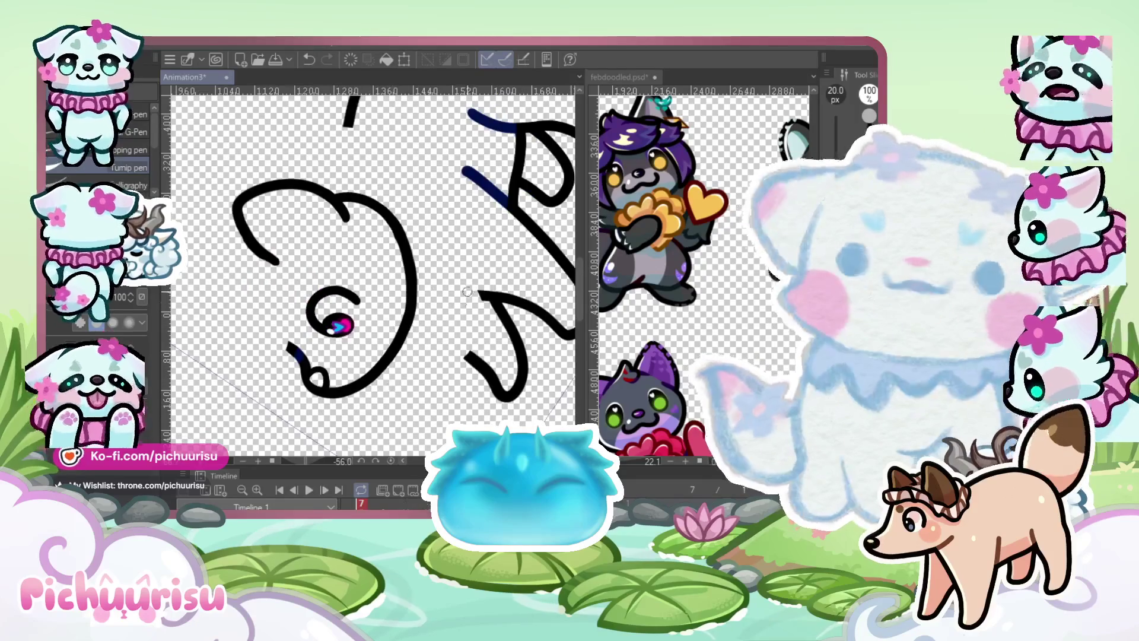
scroll(463, 303, "down", 3)
mouse_move(462, 303)
left_mouse_down()
mouse_move(460, 244)
mouse_move(492, 182)
left_mouse_up()
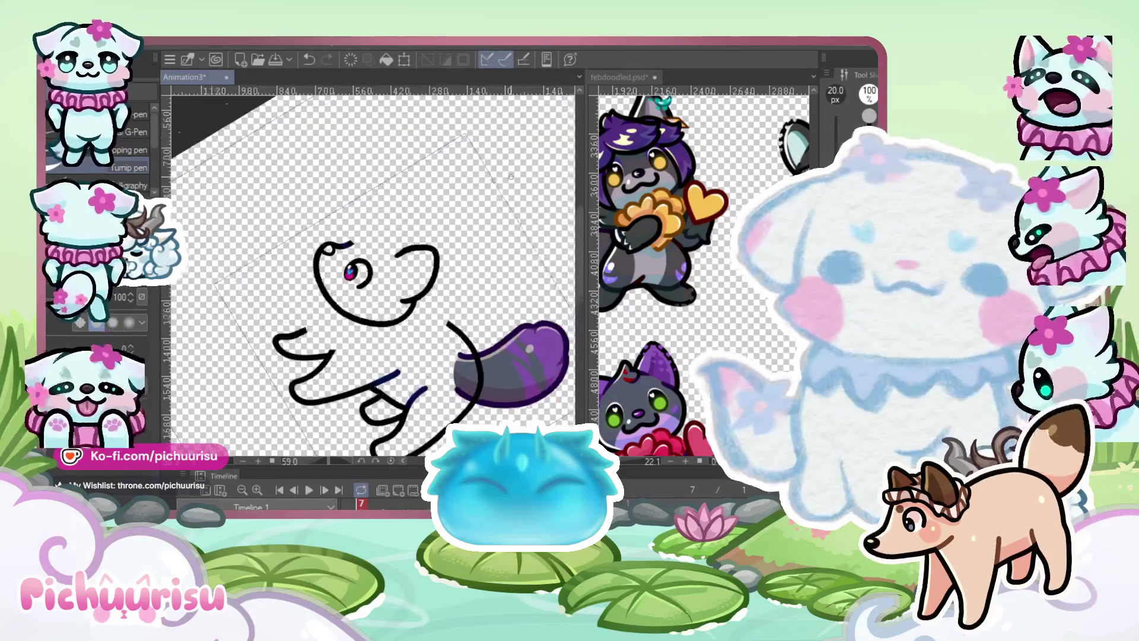
scroll(474, 195, "up", 3)
scroll(474, 196, "down", 3)
scroll(474, 196, "up", 3)
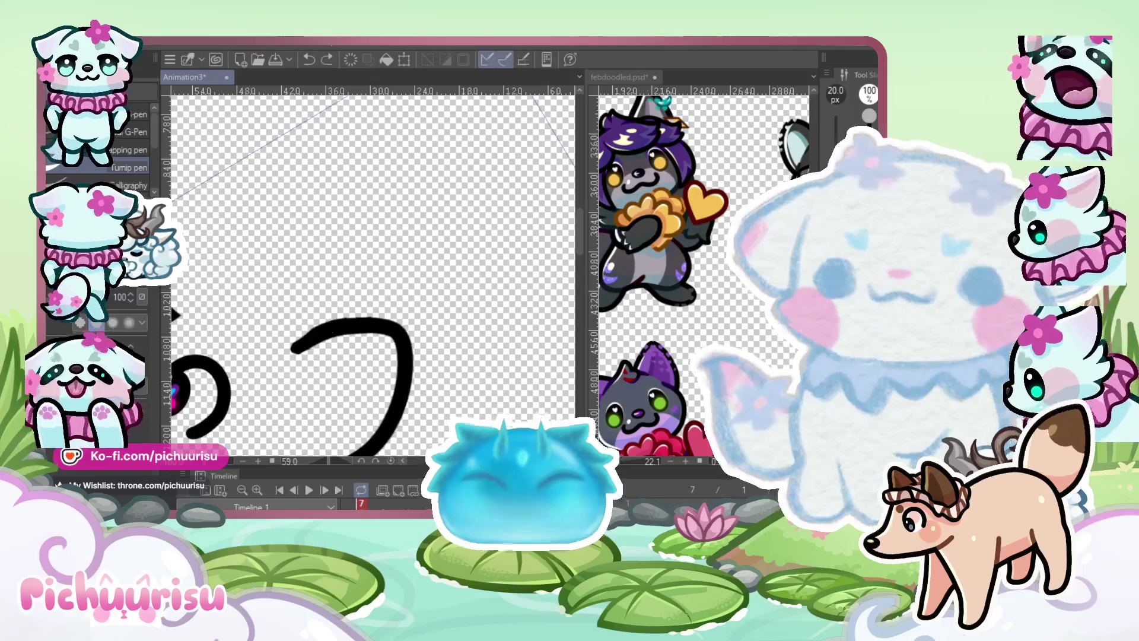
scroll(322, 330, "up", 1)
scroll(322, 329, "up", 3)
scroll(308, 338, "down", 2)
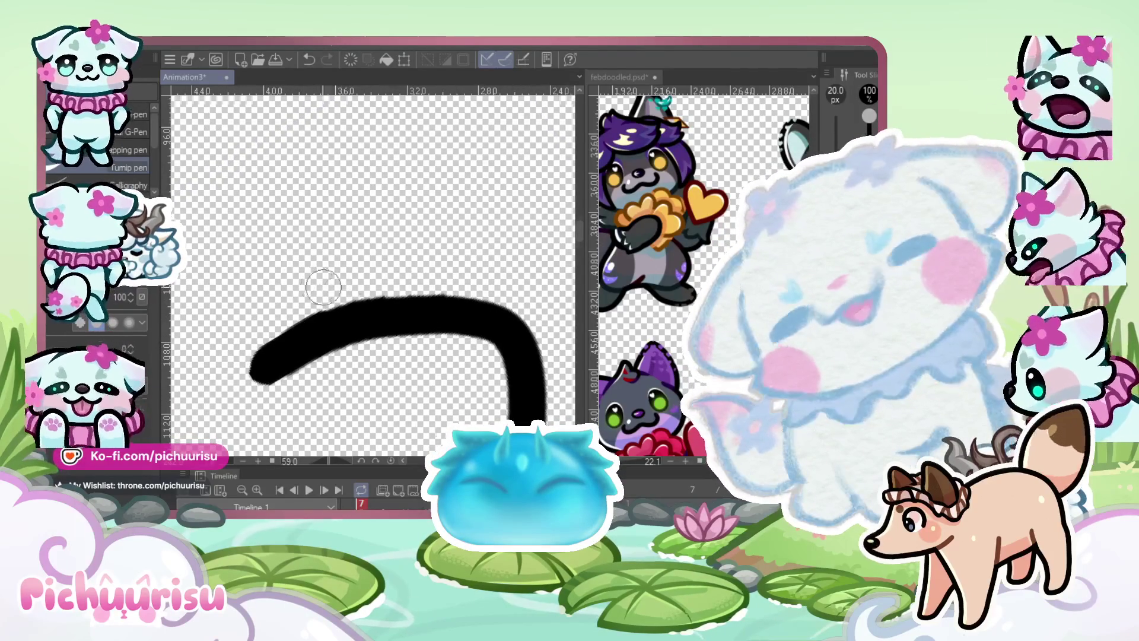
scroll(320, 298, "down", 5)
scroll(427, 257, "up", 6)
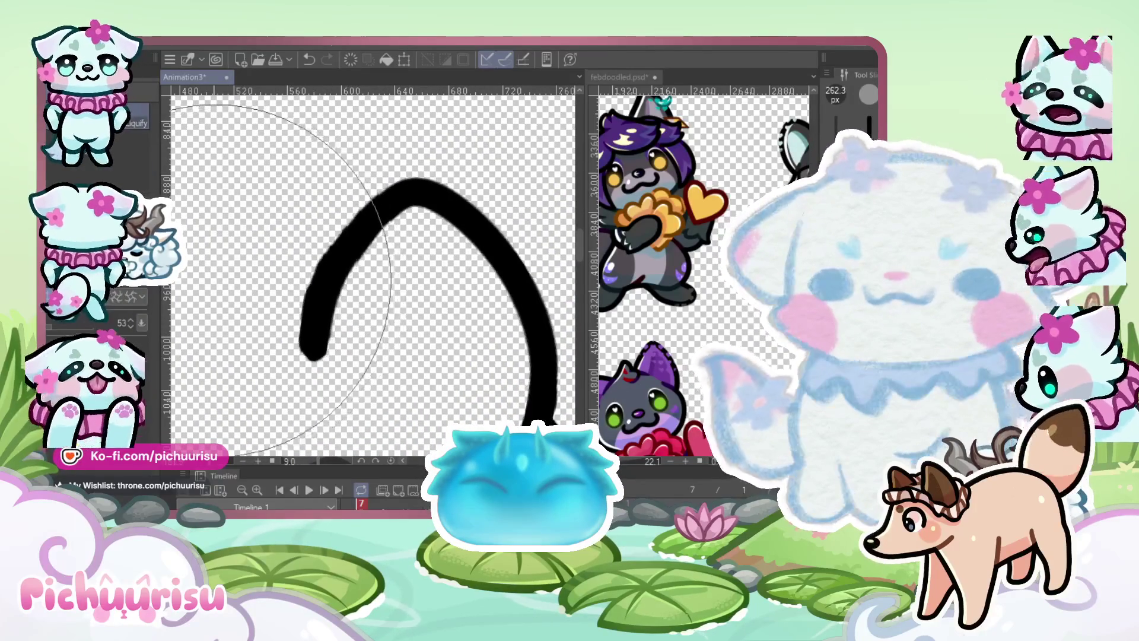
Undo the last stroke change and erase the old upper head loop and its leftover fragment
scroll(378, 303, "up", 1)
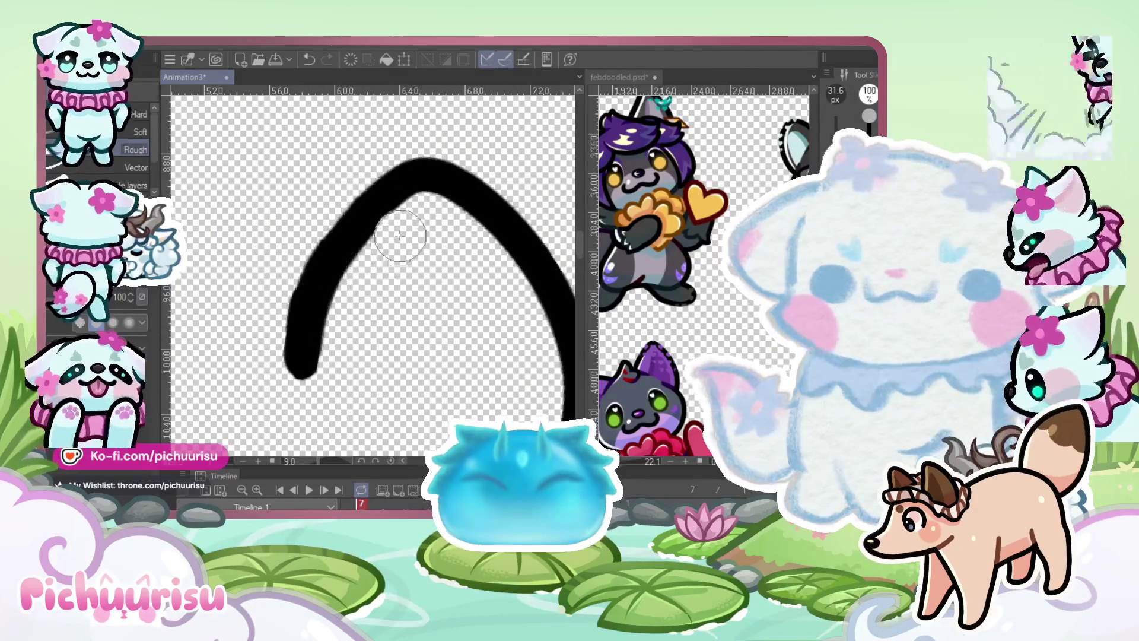
key("ctrl+z")
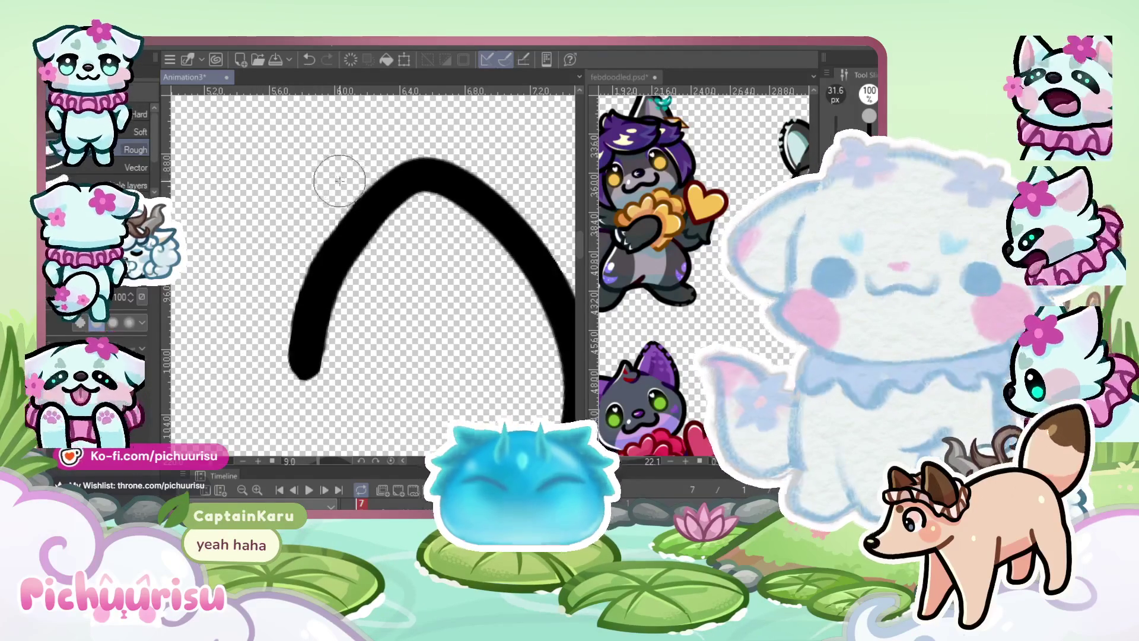
scroll(292, 294, "down", 1)
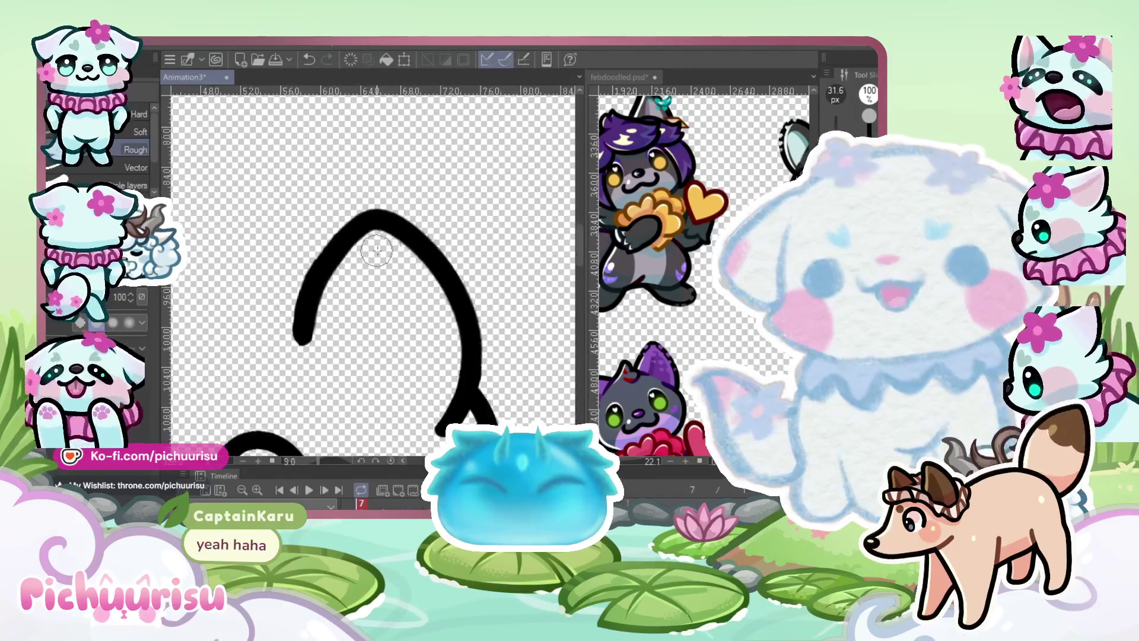
scroll(352, 257, "down", 2)
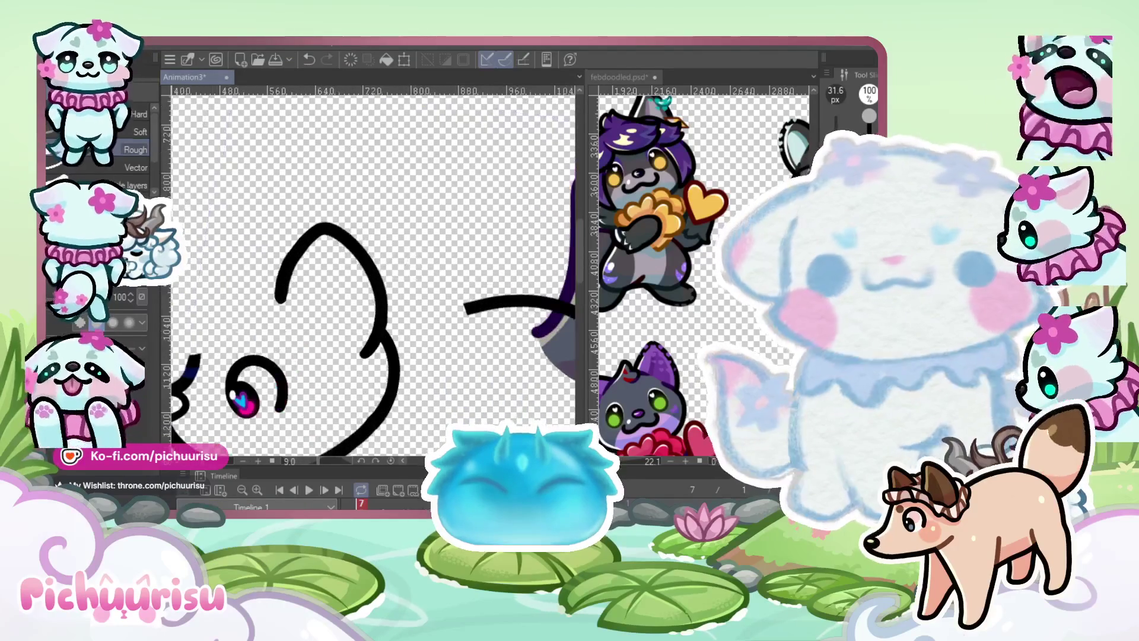
scroll(320, 289, "up", 1)
mouse_move(278, 300)
left_mouse_down()
mouse_move(300, 217)
mouse_move(341, 231)
mouse_move(380, 343)
left_mouse_up()
left_click_drag(378, 285, 351, 245)
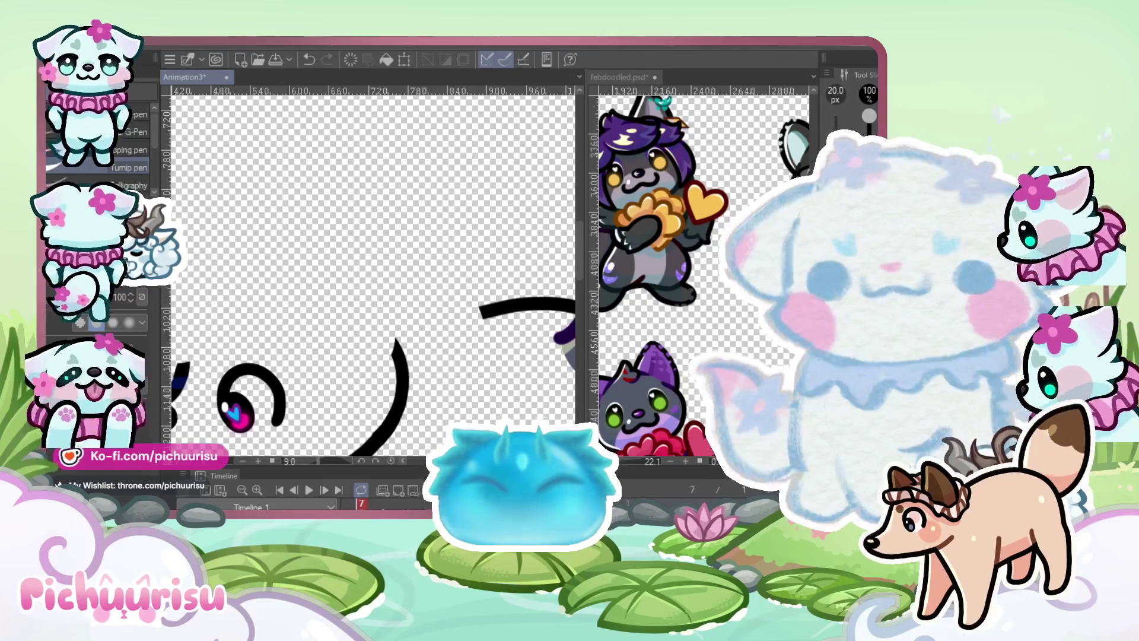
Draw an egg-shaped head outline above the eye, undoing unsatisfying attempts
mouse_move(247, 338)
left_mouse_down()
mouse_move(331, 225)
mouse_move(380, 356)
left_mouse_up()
scroll(322, 302, "up", 1)
key("ctrl+z")
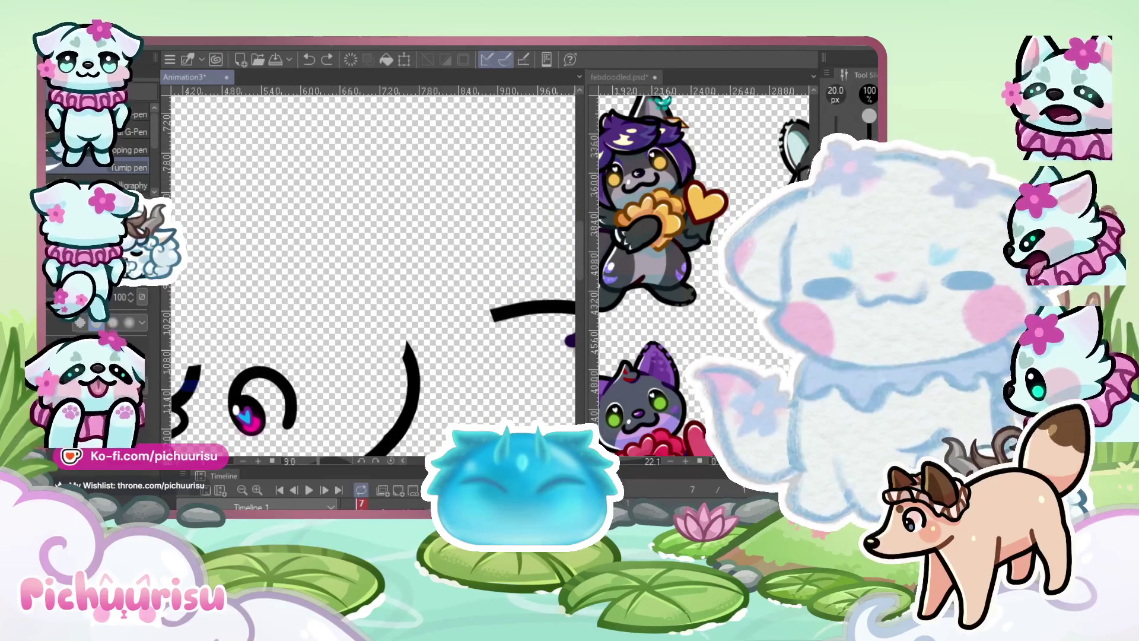
mouse_move(267, 328)
left_mouse_down()
mouse_move(369, 237)
mouse_move(380, 380)
left_mouse_up()
key("ctrl+z")
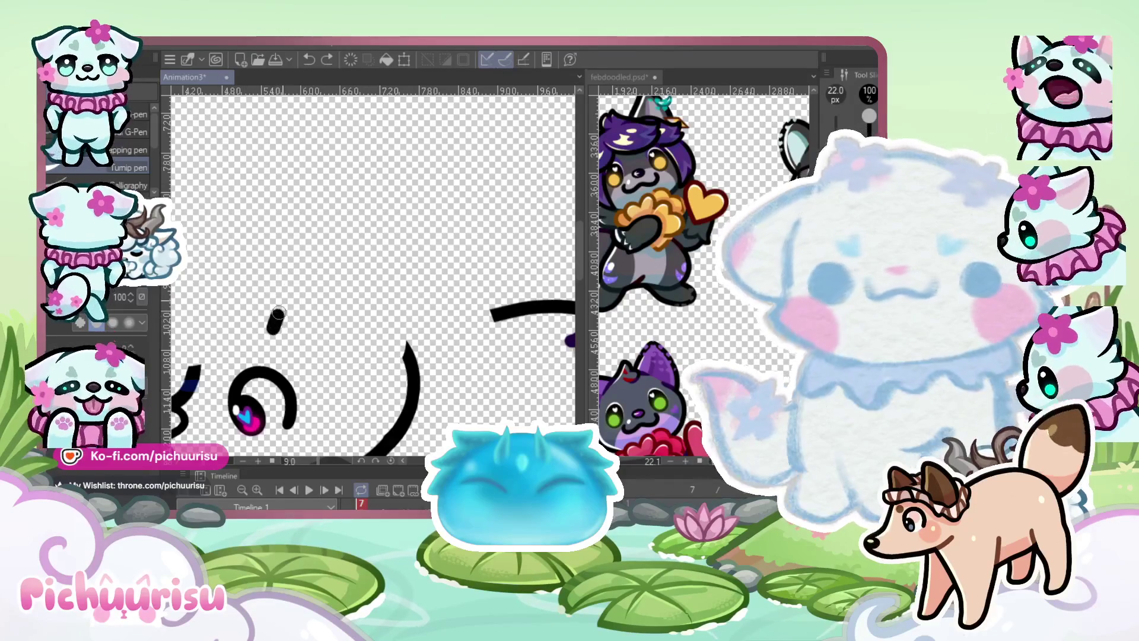
left_click_drag(274, 323, 380, 356)
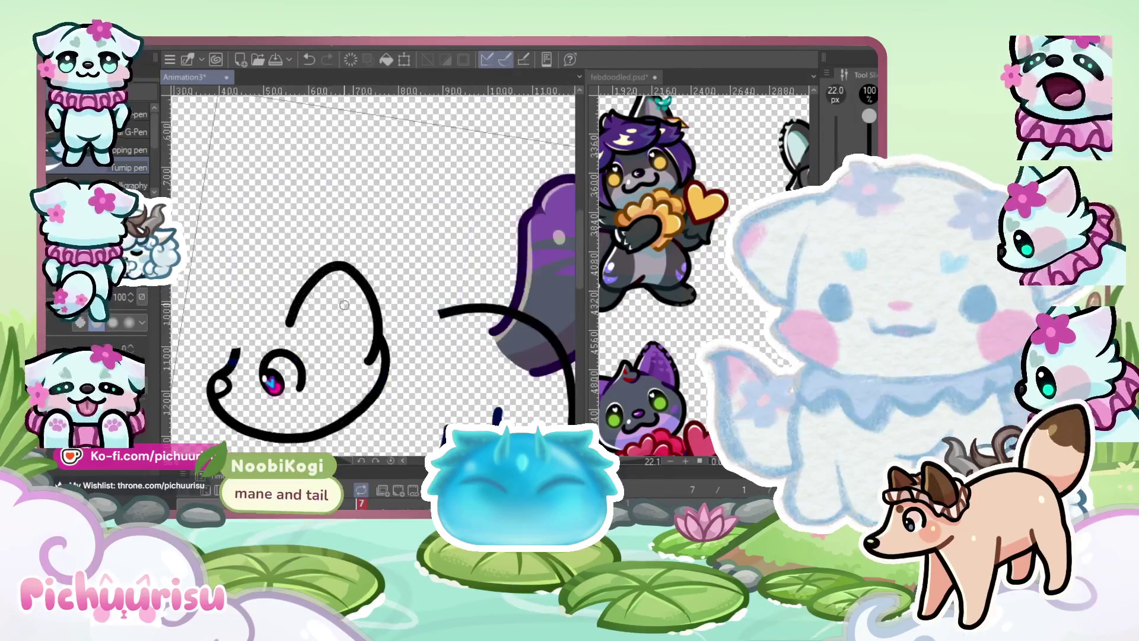
scroll(341, 305, "up", 2)
key("ctrl+z")
mouse_move(253, 331)
left_mouse_down()
mouse_move(381, 320)
mouse_move(380, 397)
left_mouse_up()
key("ctrl+z")
Retry longer and wider arcing head outlines over the top, undoing each
mouse_move(254, 318)
left_mouse_down()
mouse_move(385, 356)
mouse_move(354, 390)
left_mouse_up()
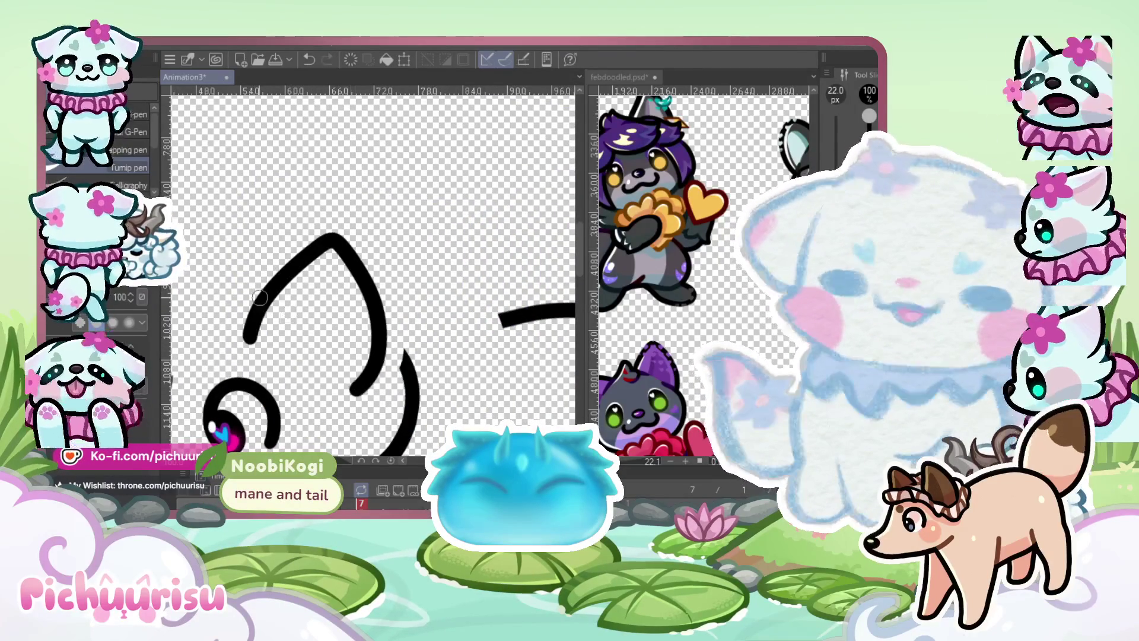
key("ctrl+z")
mouse_move(238, 334)
left_mouse_down()
mouse_move(254, 291)
mouse_move(361, 386)
left_mouse_up()
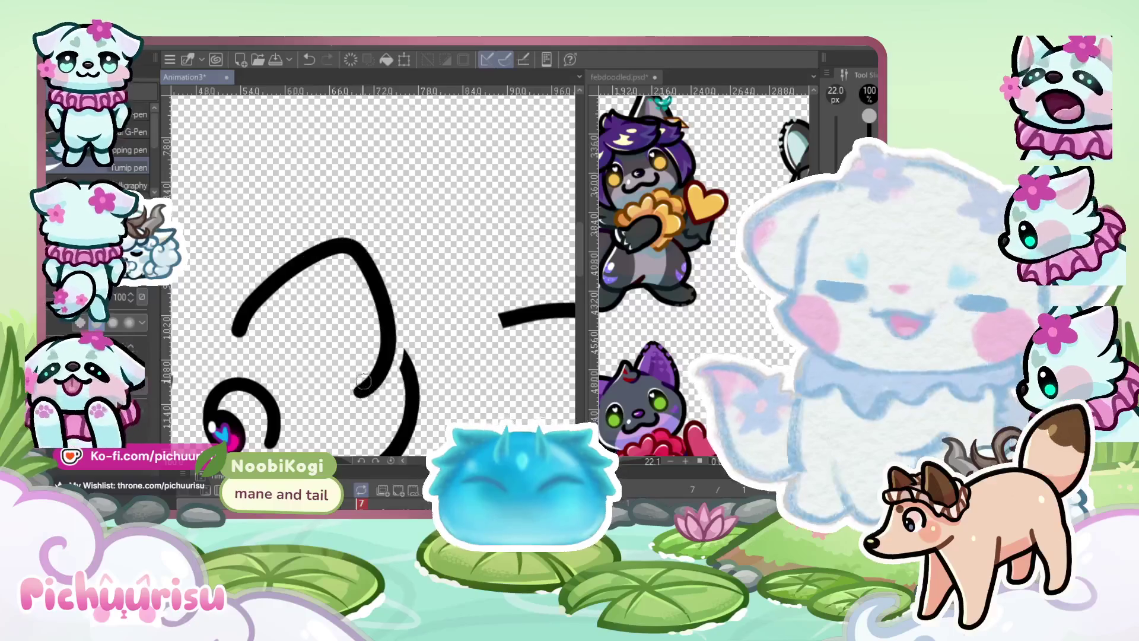
key("ctrl+z")
mouse_move(238, 334)
left_mouse_down()
mouse_move(330, 238)
mouse_move(365, 385)
mouse_move(276, 284)
mouse_move(380, 380)
left_mouse_up()
key("ctrl+z")
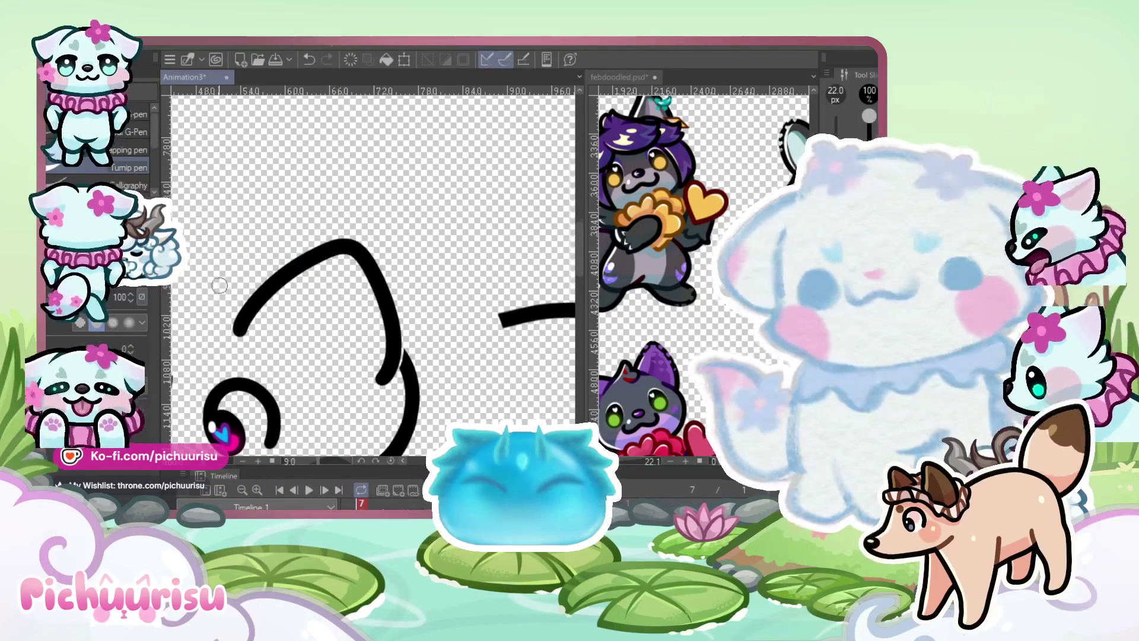
scroll(220, 287, "down", 2)
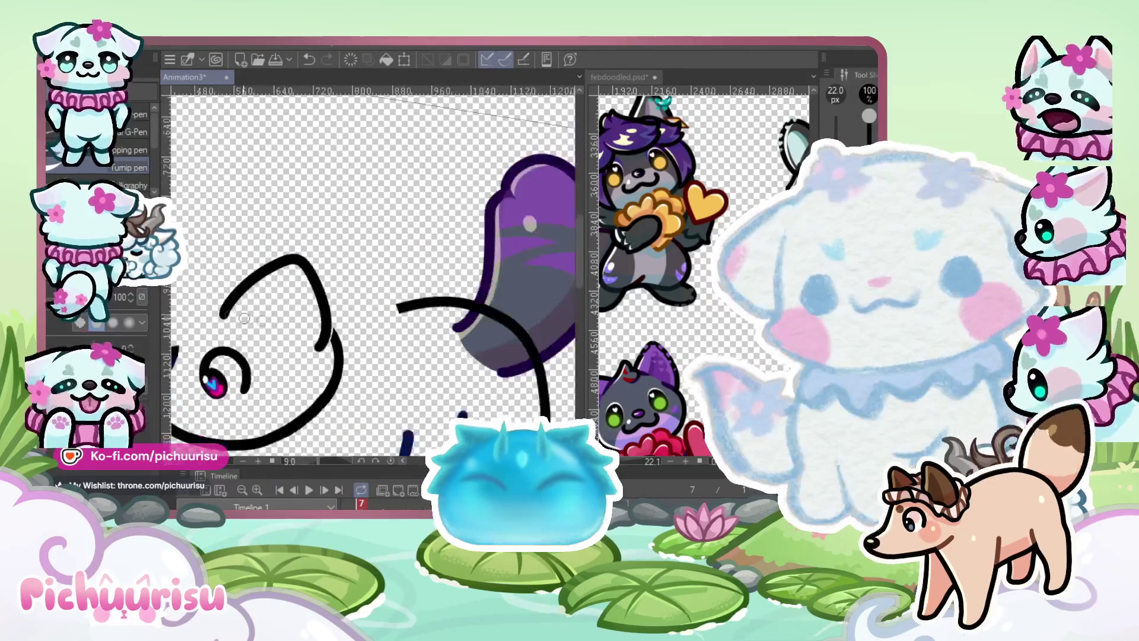
scroll(212, 304, "up", 2)
key("ctrl+z")
mouse_move(252, 332)
left_mouse_down()
mouse_move(264, 308)
mouse_move(433, 297)
mouse_move(445, 386)
mouse_move(293, 264)
mouse_move(442, 401)
left_mouse_up()
key("ctrl+z")
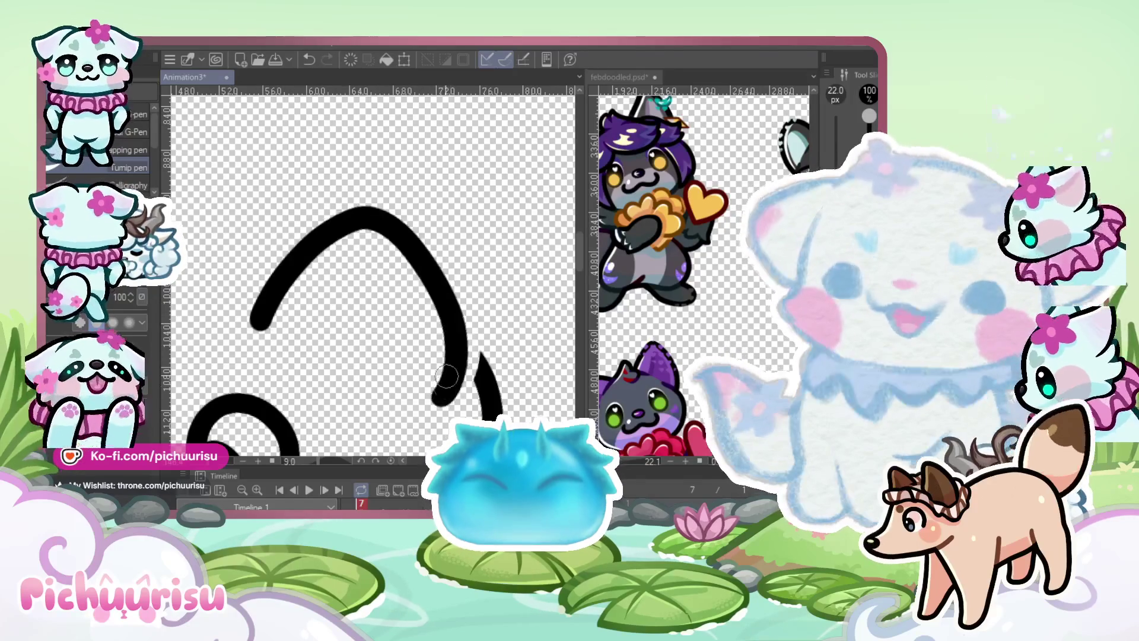
scroll(315, 281, "down", 3)
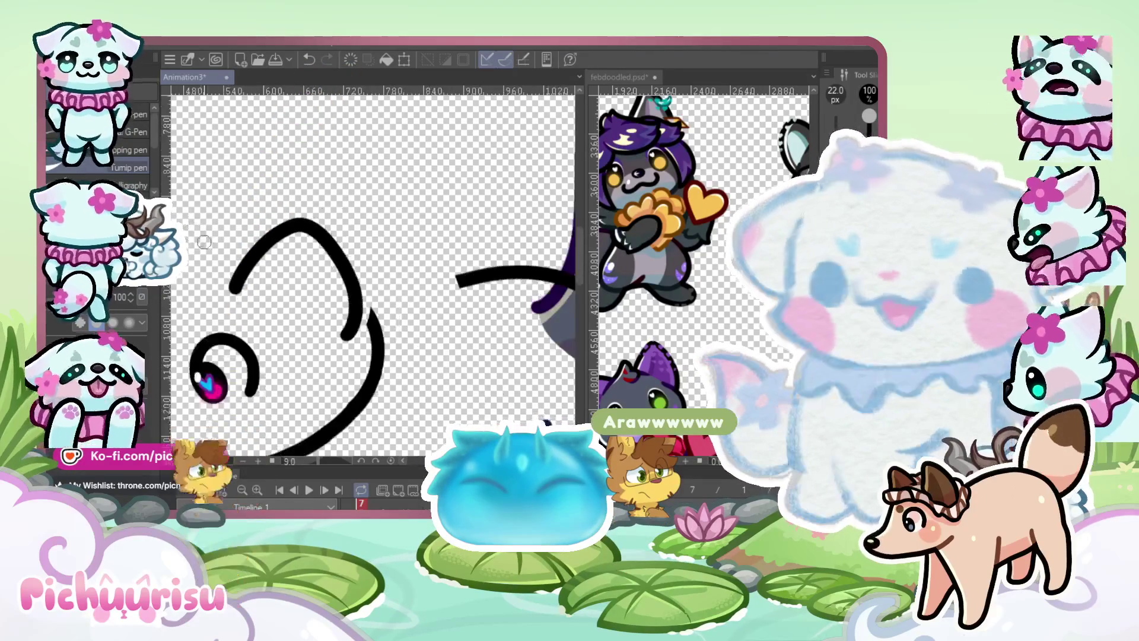
scroll(369, 310, "up", 2)
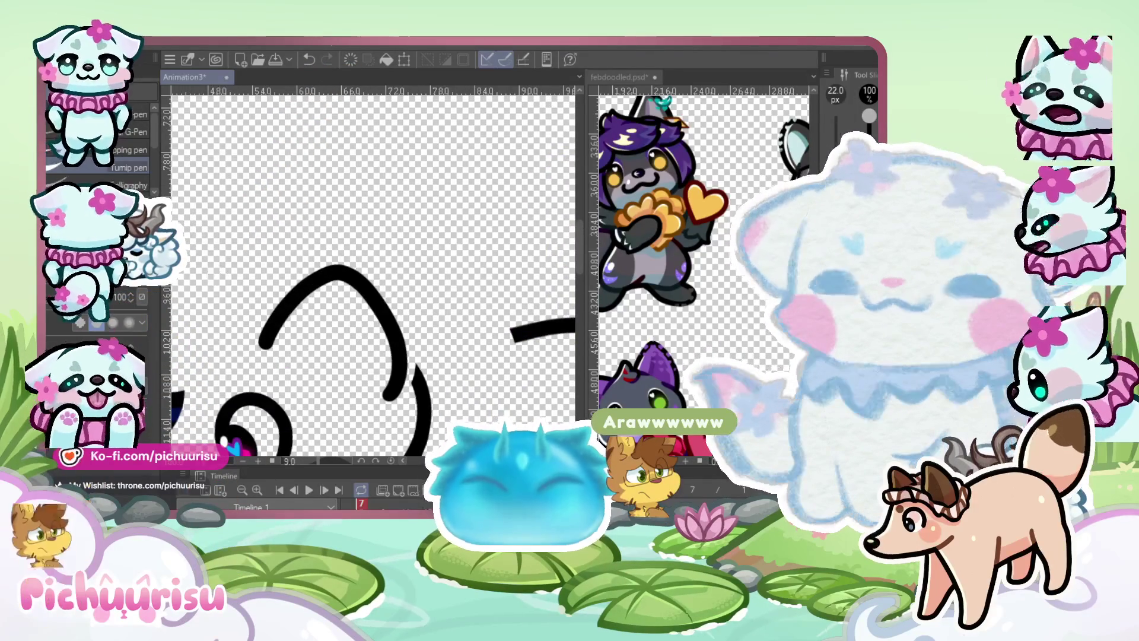
Start a freehand Lasso selection around the head curve
key("m")
scroll(384, 381, "down", 1)
left_click_drag(390, 410, 406, 384)
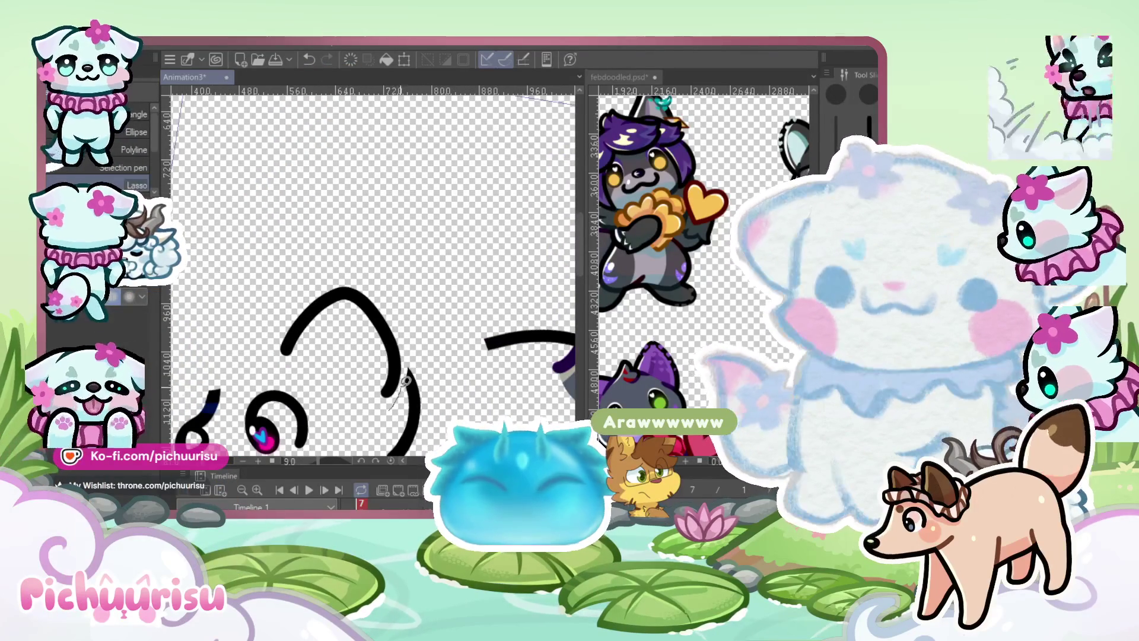
Lasso the head stroke and transform it up, left and slightly stretched downward
left_click_drag(275, 357, 277, 356)
scroll(333, 332, "down", 1)
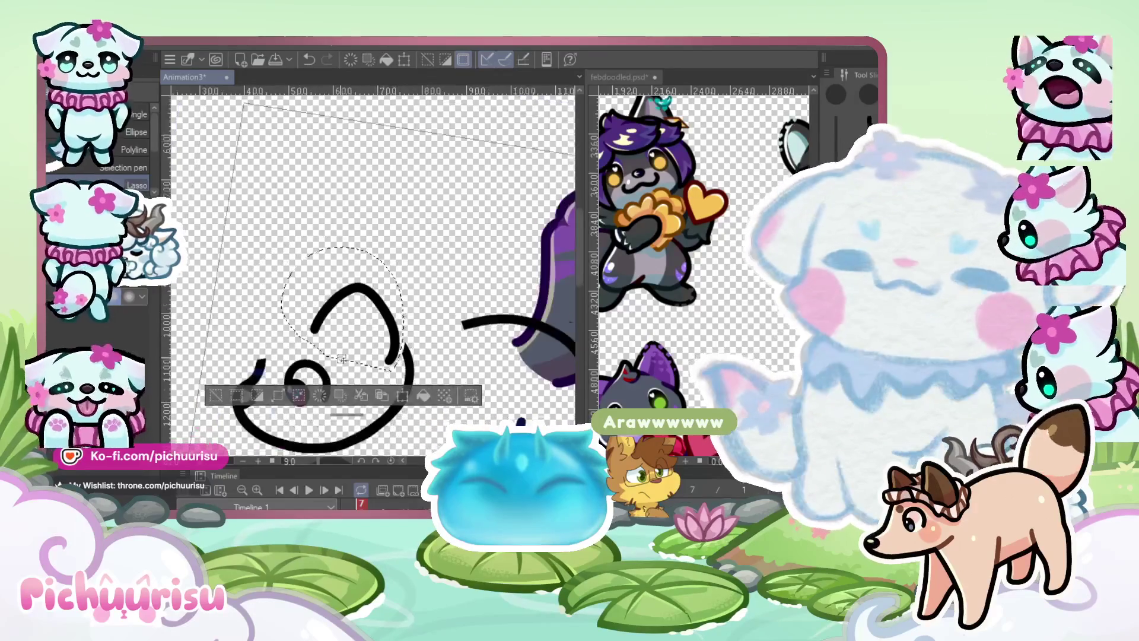
key("ctrl+t")
left_click_drag(360, 336, 353, 317)
left_click_drag(325, 353, 329, 359)
left_click_drag(377, 313, 383, 307)
key("Return")
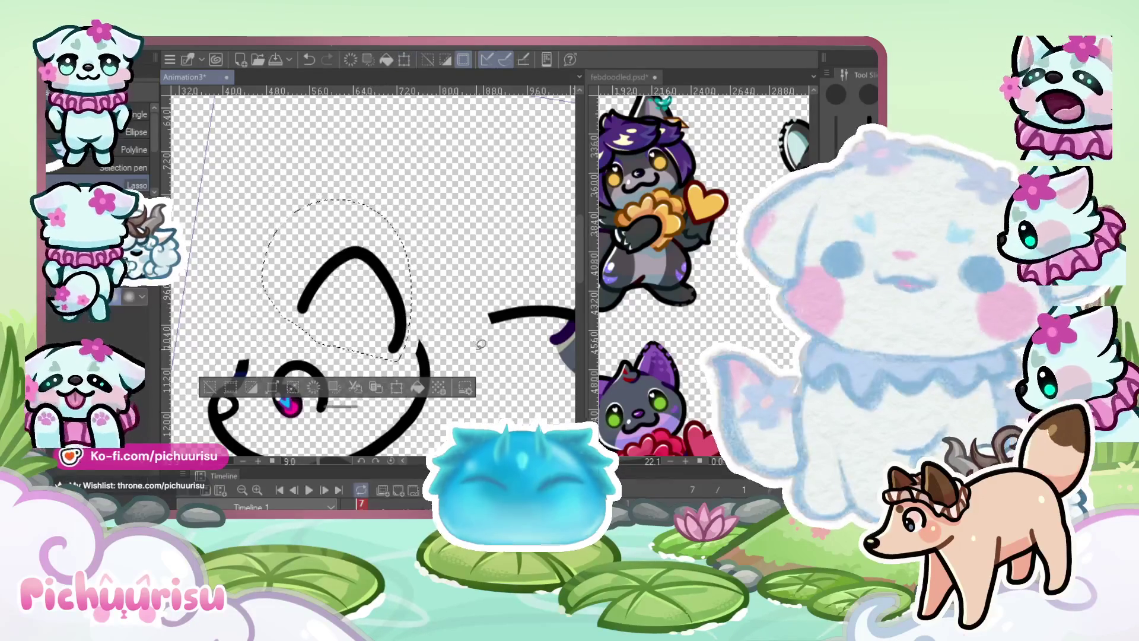
Join the lower stroke's tip to the upper curve and draw a wavy fur line leftward from the head
scroll(481, 341, "up", 2)
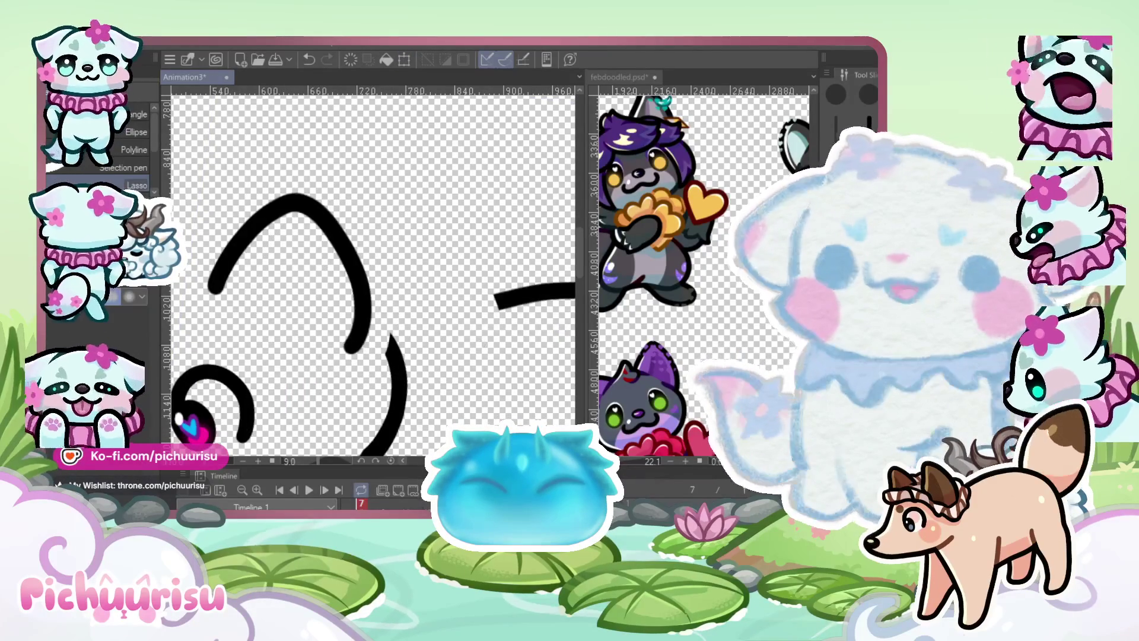
scroll(416, 345, "up", 3)
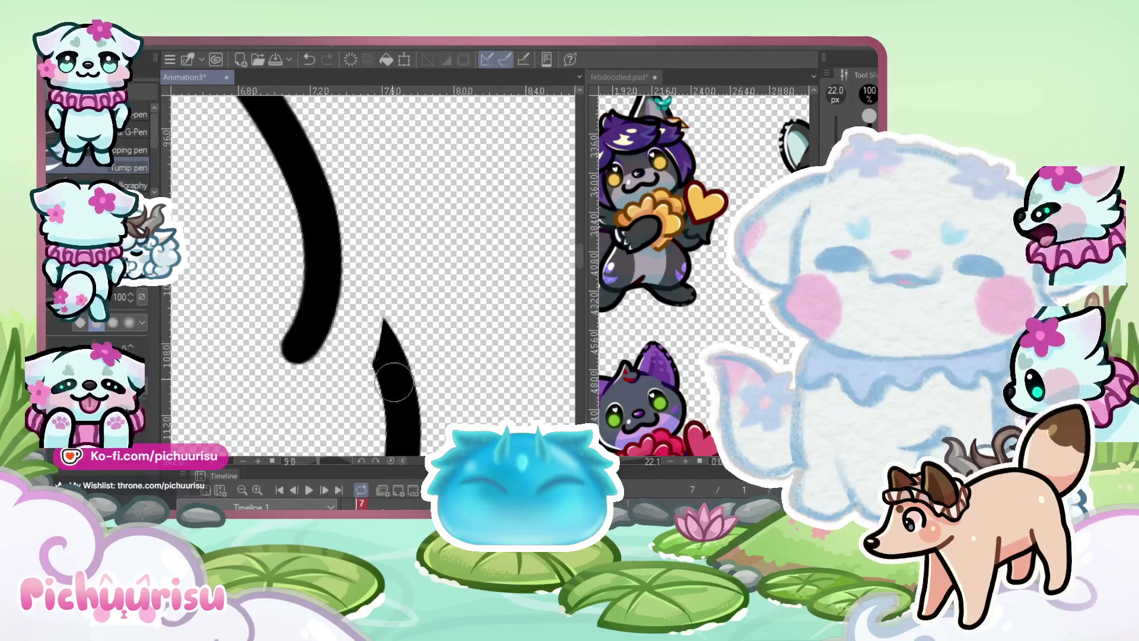
left_click_drag(366, 313, 341, 279)
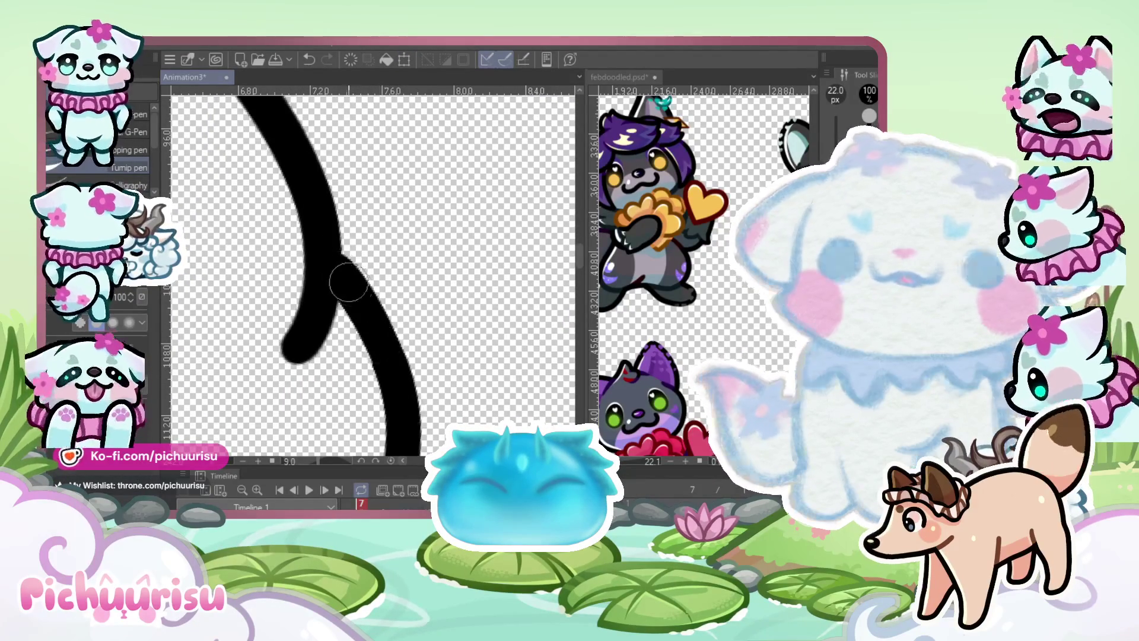
scroll(334, 261, "down", 5)
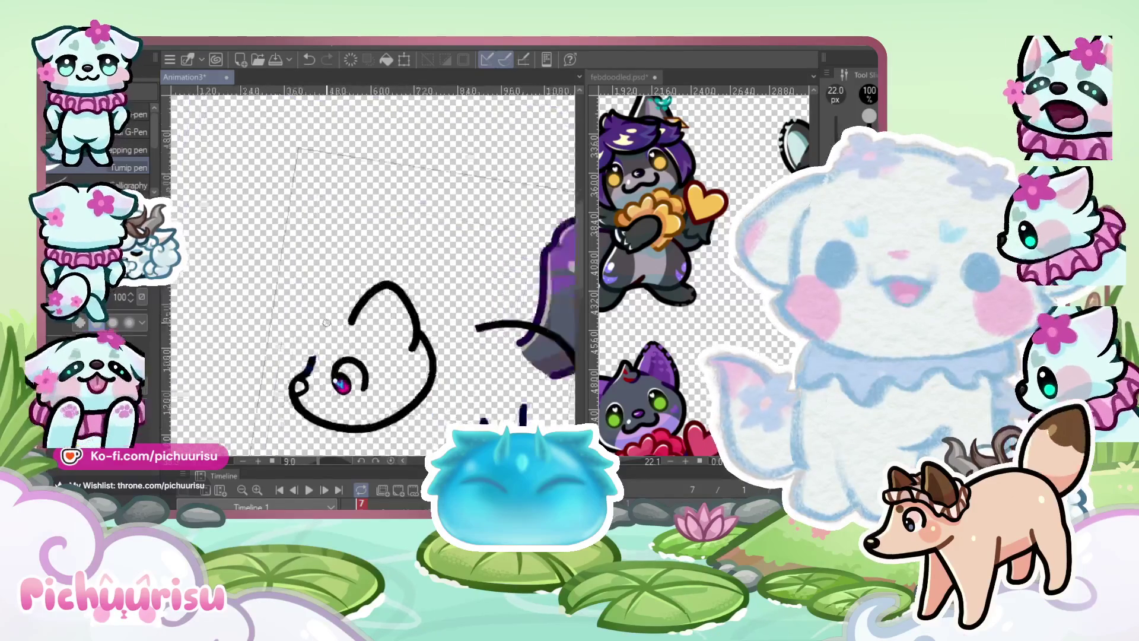
scroll(306, 289, "up", 5)
mouse_move(380, 289)
left_mouse_down()
mouse_move(248, 329)
mouse_move(226, 400)
left_mouse_up()
scroll(248, 330, "down", 4)
scroll(255, 338, "up", 4)
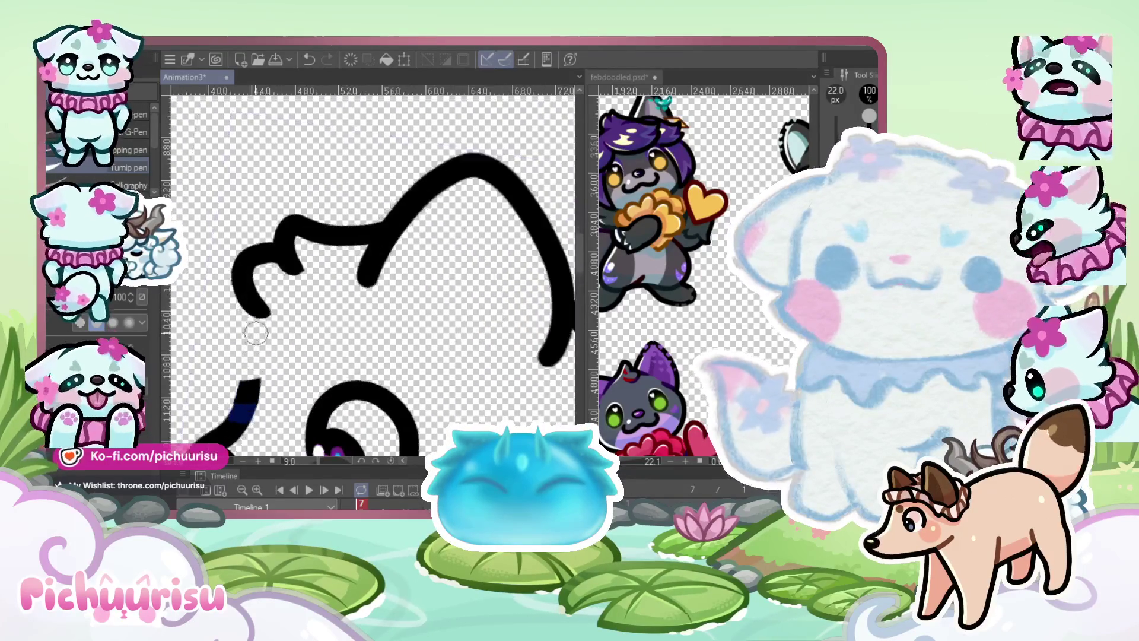
scroll(262, 320, "down", 4)
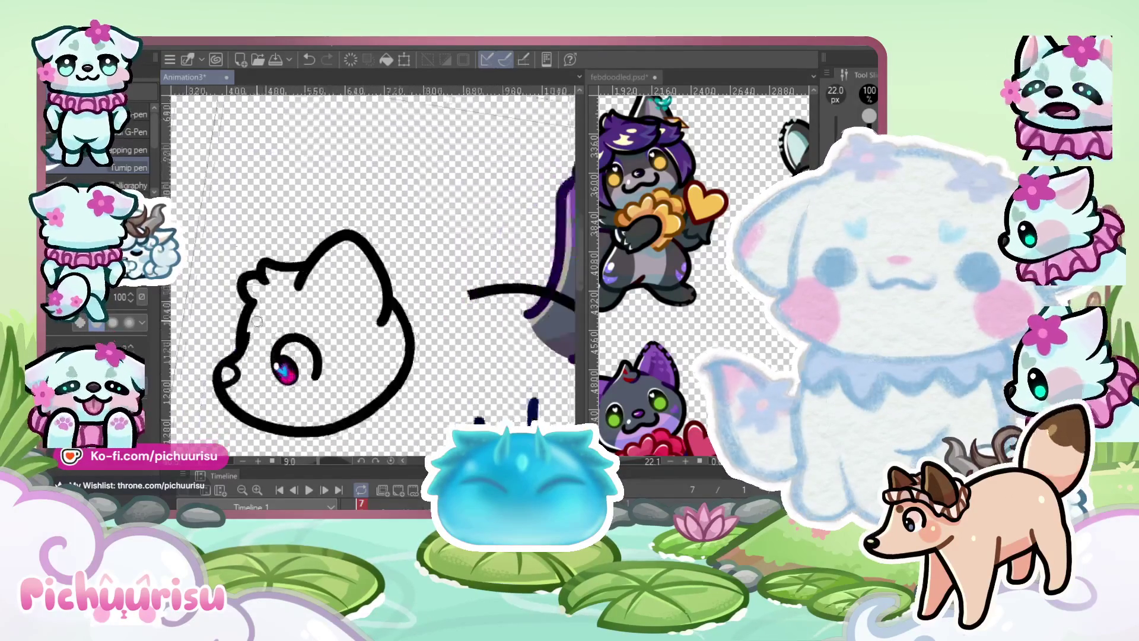
scroll(265, 297, "up", 4)
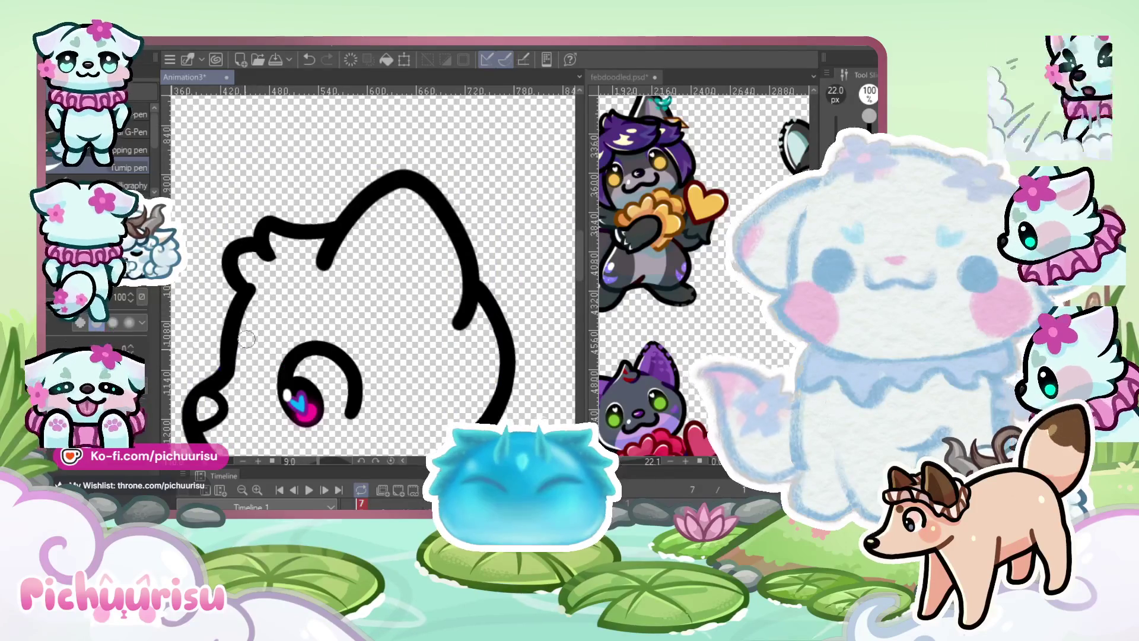
scroll(248, 258, "up", 3)
scroll(247, 258, "up", 2)
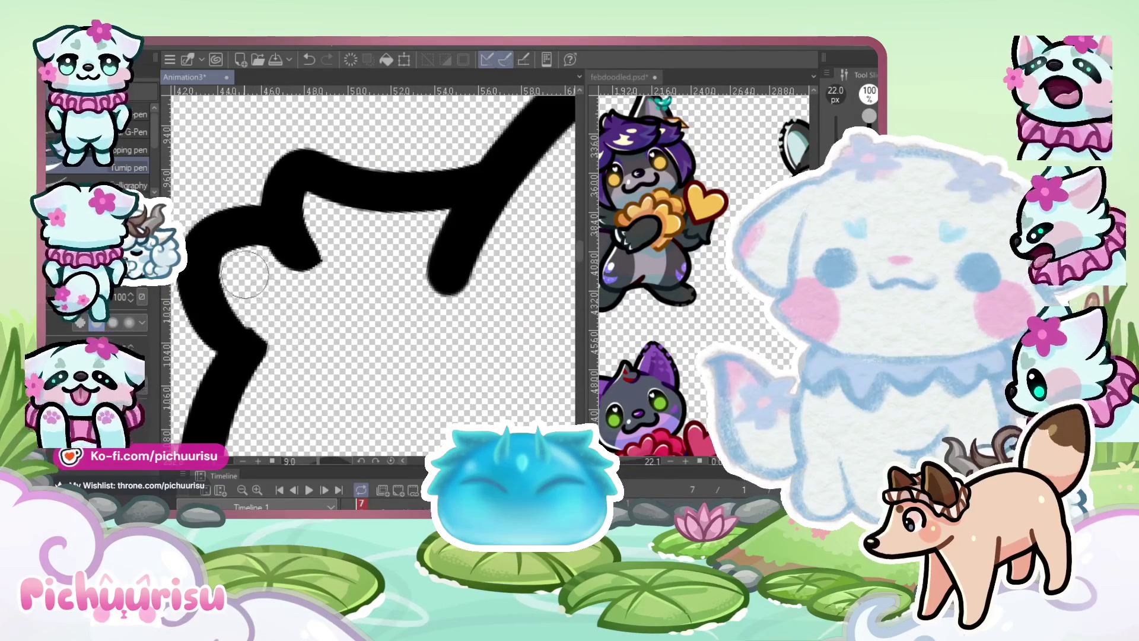
scroll(263, 289, "down", 5)
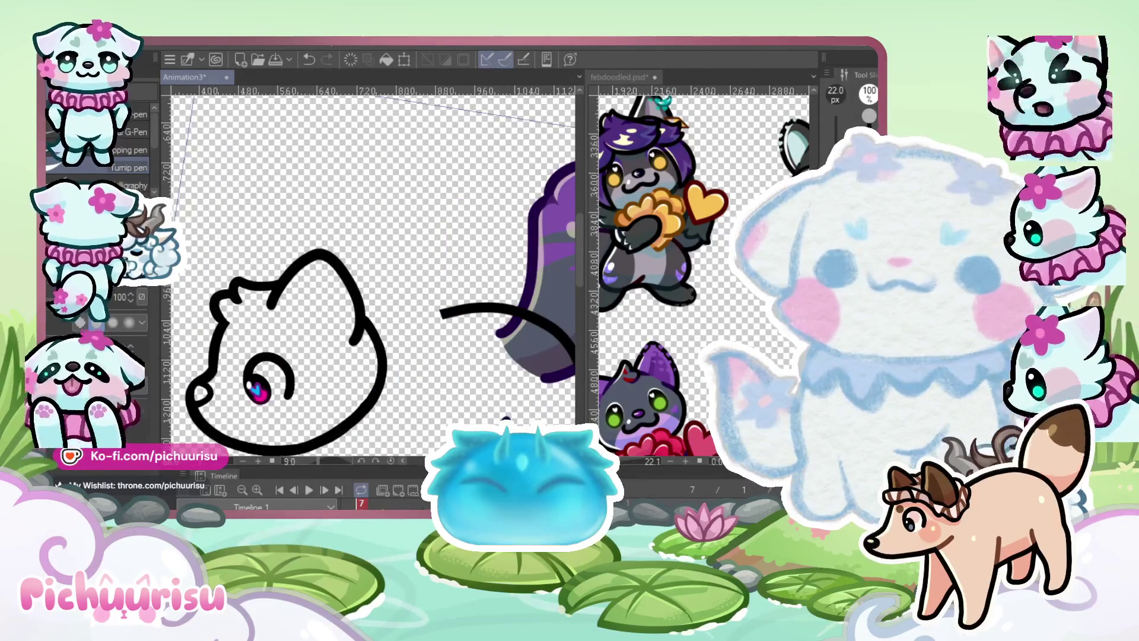
scroll(325, 254, "up", 6)
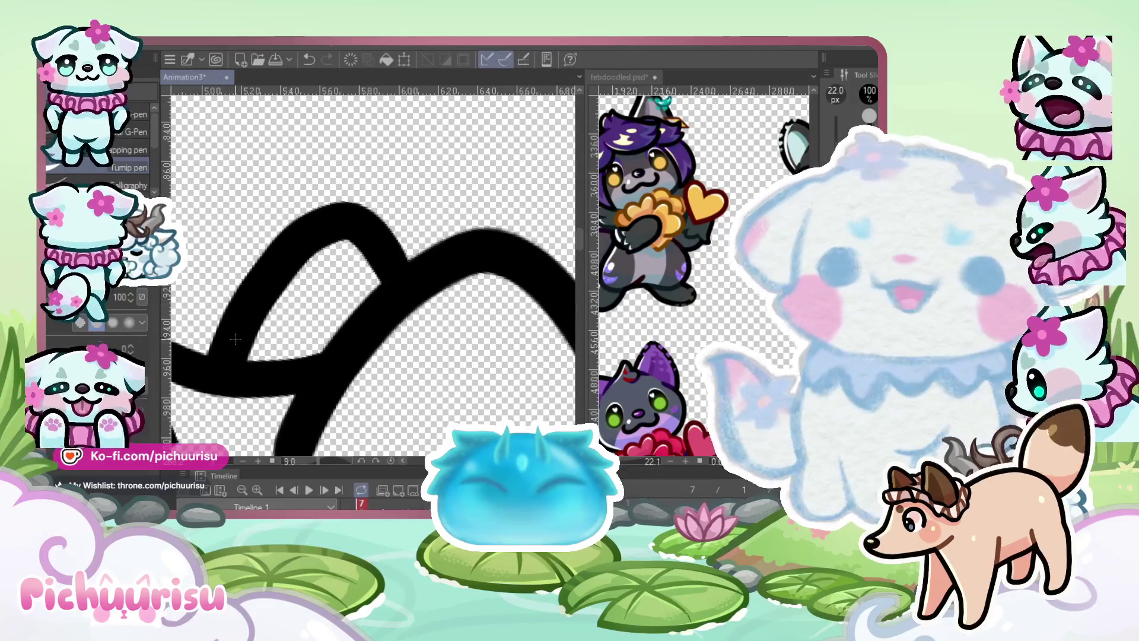
Undo the curled top stroke and redraw one smooth curve joining the head arc
key("ctrl+z")
mouse_move(206, 374)
left_mouse_down()
mouse_move(314, 229)
mouse_move(415, 262)
left_mouse_up()
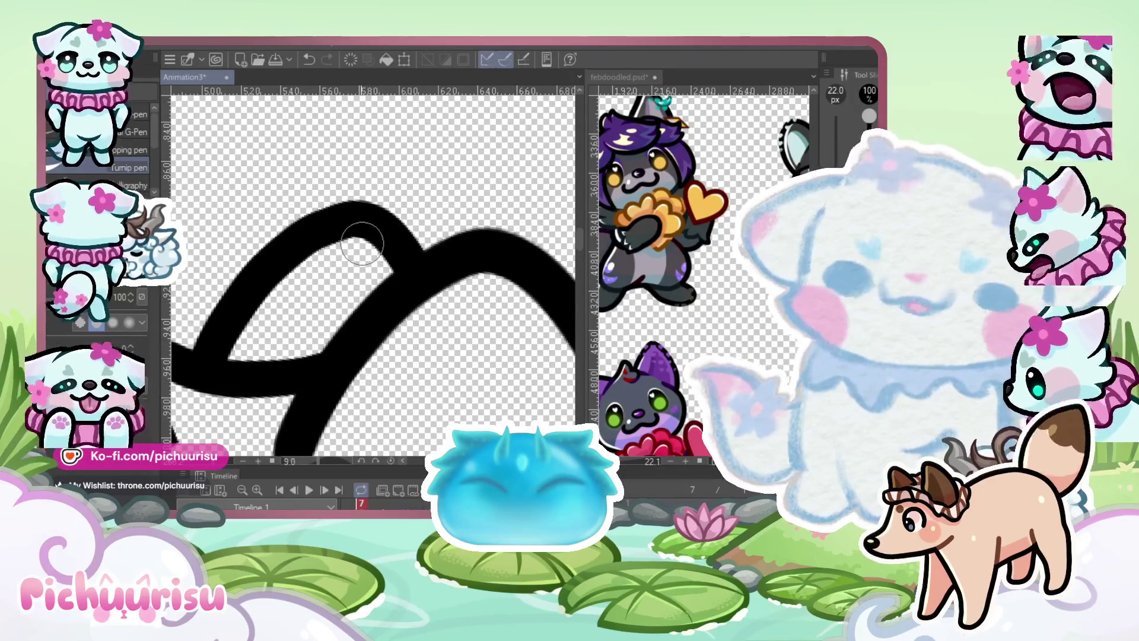
scroll(362, 243, "down", 6)
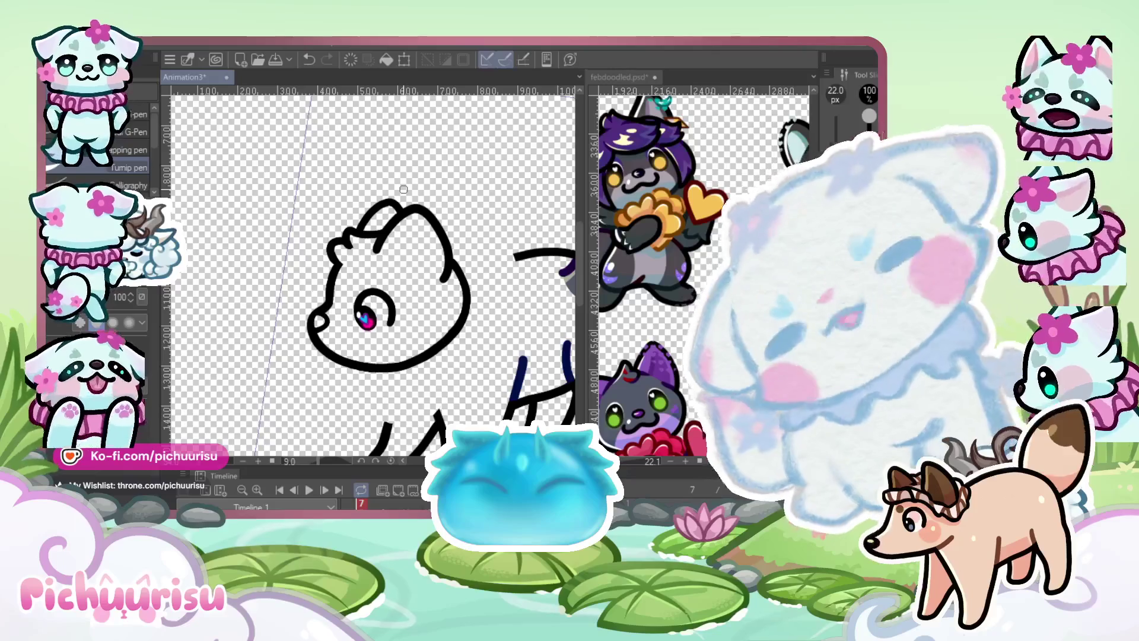
scroll(278, 268, "down", 3)
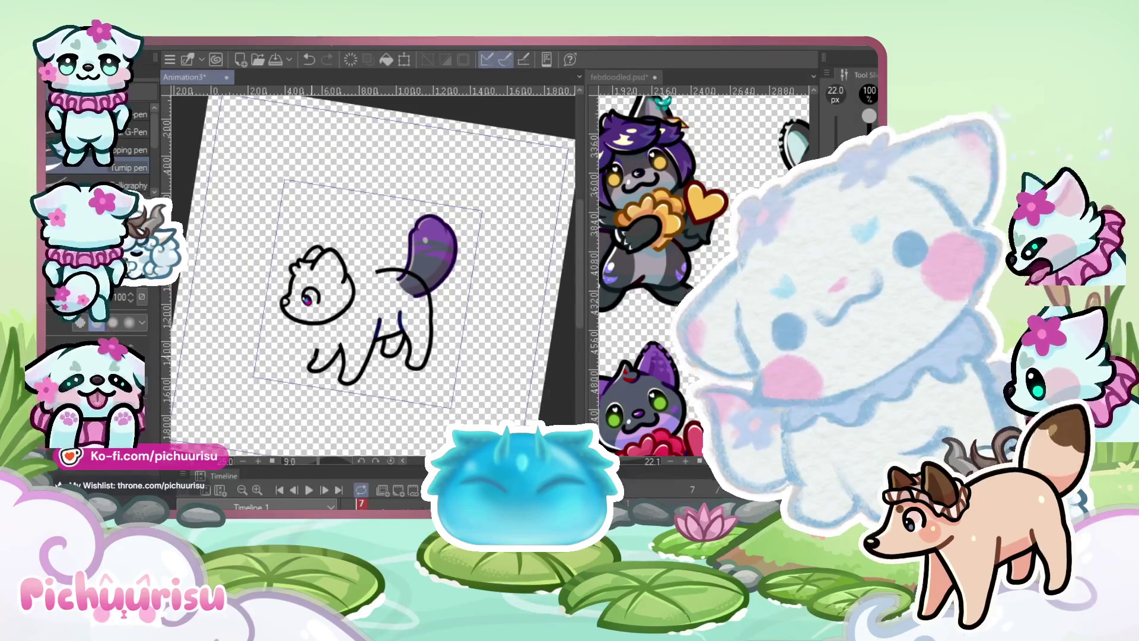
scroll(491, 364, "up", 1)
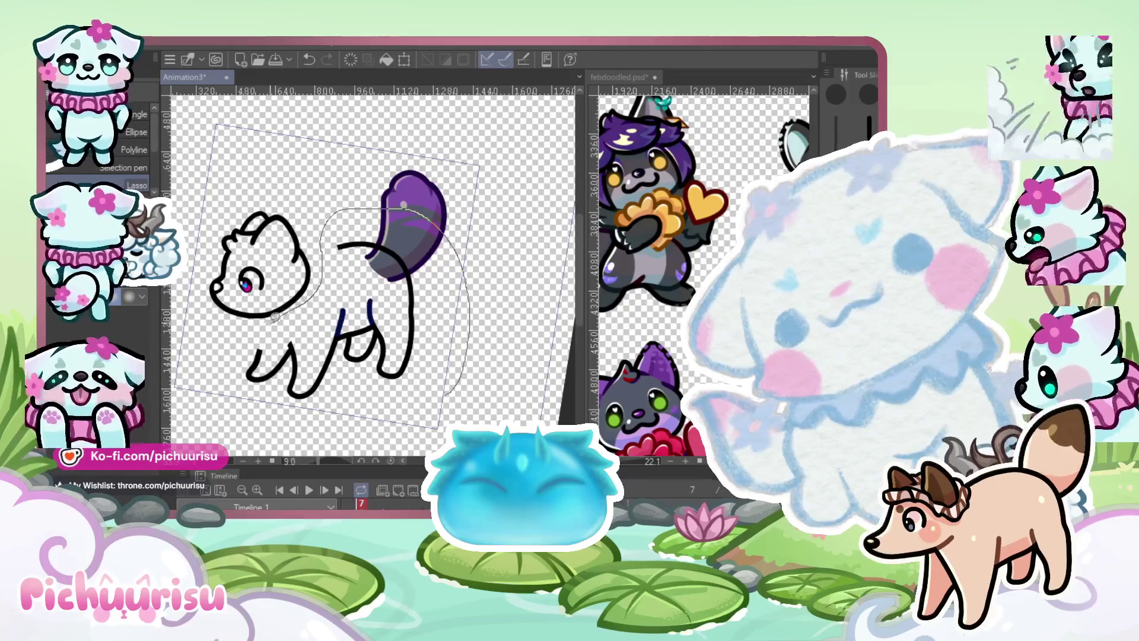
Shrink the lassoed body lines and nudge them slightly left and down
left_click_drag(233, 371, 438, 389)
key("ctrl+t")
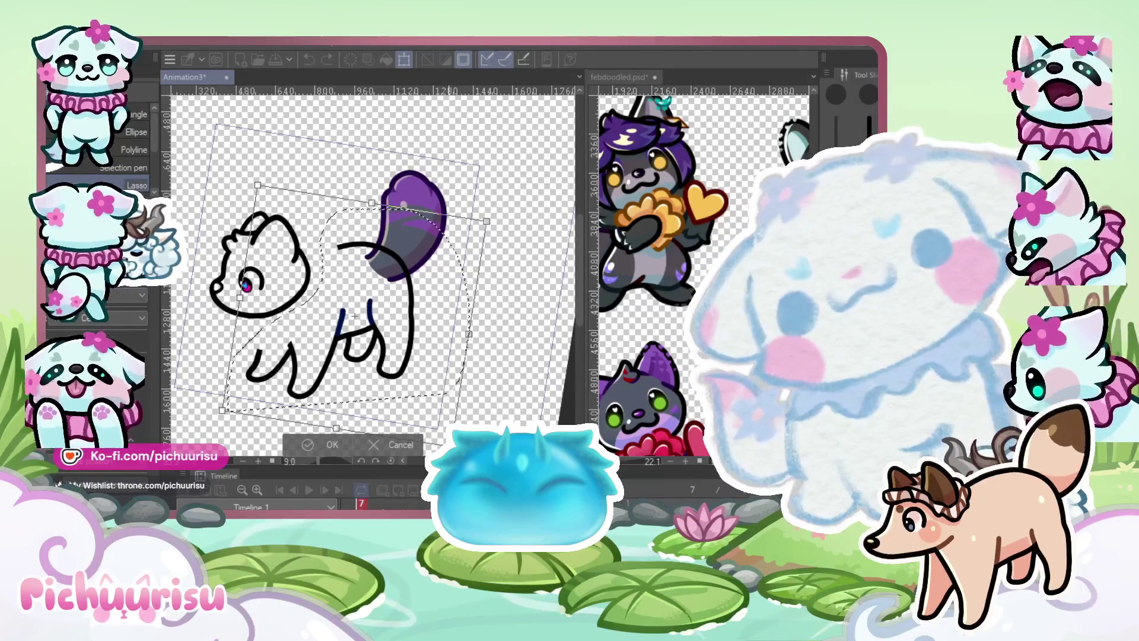
left_click_drag(451, 445, 439, 432)
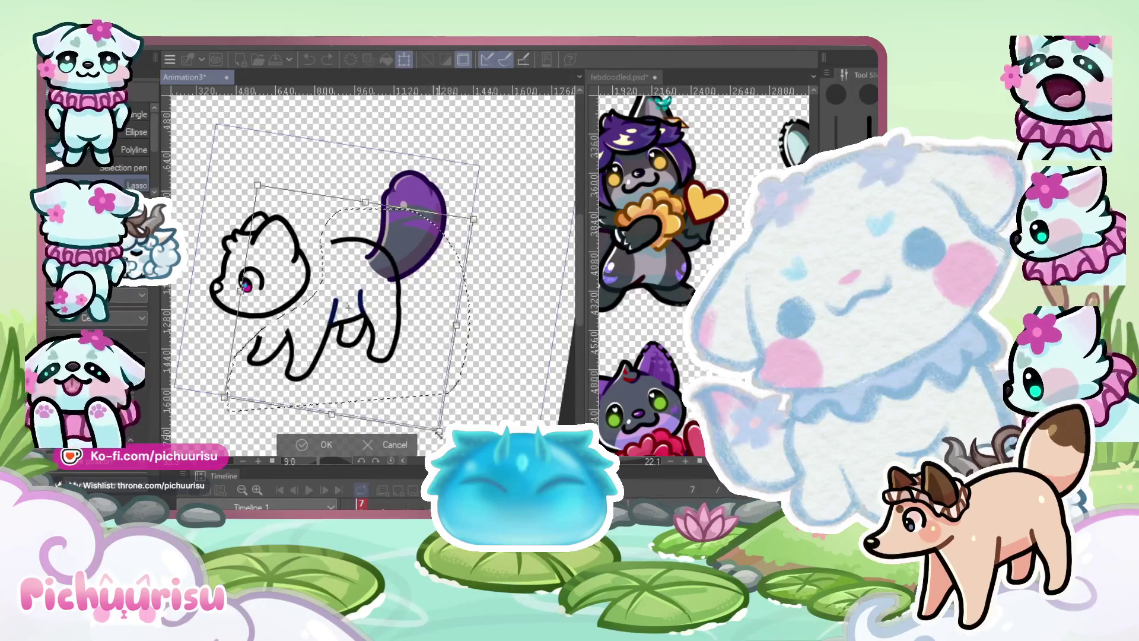
left_click_drag(414, 357, 404, 359)
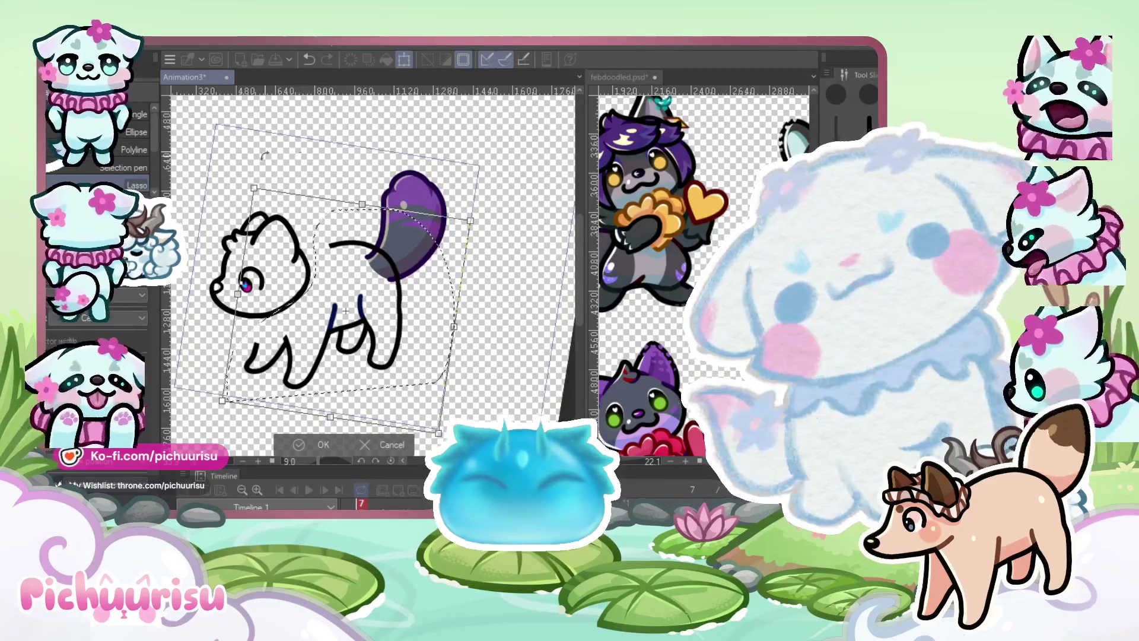
key("Return")
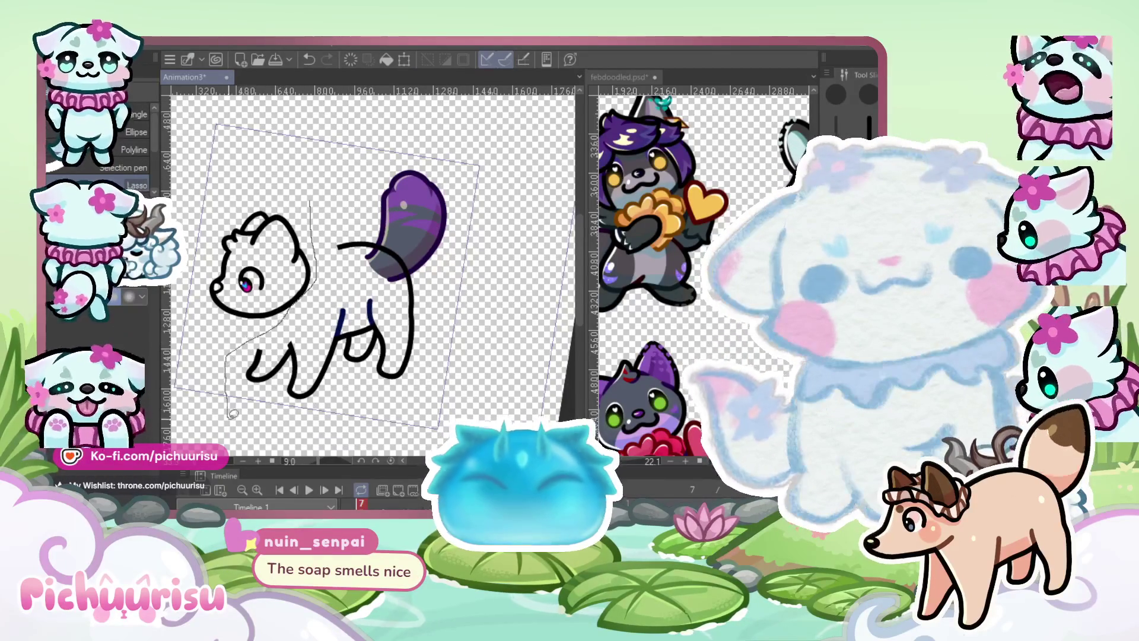
Delete the stray body strokes, including the rough lines along the body's left side
mouse_move(485, 299)
left_mouse_down()
mouse_move(380, 139)
mouse_move(355, 156)
left_mouse_up()
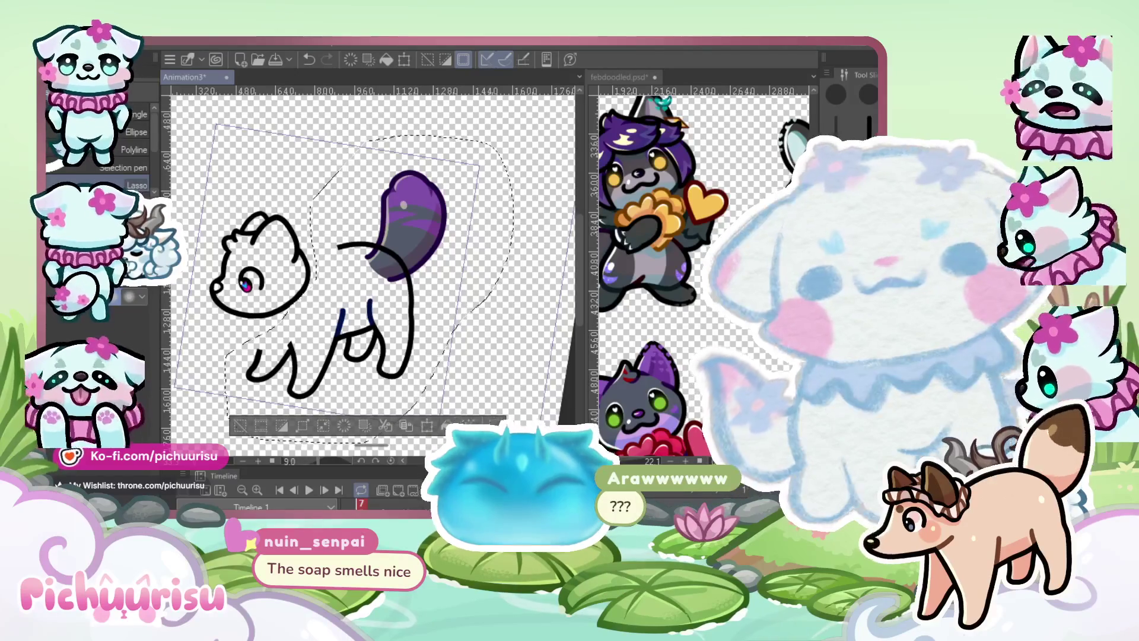
key("Delete")
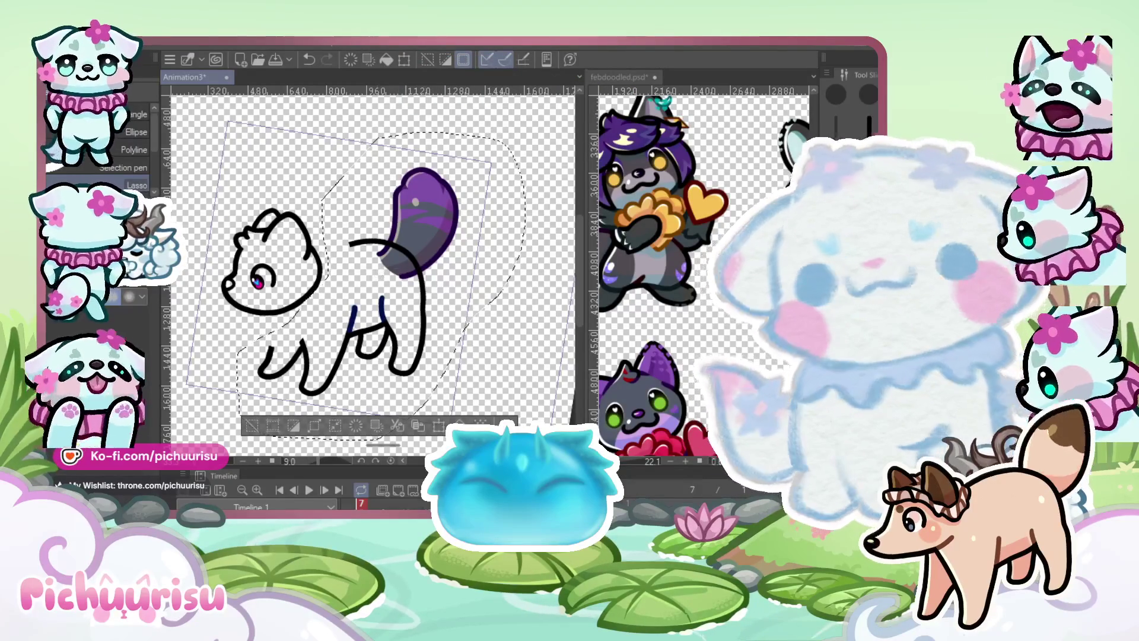
key("ctrl+t")
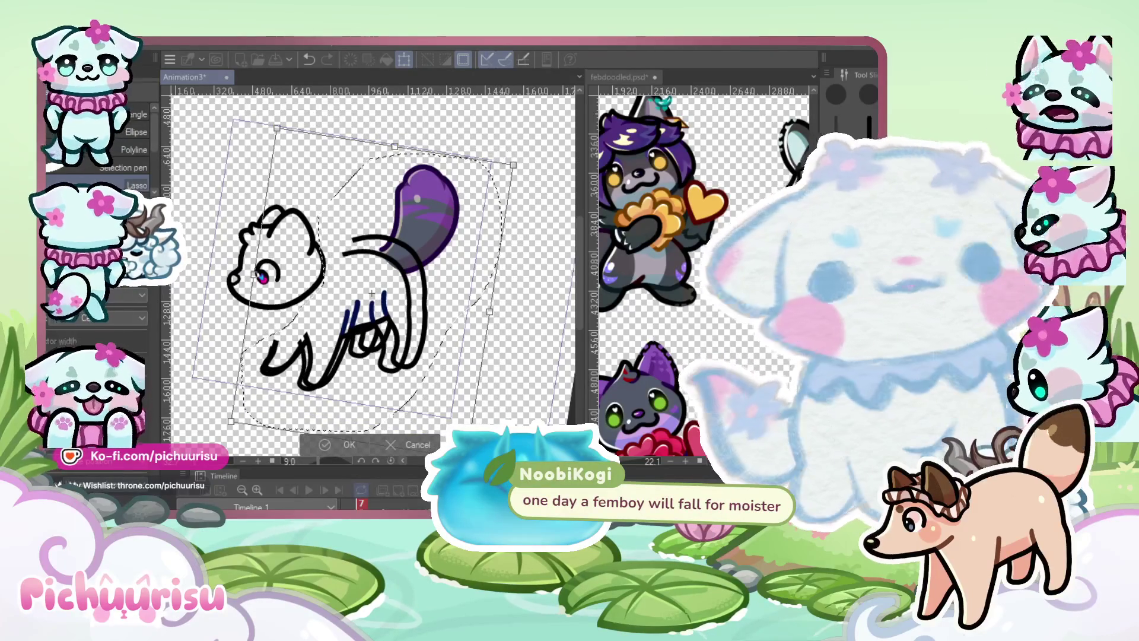
key("Return")
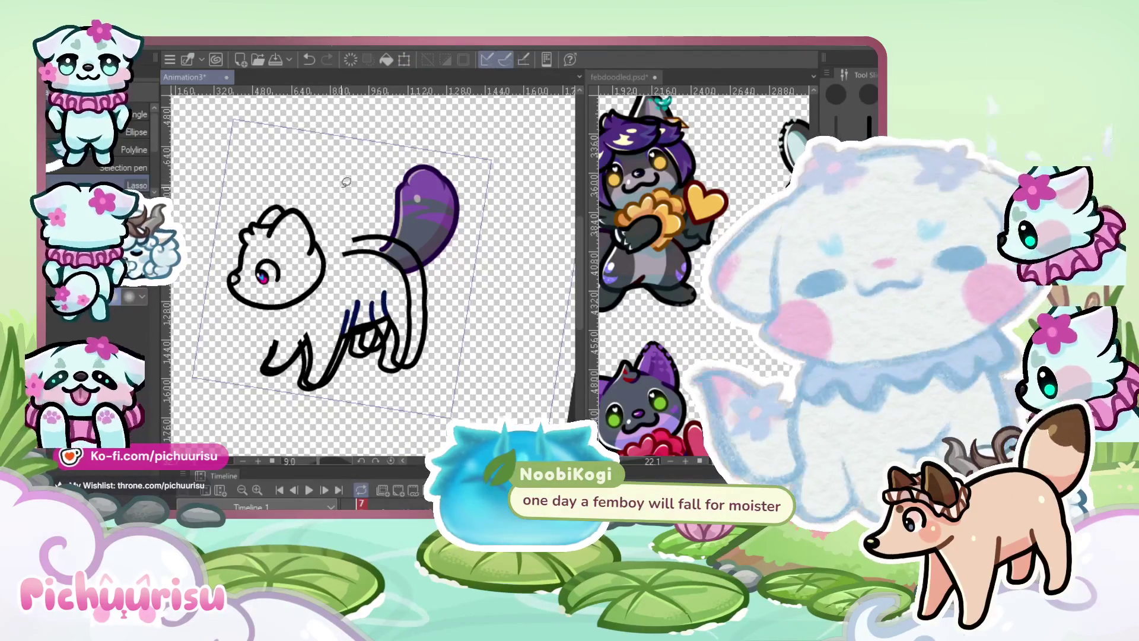
mouse_move(328, 203)
left_mouse_down()
mouse_move(330, 261)
mouse_move(261, 344)
mouse_move(244, 403)
mouse_move(337, 446)
mouse_move(439, 173)
mouse_move(375, 168)
left_mouse_up()
key("Delete")
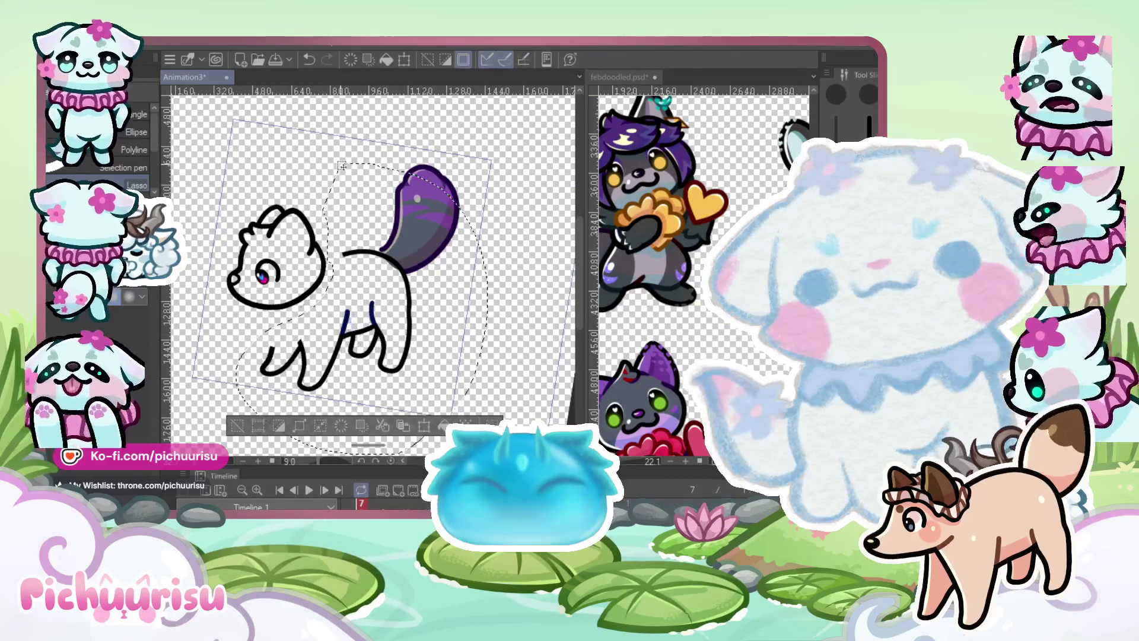
key("ctrl+d")
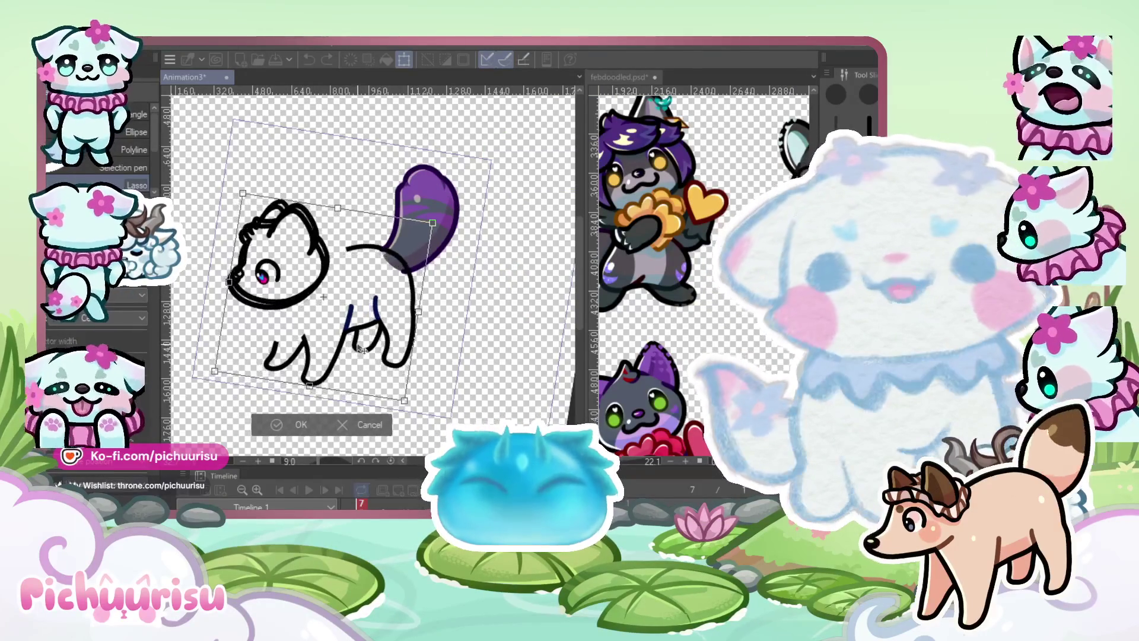
Rotate the body linework into place below the head with Free Transform
mouse_move(313, 303)
left_mouse_down()
mouse_move(335, 238)
mouse_move(250, 187)
mouse_move(205, 276)
left_mouse_up()
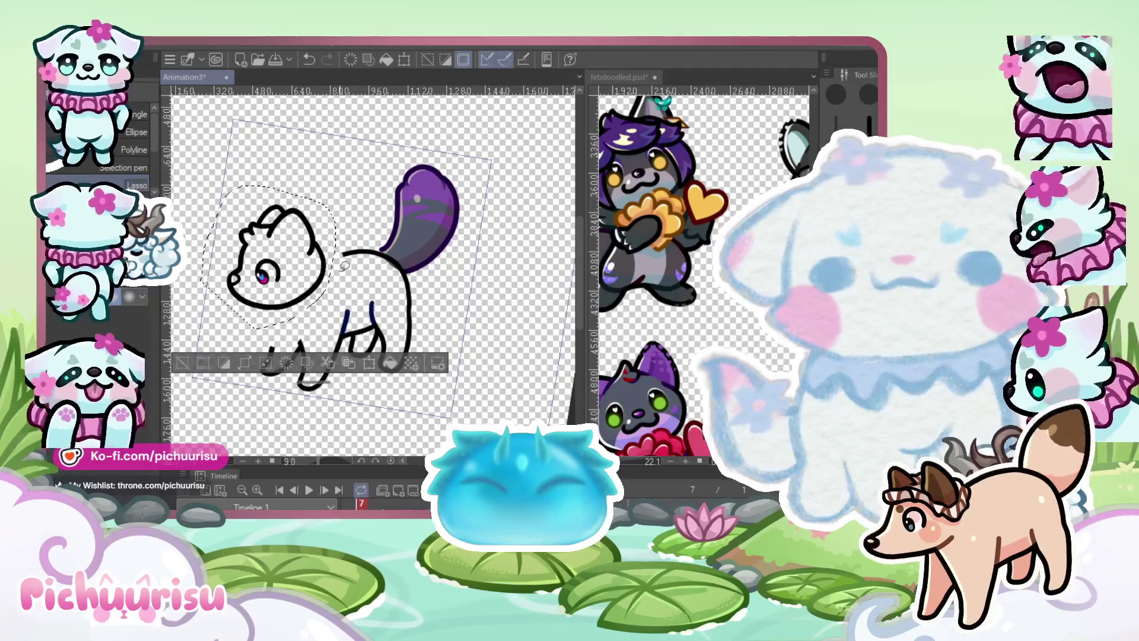
left_click(517, 301)
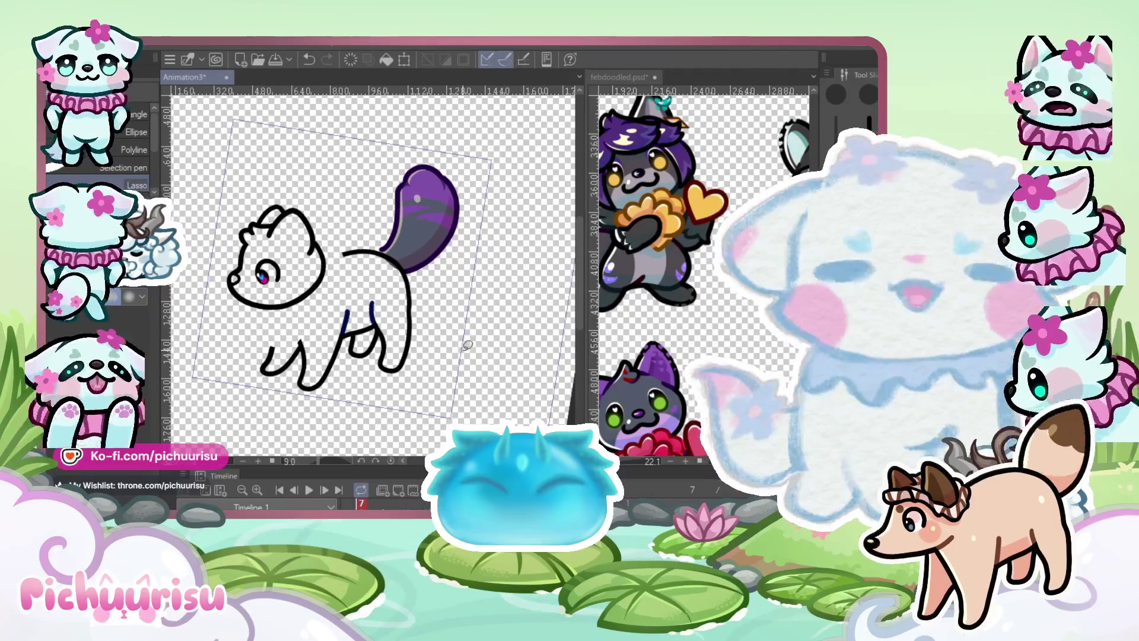
key("ctrl+t")
left_click_drag(468, 344, 362, 324)
key("Return")
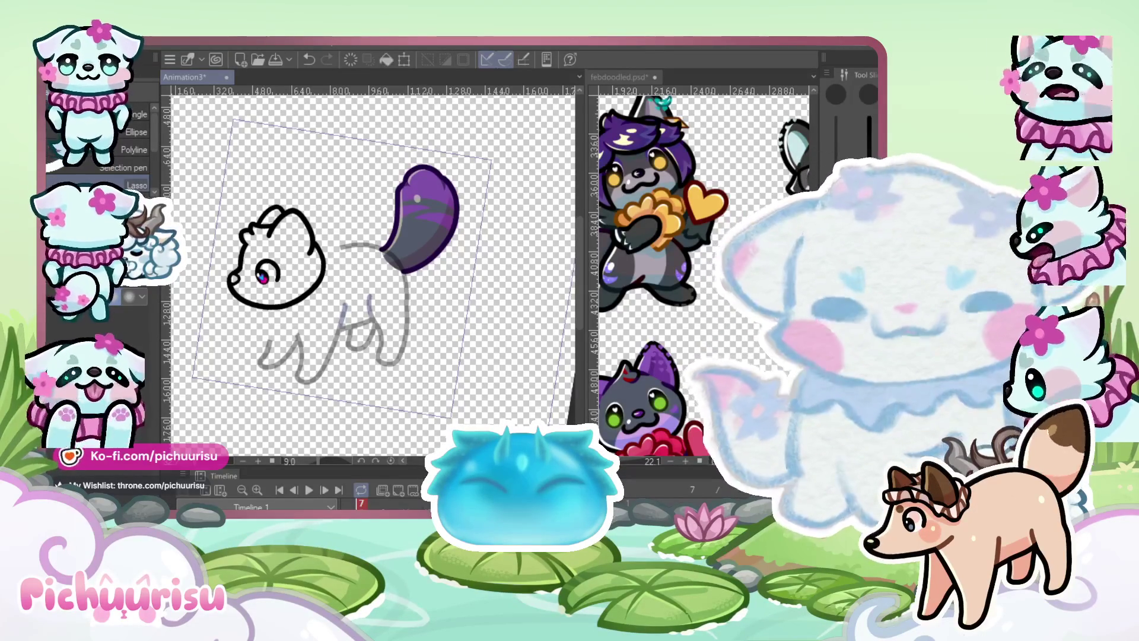
Drag the grey body sketch's bottom-left transform handle outward to enlarge and skew it
key("ctrl+t")
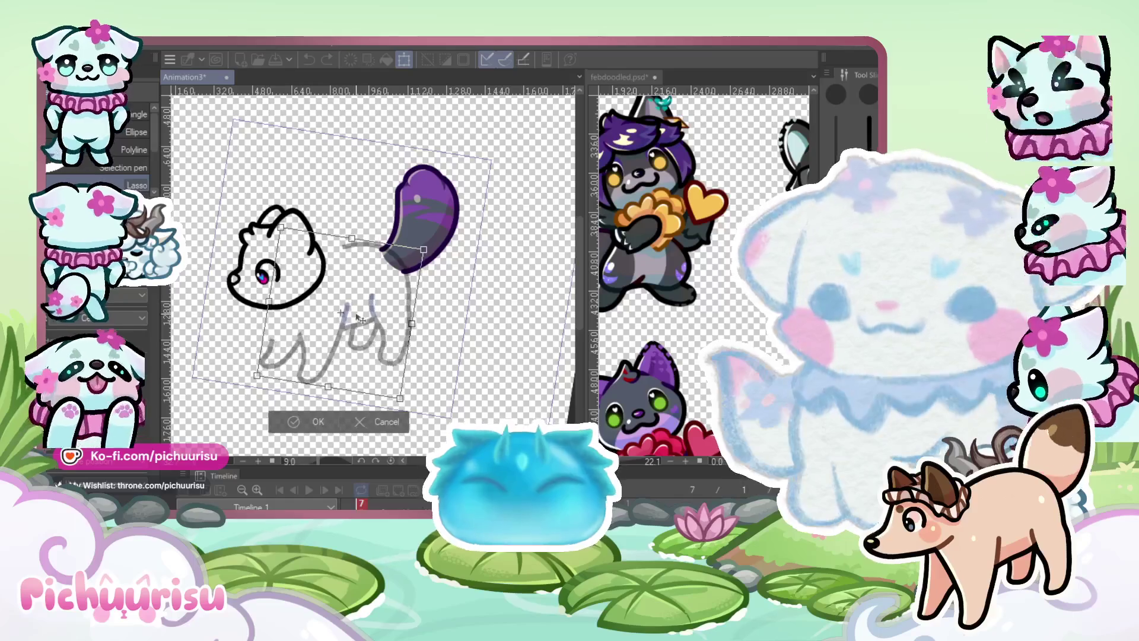
left_click_drag(256, 376, 248, 369)
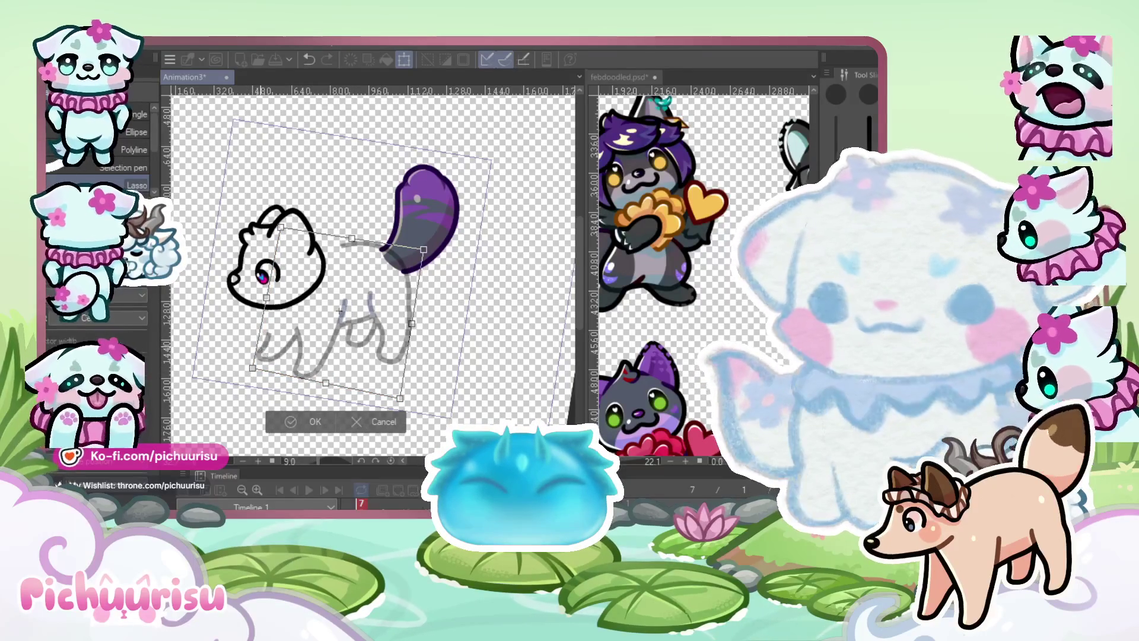
key("Return")
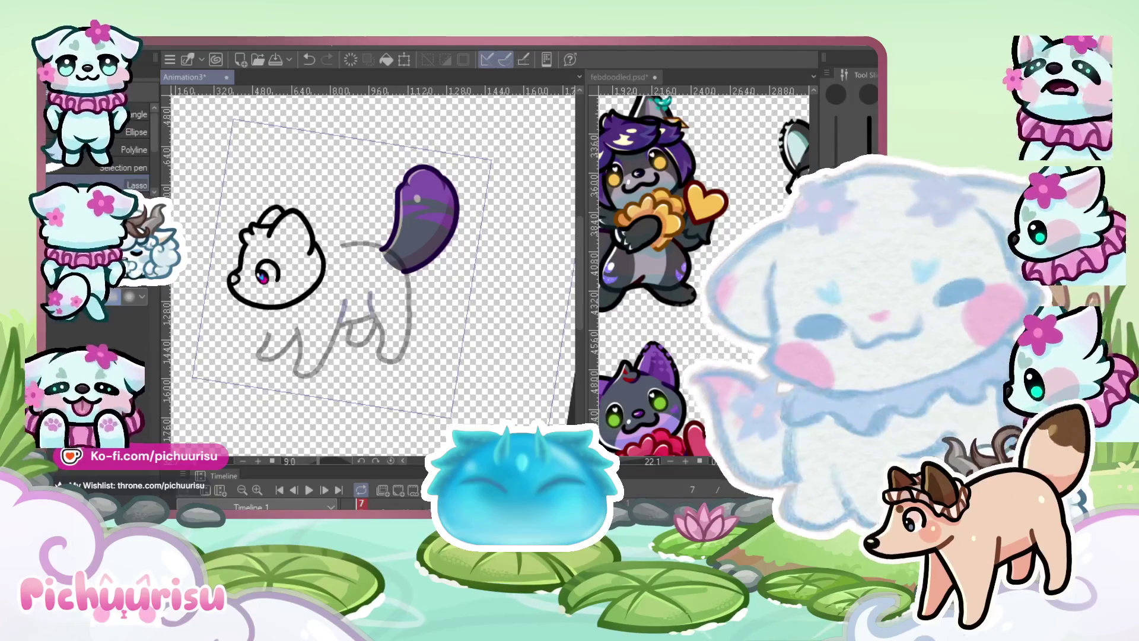
scroll(252, 338, "up", 2)
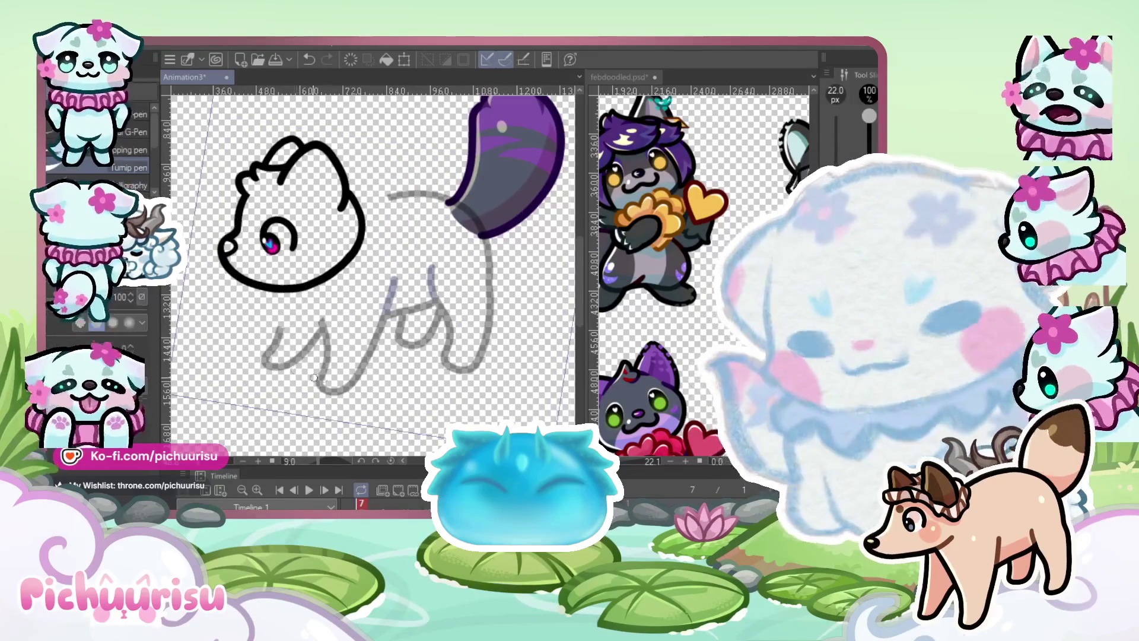
Ink the front leg down from the chest line, redoing discarded attempts
scroll(295, 370, "up", 2)
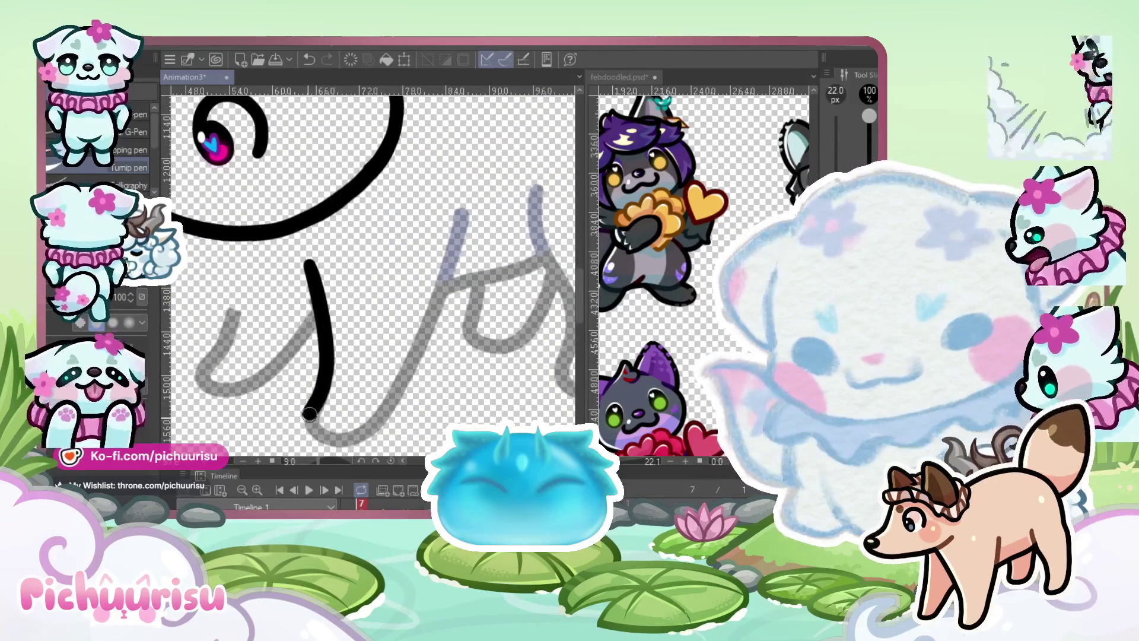
left_click_drag(426, 344, 469, 219)
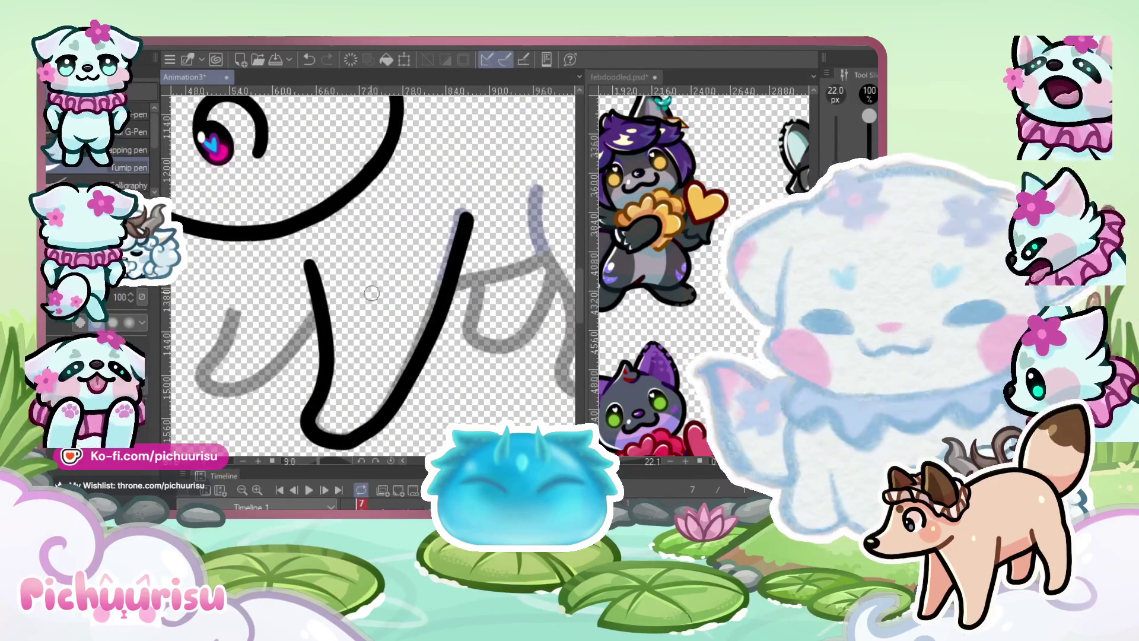
key("ctrl+z")
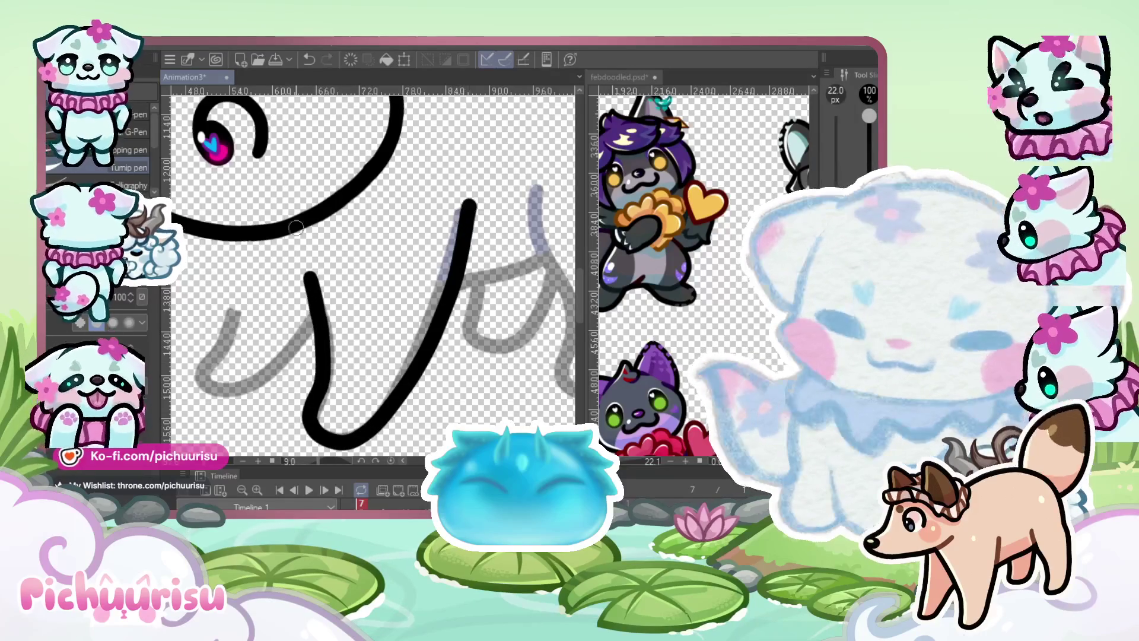
mouse_move(243, 249)
left_mouse_down()
mouse_move(217, 341)
mouse_move(228, 388)
mouse_move(314, 321)
left_mouse_up()
key("ctrl+z")
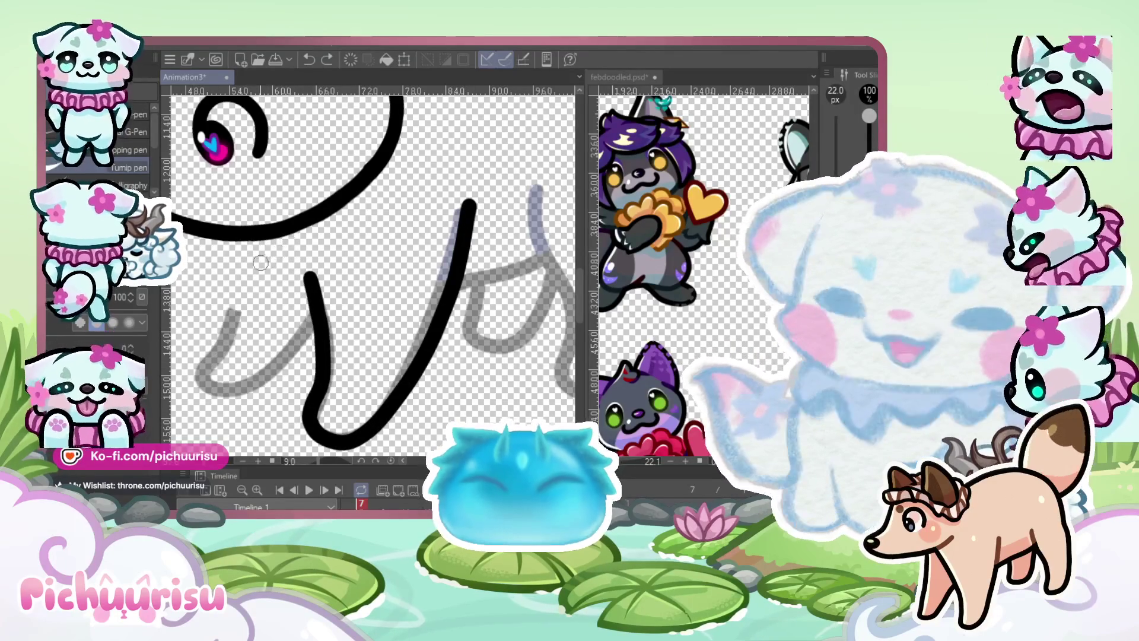
left_click_drag(240, 235, 234, 315)
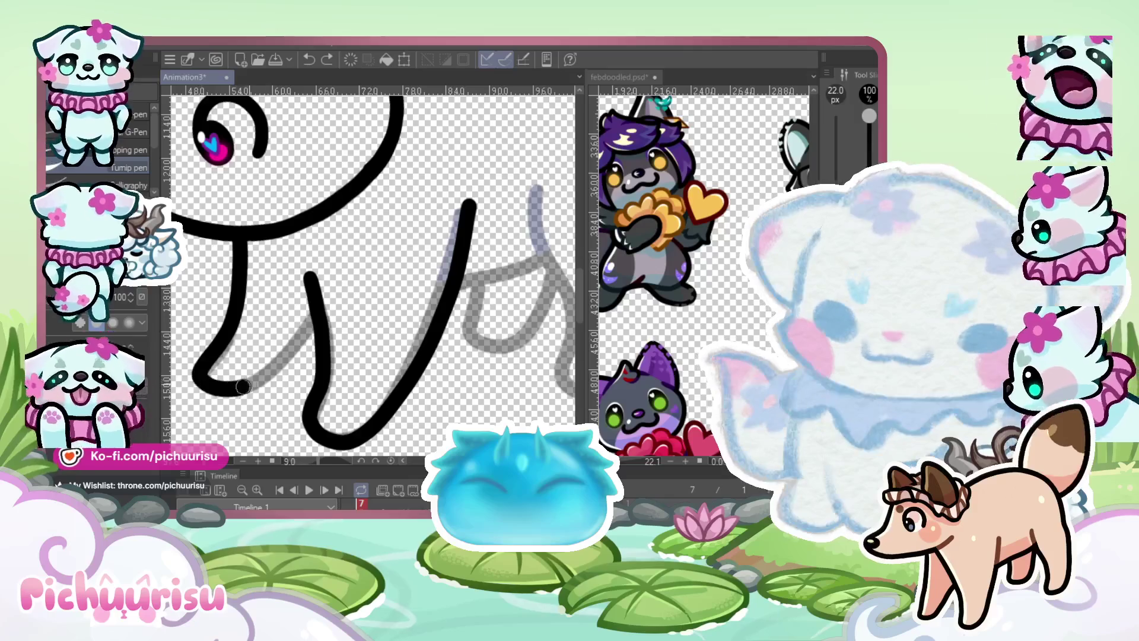
left_click_drag(238, 388, 317, 326)
key("ctrl+z")
mouse_move(244, 248)
left_mouse_down()
mouse_move(218, 350)
mouse_move(298, 352)
left_mouse_up()
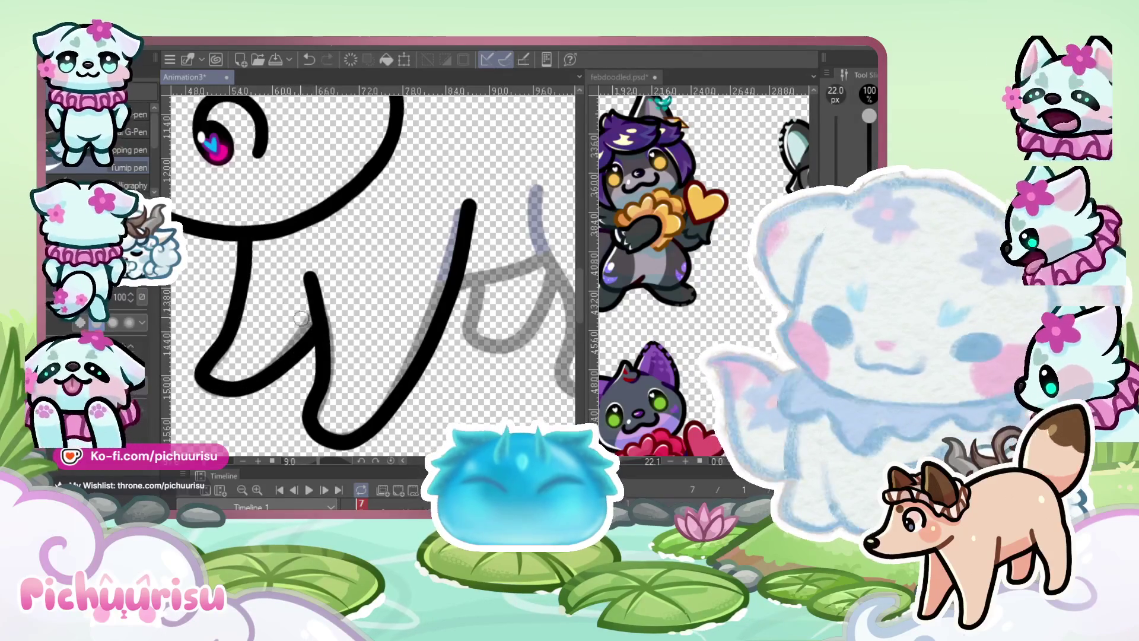
Draw the stroke from the leg line up to the right, retrying until it fits
scroll(269, 305, "down", 3)
scroll(317, 330, "up", 5)
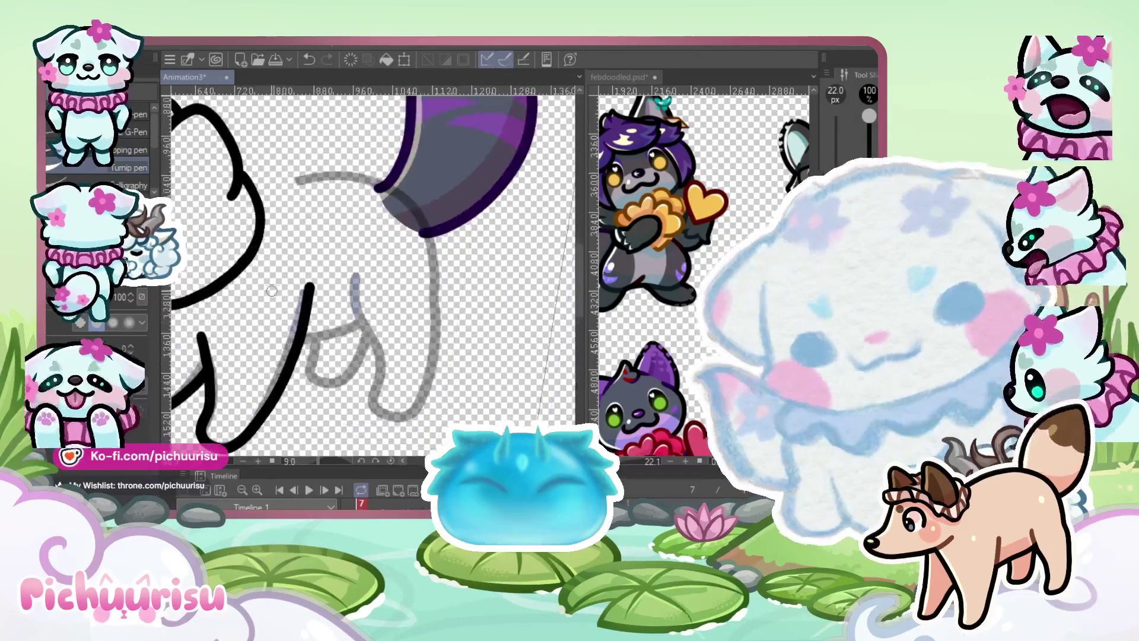
scroll(317, 331, "up", 1)
left_click_drag(261, 347, 424, 291)
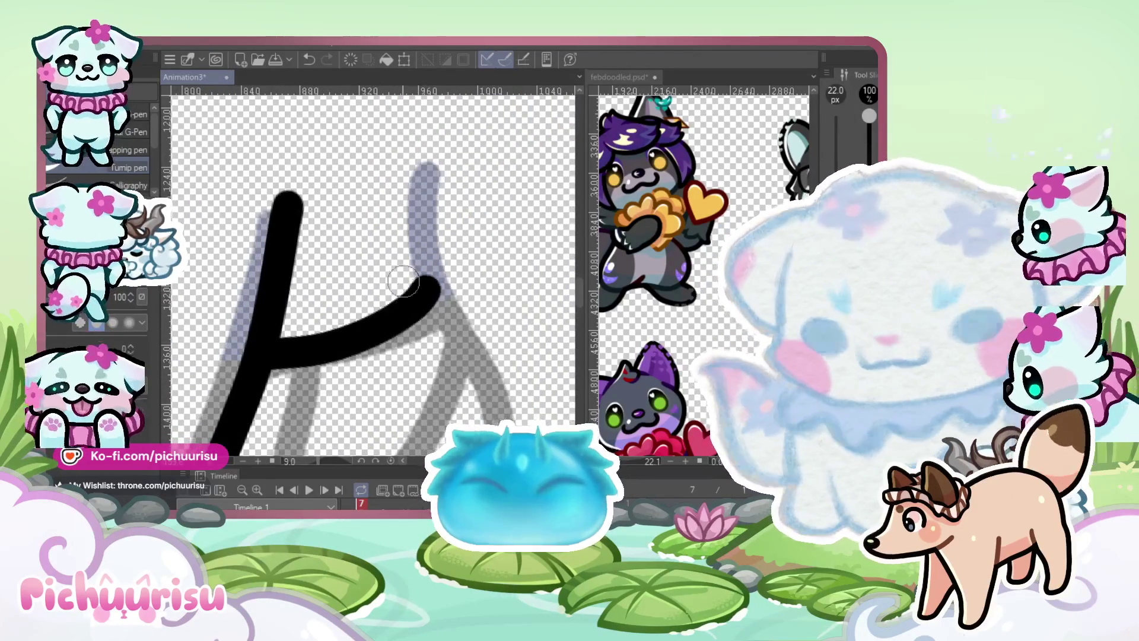
key("ctrl+z")
left_click_drag(279, 344, 424, 287)
key("ctrl+z")
left_click_drag(283, 336, 426, 279)
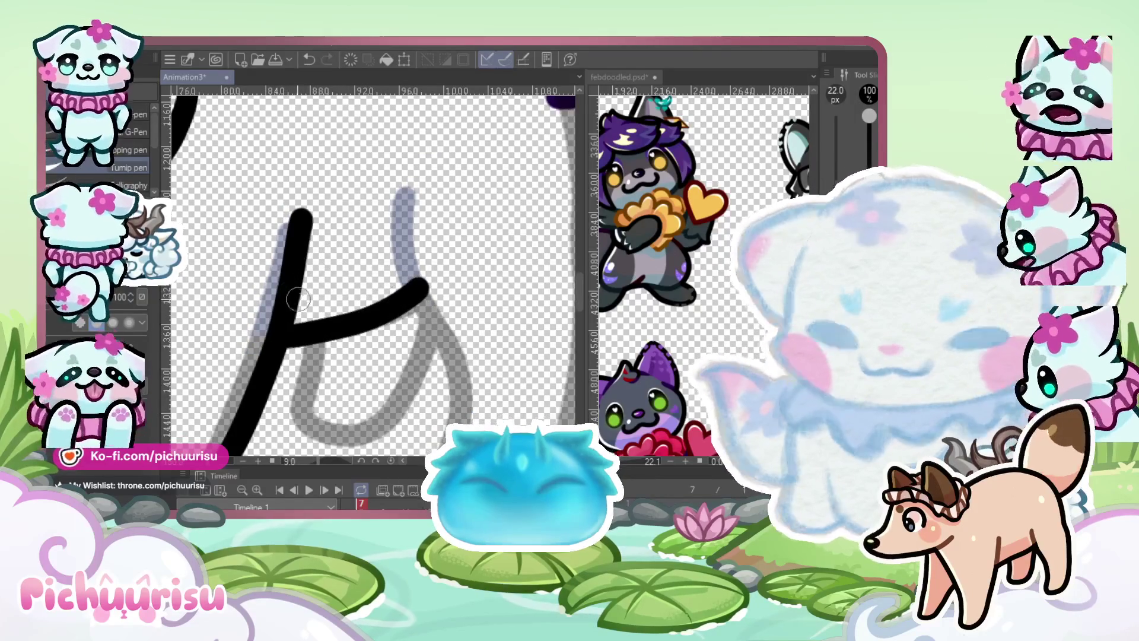
scroll(348, 238, "down", 2)
scroll(348, 238, "up", 1)
Ink the hind leg's edge and extend it up the guide toward the tail
left_click_drag(334, 209, 354, 290)
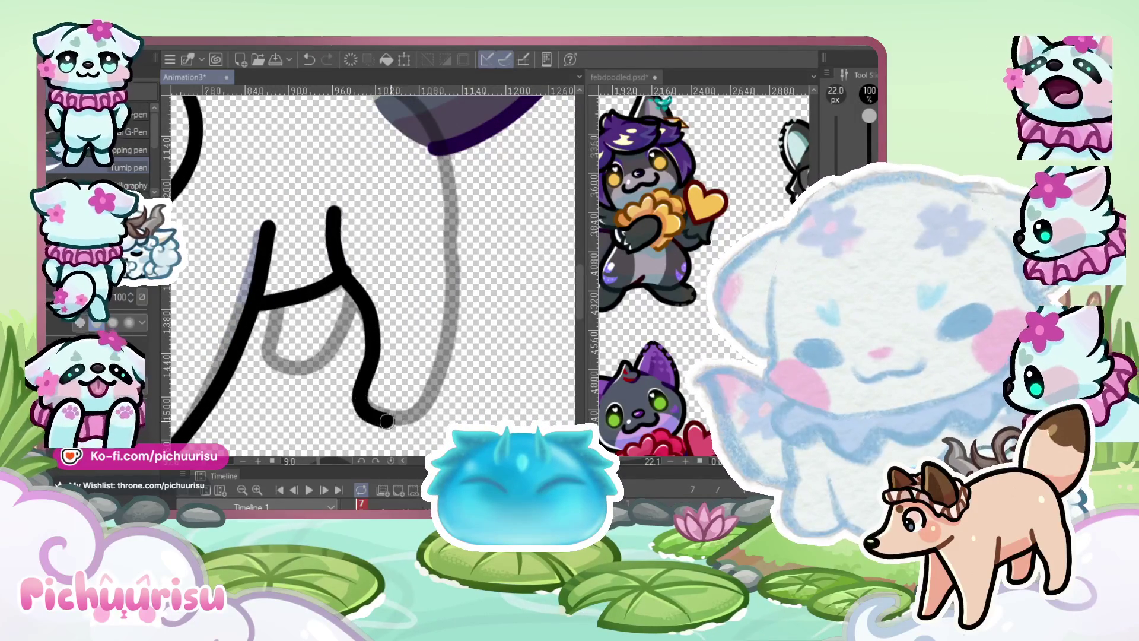
mouse_move(453, 322)
left_mouse_down()
mouse_move(450, 178)
mouse_move(435, 152)
left_mouse_up()
scroll(415, 273, "down", 3)
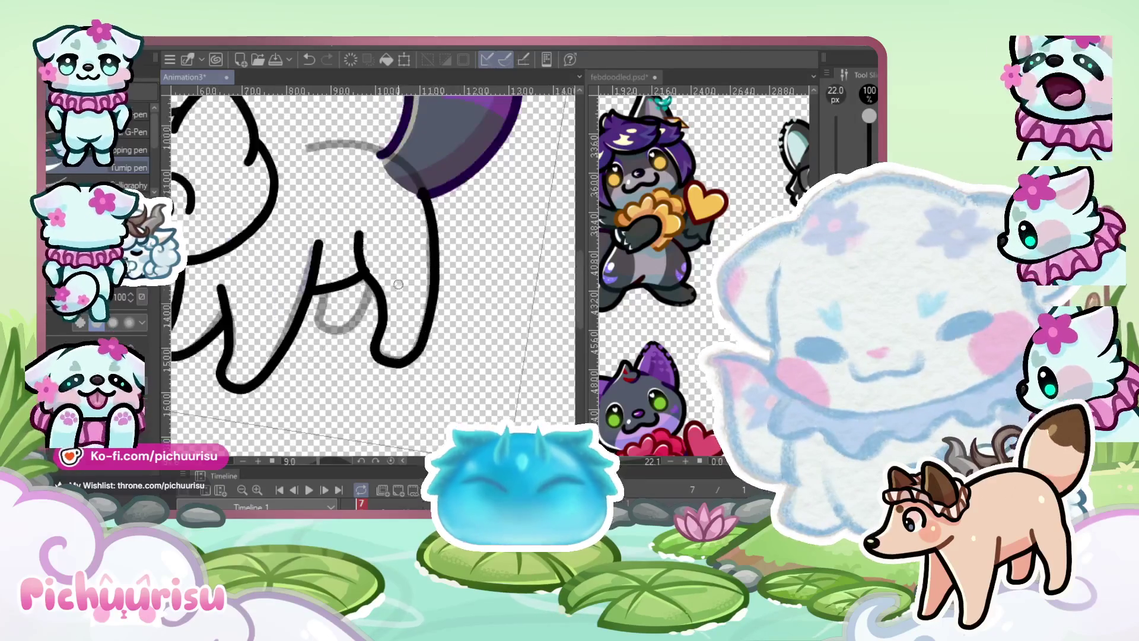
key("ctrl+z")
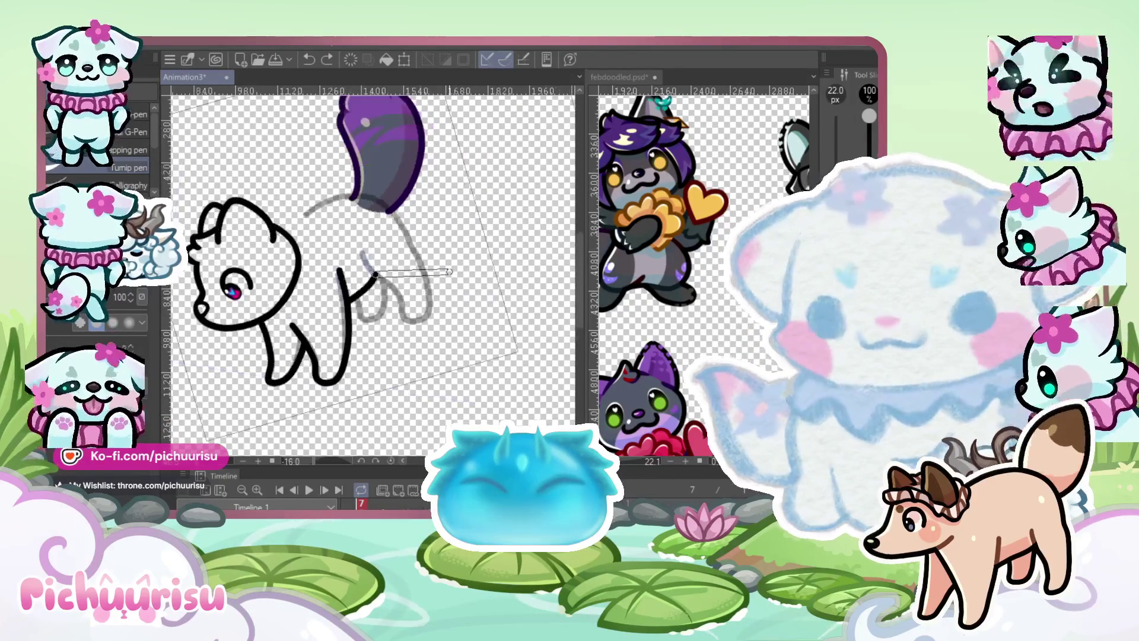
scroll(492, 313, "up", 3)
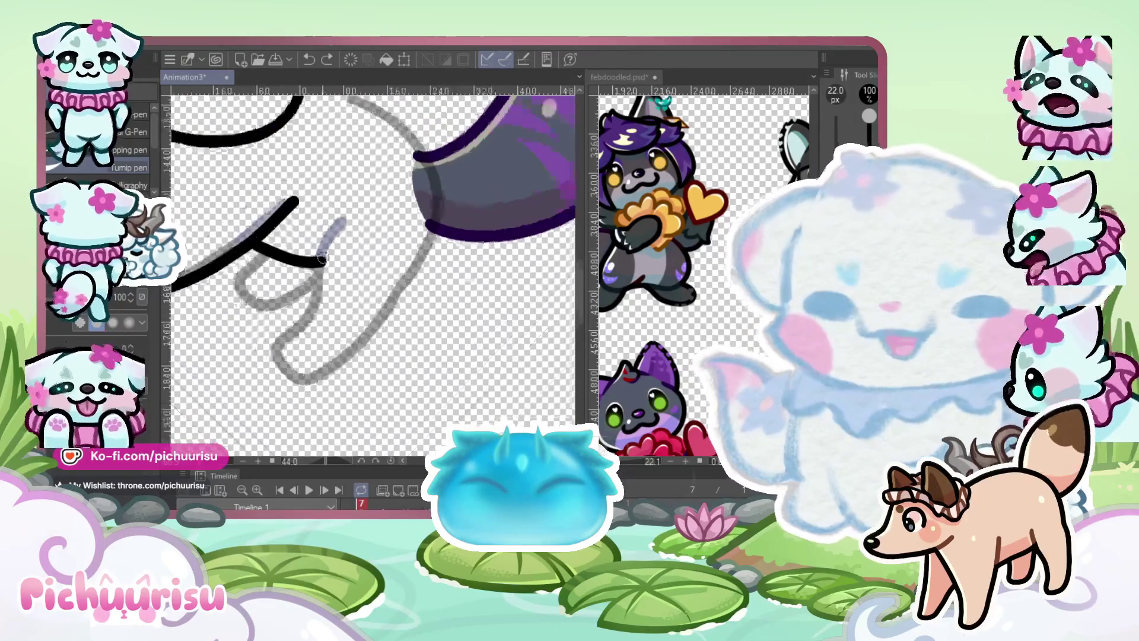
left_click_drag(354, 206, 333, 226)
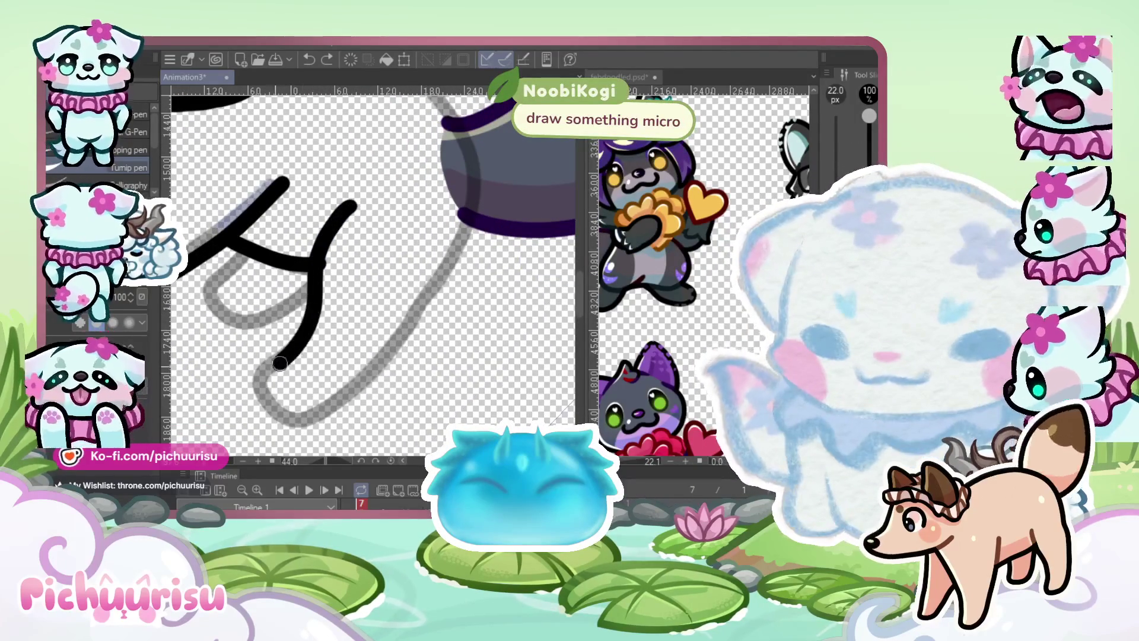
mouse_move(342, 399)
left_mouse_down()
mouse_move(437, 300)
mouse_move(469, 125)
left_mouse_up()
scroll(469, 124, "down", 3)
scroll(319, 263, "up", 3)
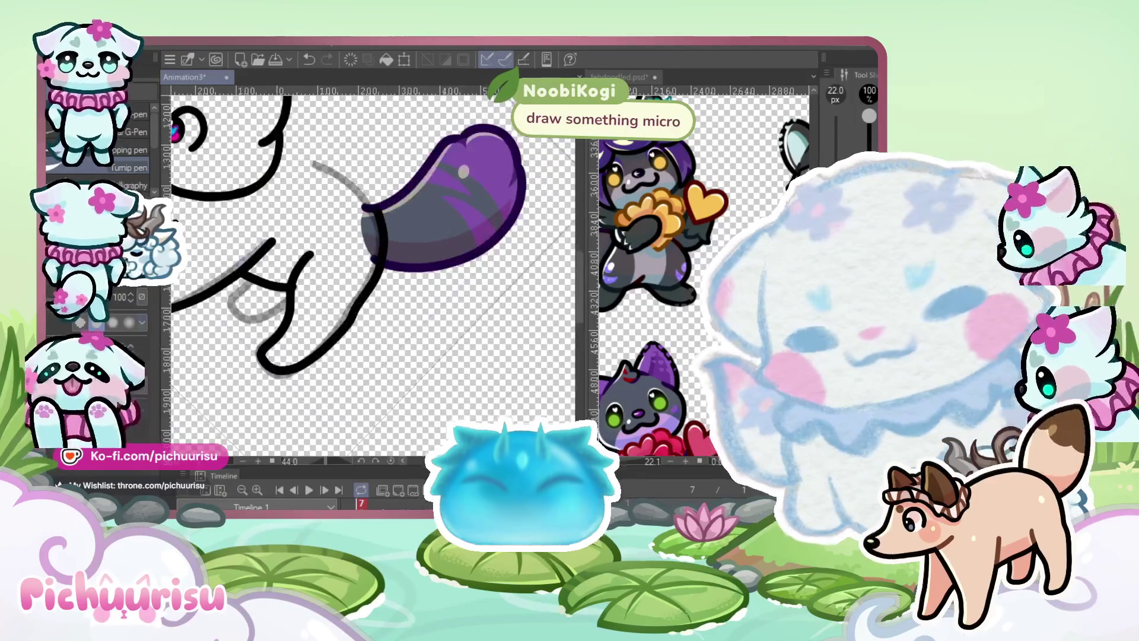
Trim the hind leg ink with the eraser, then return to the pen
key("e")
scroll(305, 284, "up", 5)
scroll(305, 284, "up", 2)
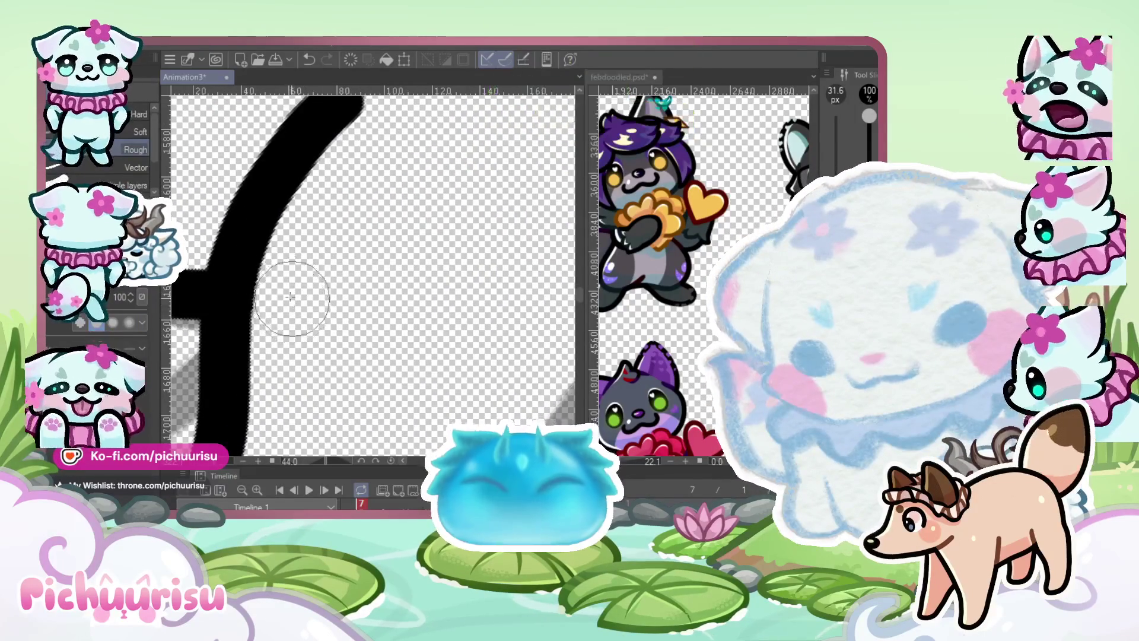
scroll(292, 299, "down", 5)
scroll(380, 242, "down", 3)
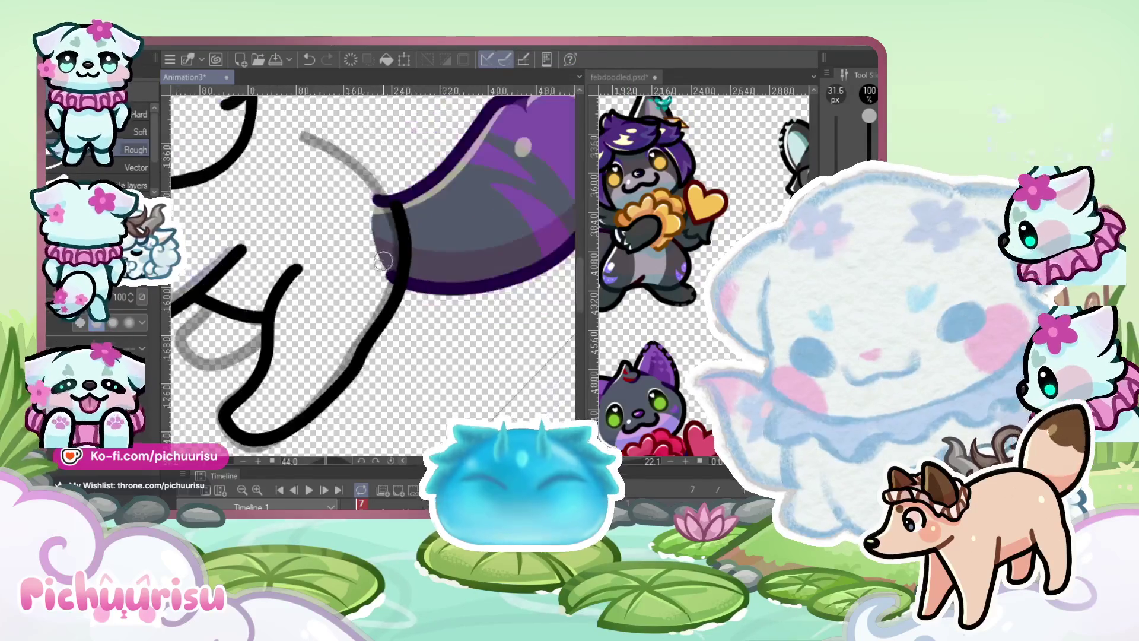
key("p")
scroll(241, 321, "up", 3)
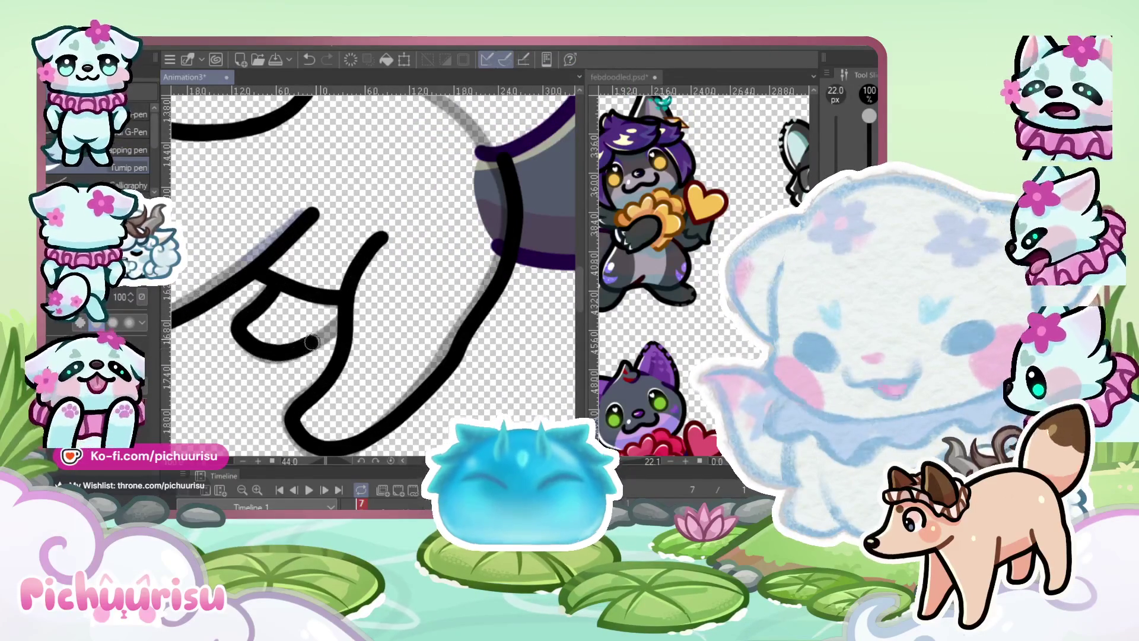
scroll(332, 285, "down", 3)
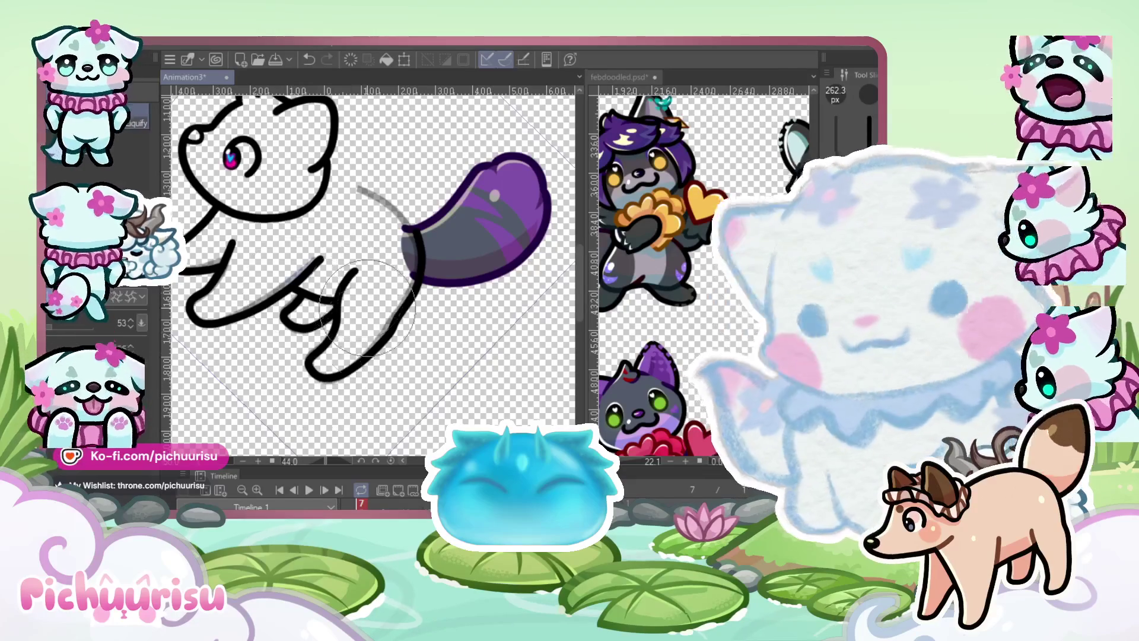
scroll(365, 354, "up", 3)
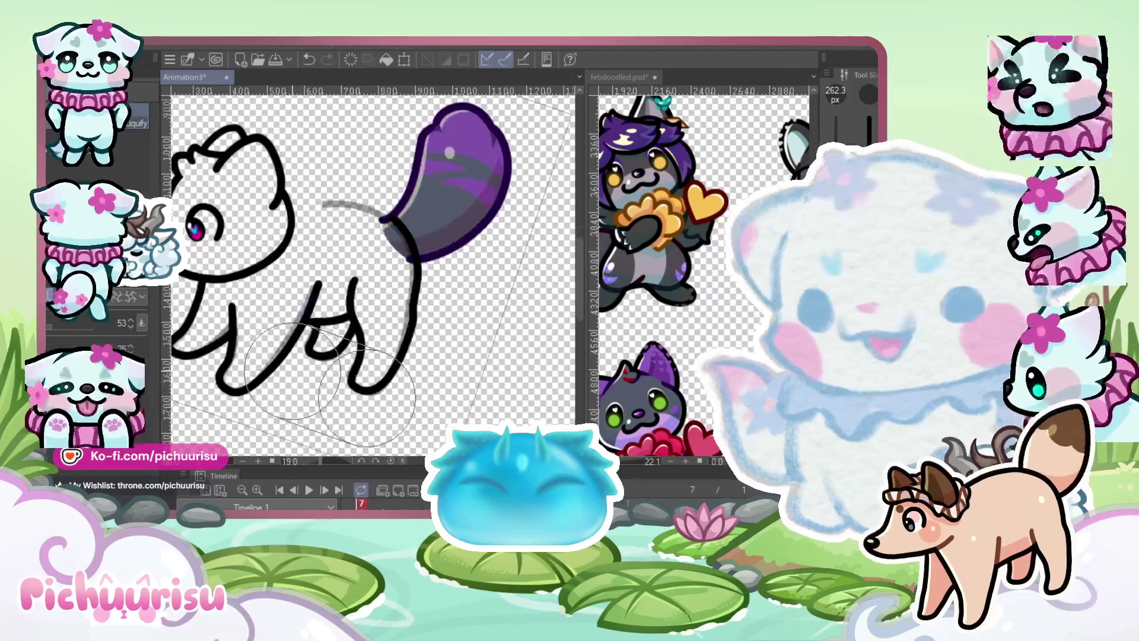
scroll(295, 368, "up", 2)
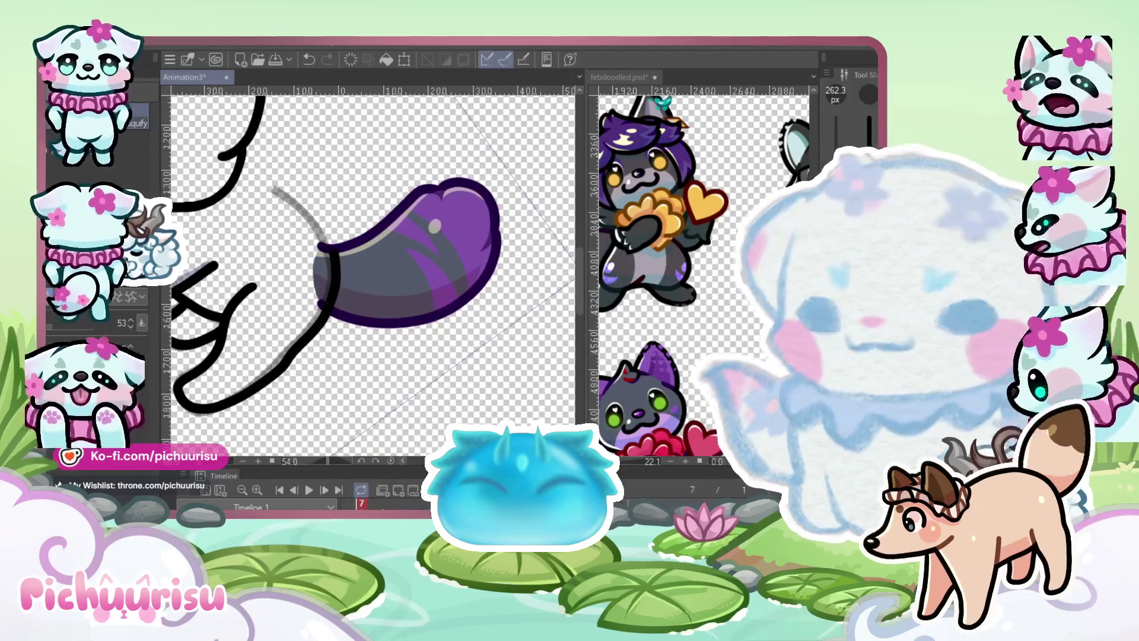
Ink a black stroke along the guide from the hind leg to the tail base, then straighten the view
key("p")
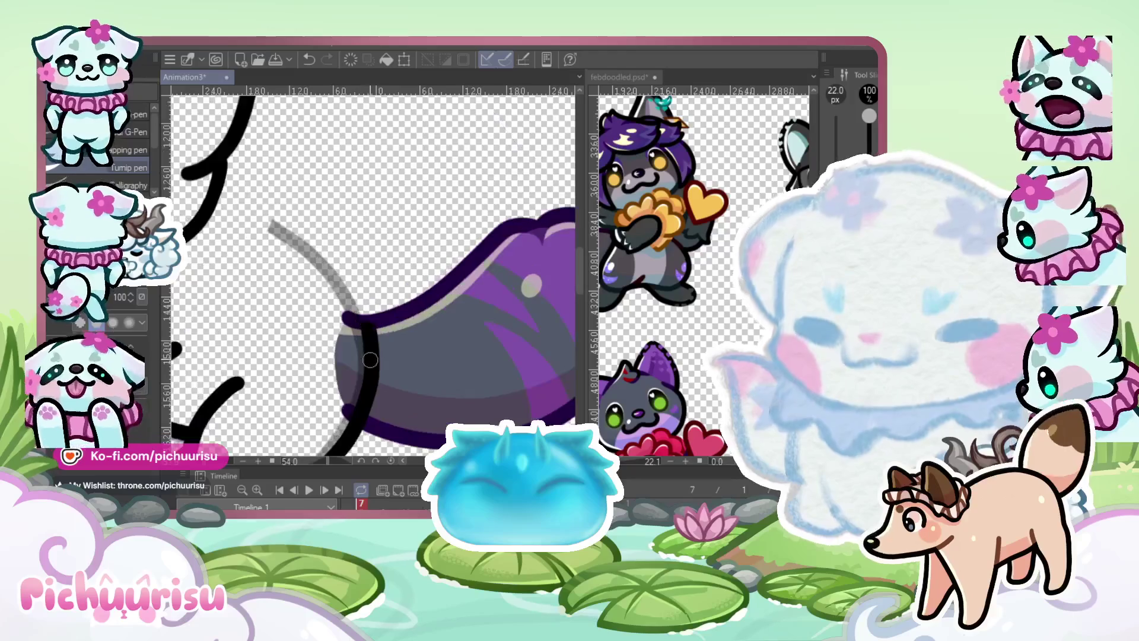
scroll(354, 356, "up", 2)
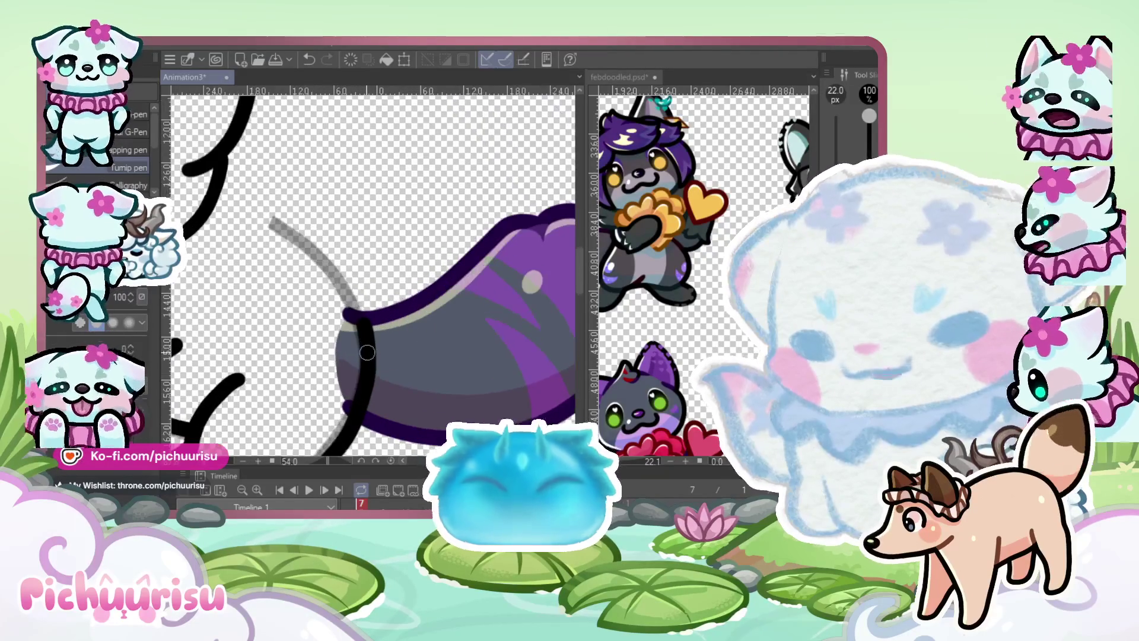
left_click_drag(359, 325, 237, 198)
scroll(271, 201, "down", 1)
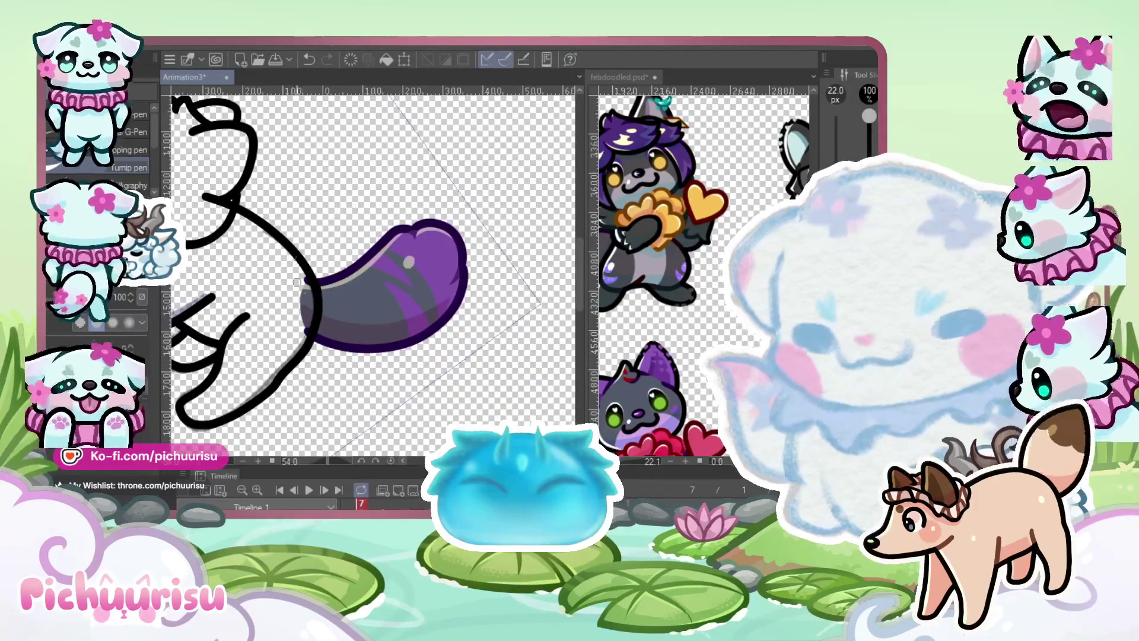
scroll(291, 256, "up", 1)
key("j")
scroll(365, 279, "up", 2)
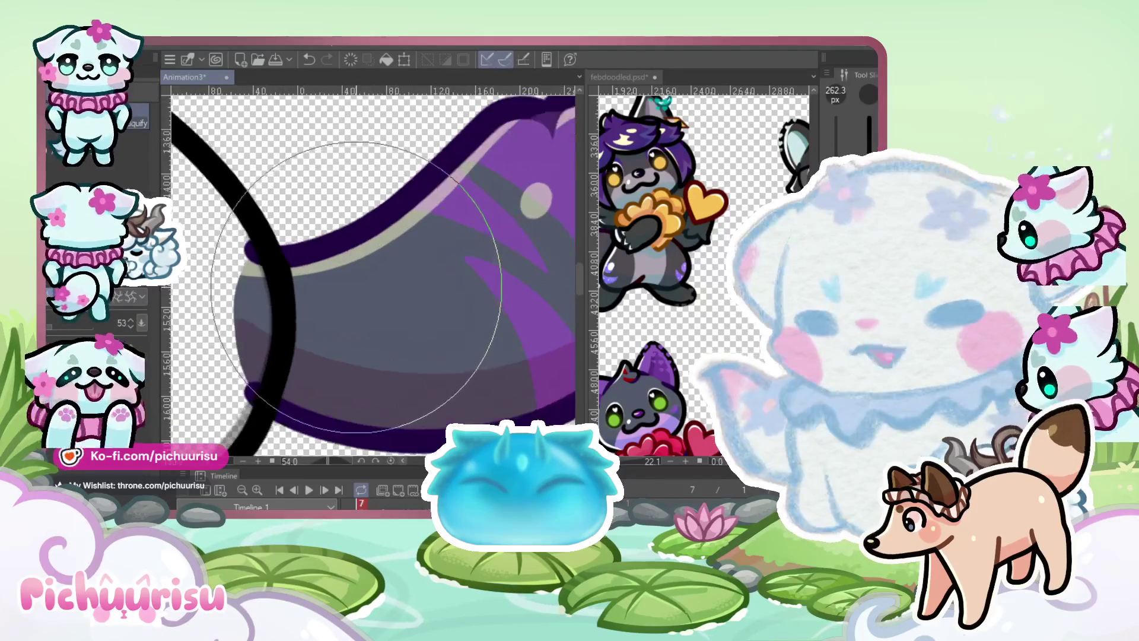
scroll(365, 249, "down", 5)
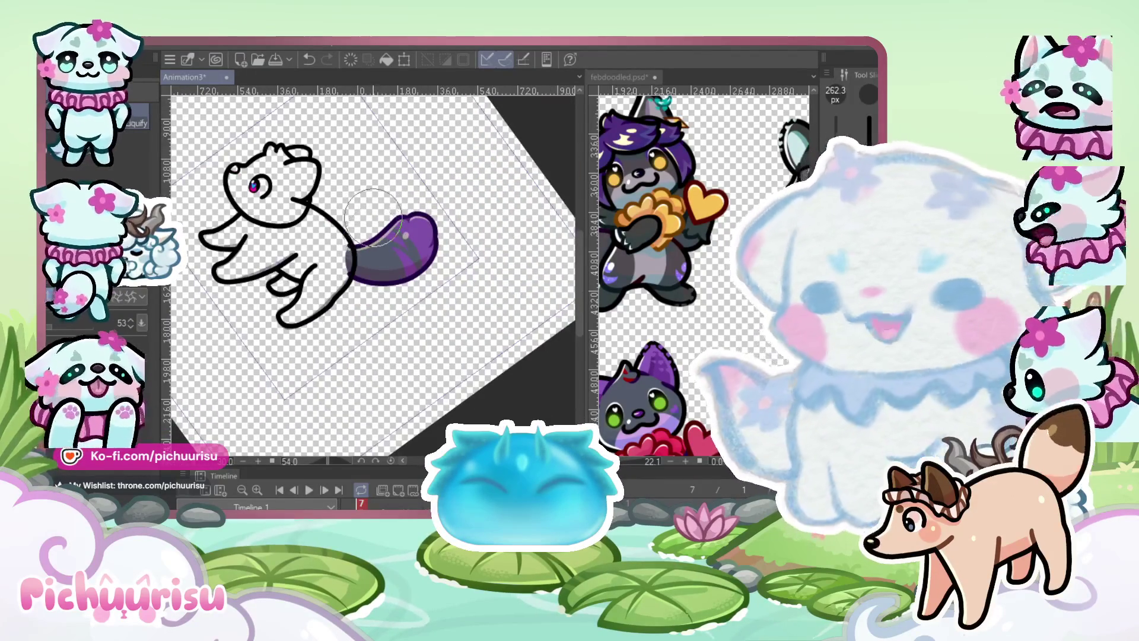
scroll(374, 217, "down", 1)
left_click_drag(372, 227, 308, 259)
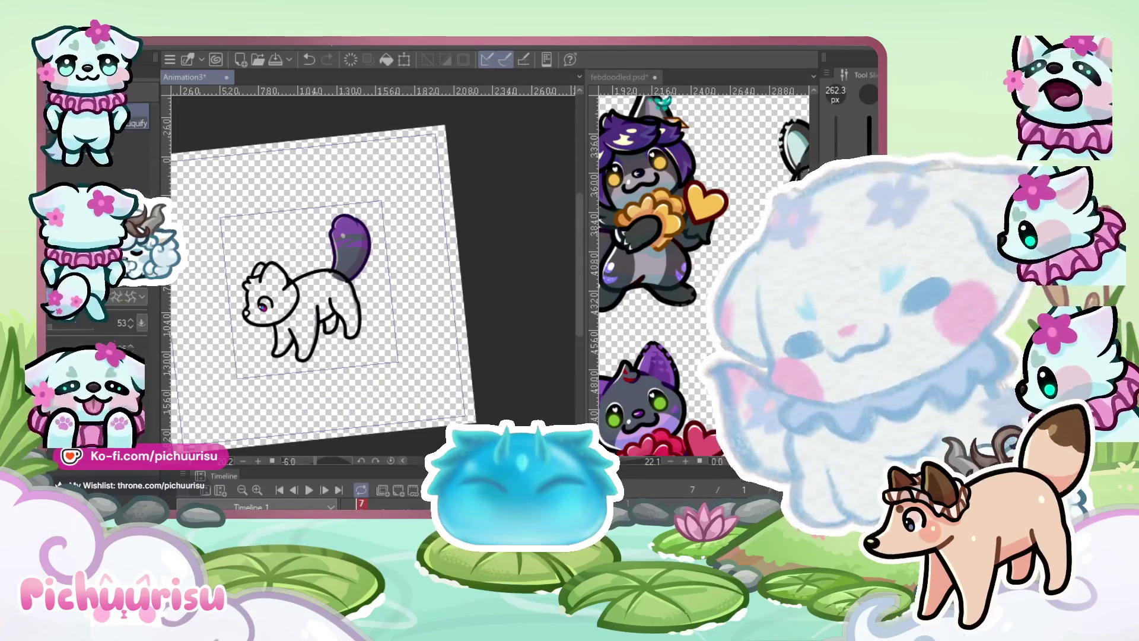
Erase the notch at the leg stroke's end and thicken its lower-left part with the G-Pen
scroll(287, 273, "up", 5)
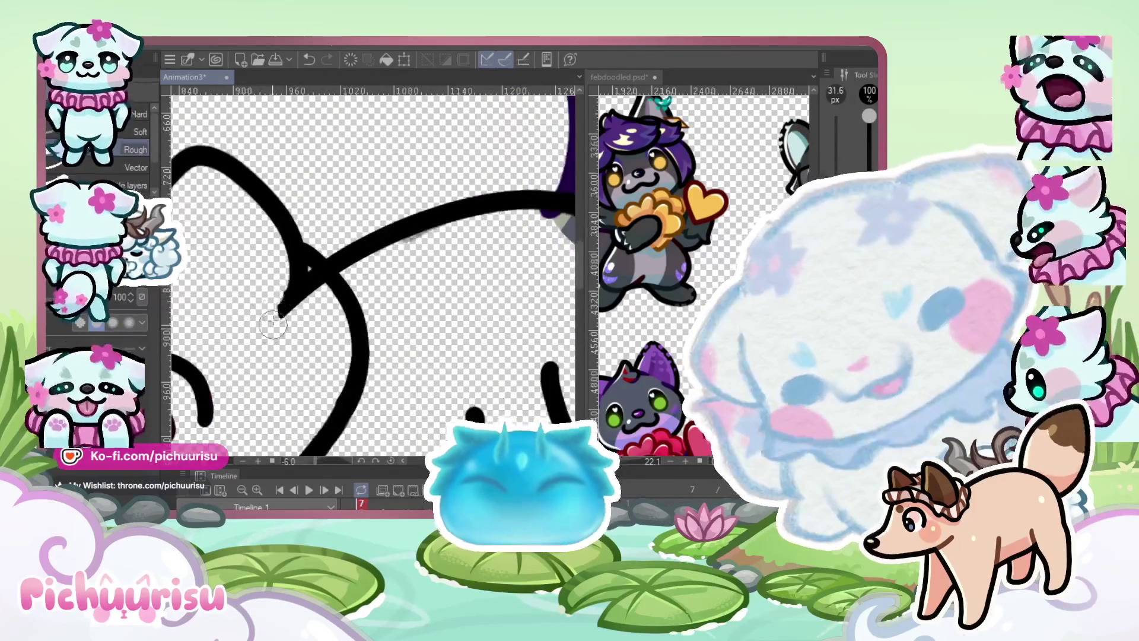
scroll(229, 237, "up", 2)
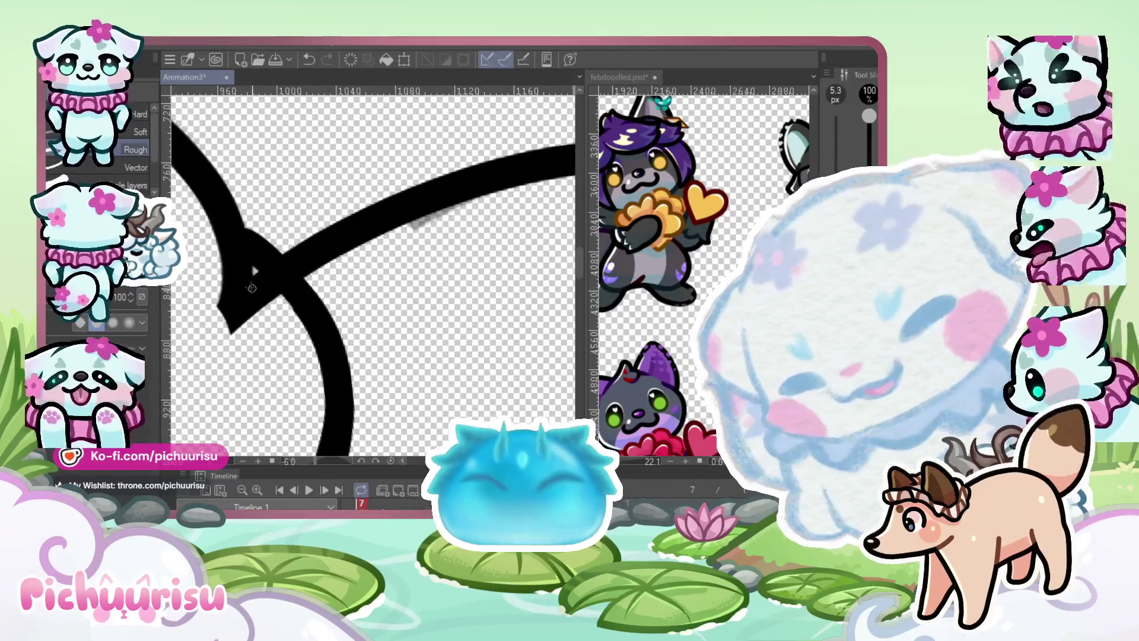
scroll(255, 291, "up", 3)
scroll(258, 279, "down", 3)
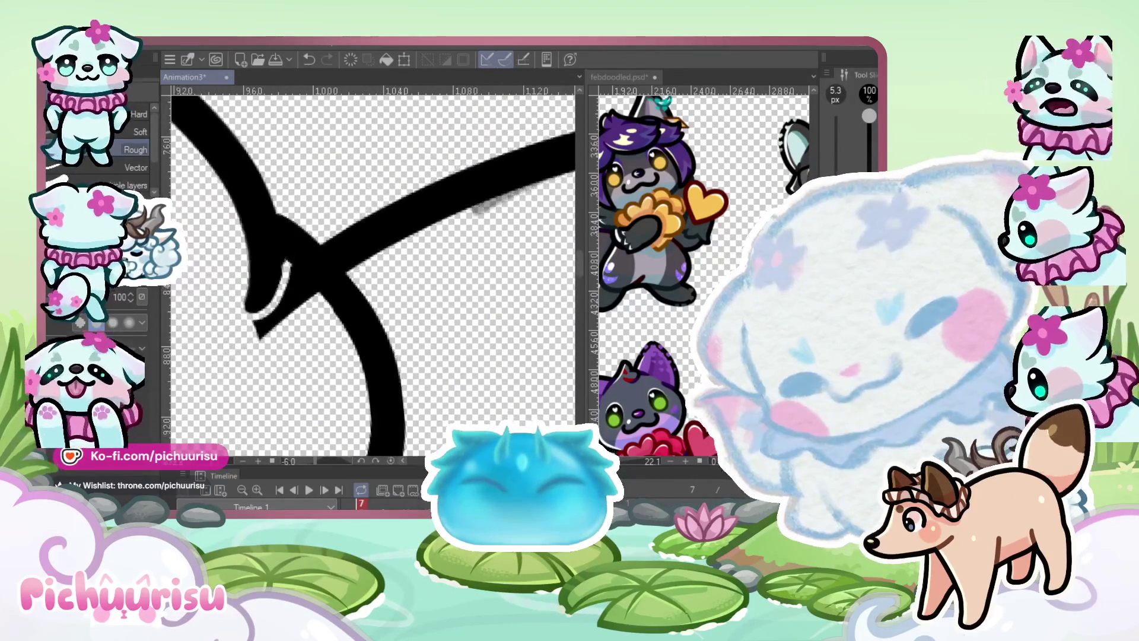
scroll(285, 344, "up", 2)
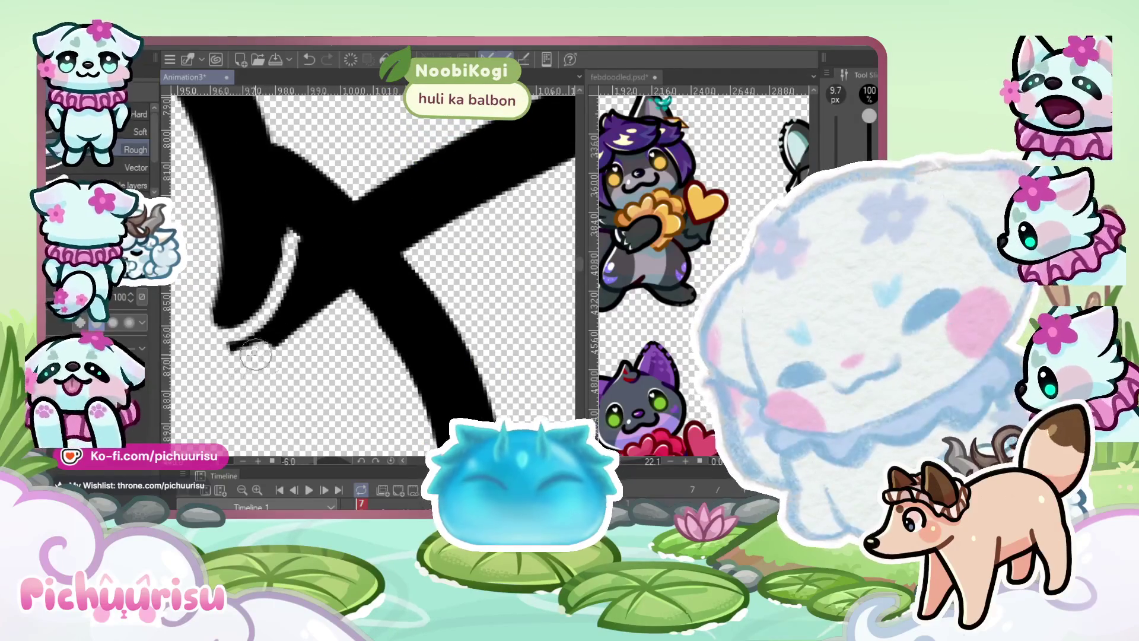
scroll(326, 317, "up", 1)
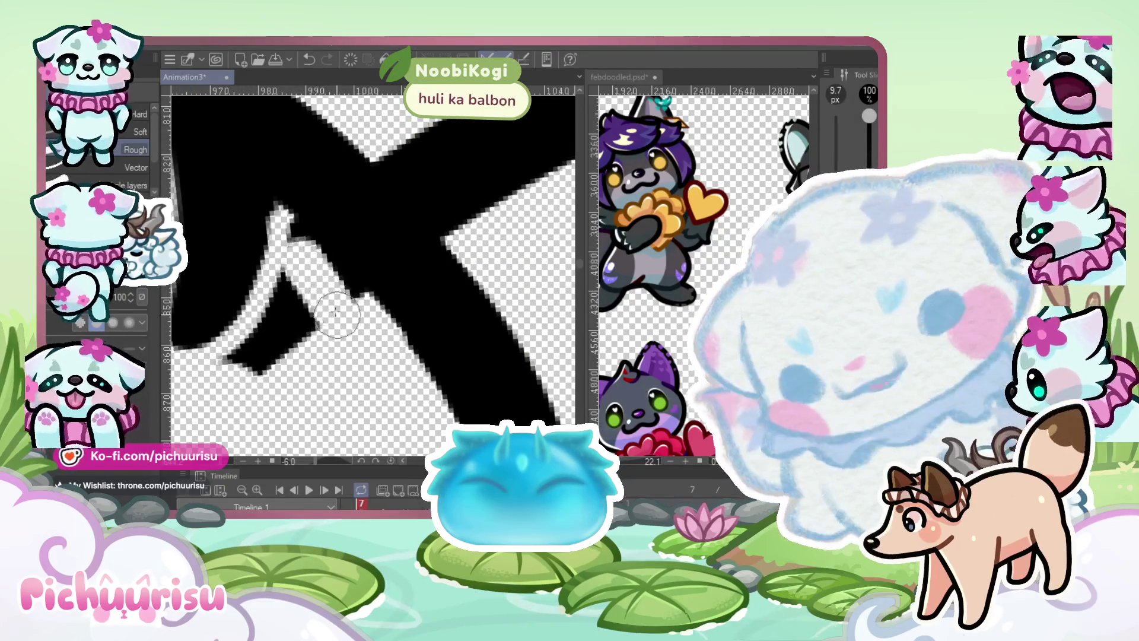
mouse_move(332, 323)
left_mouse_down()
mouse_move(279, 314)
mouse_move(287, 284)
mouse_move(285, 297)
left_mouse_up()
scroll(285, 296, "down", 2)
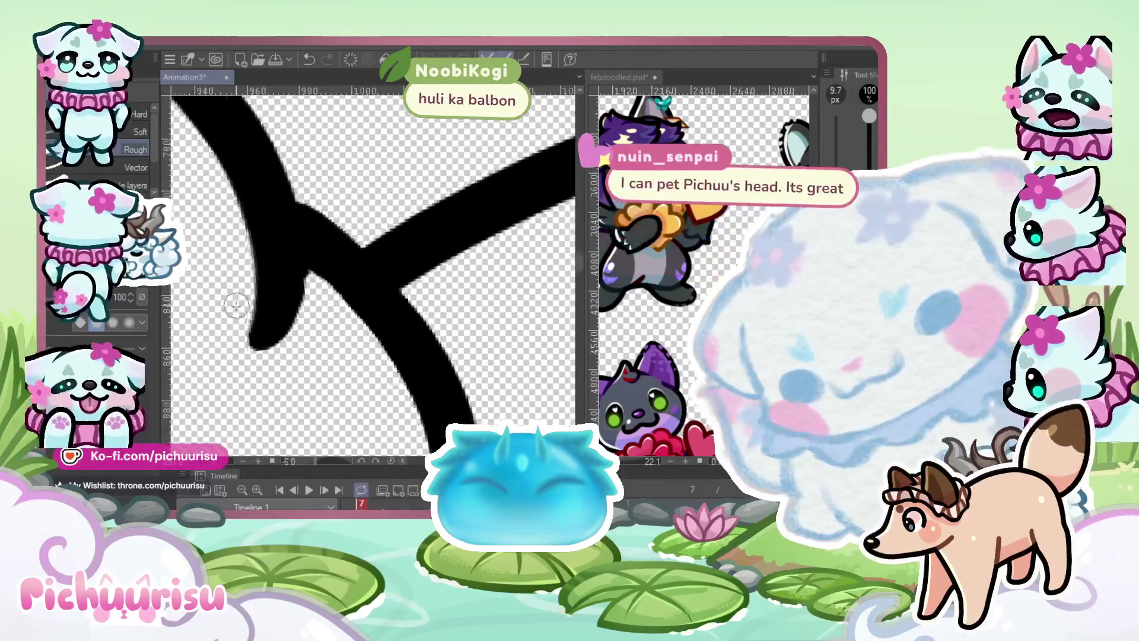
scroll(236, 304, "up", 1)
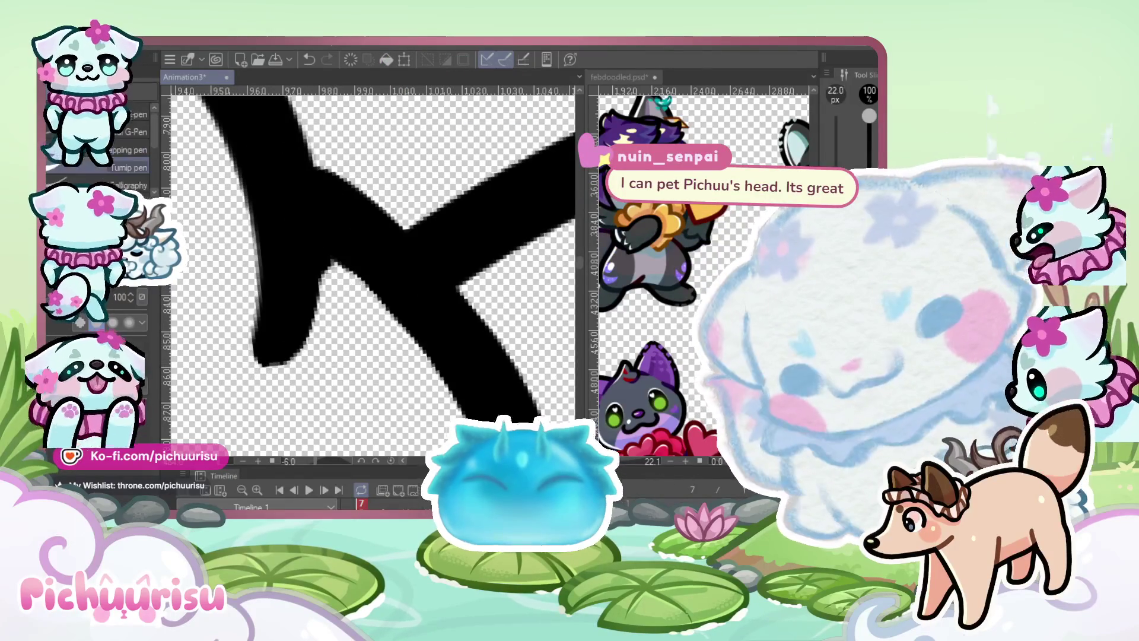
key("p")
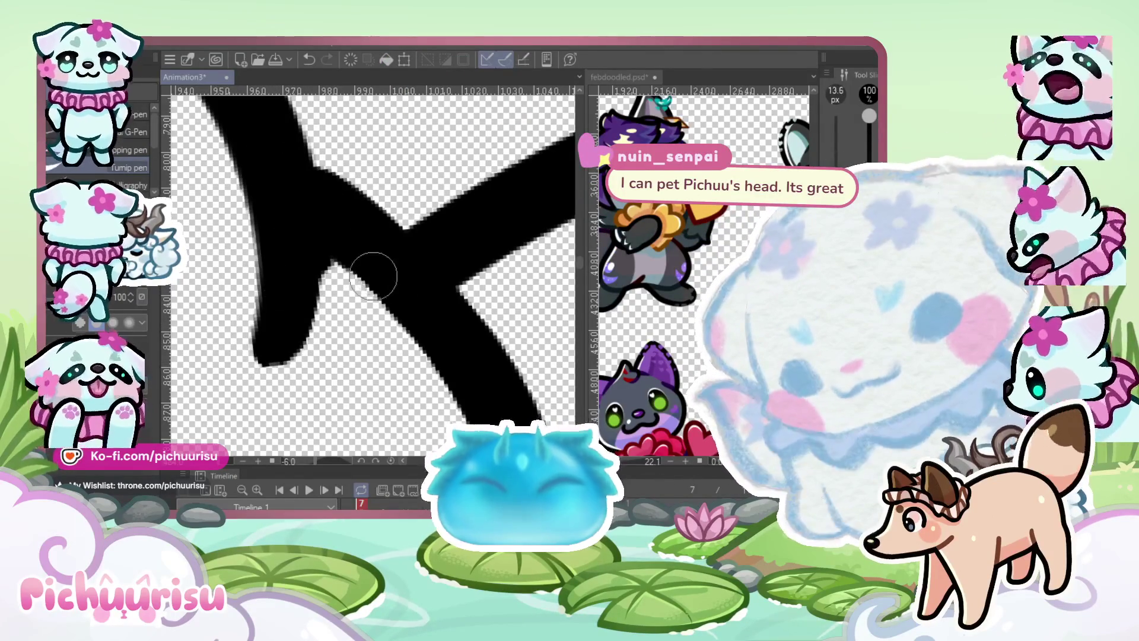
mouse_move(285, 324)
left_mouse_down()
mouse_move(261, 356)
mouse_move(314, 216)
left_mouse_up()
scroll(314, 216, "down", 10)
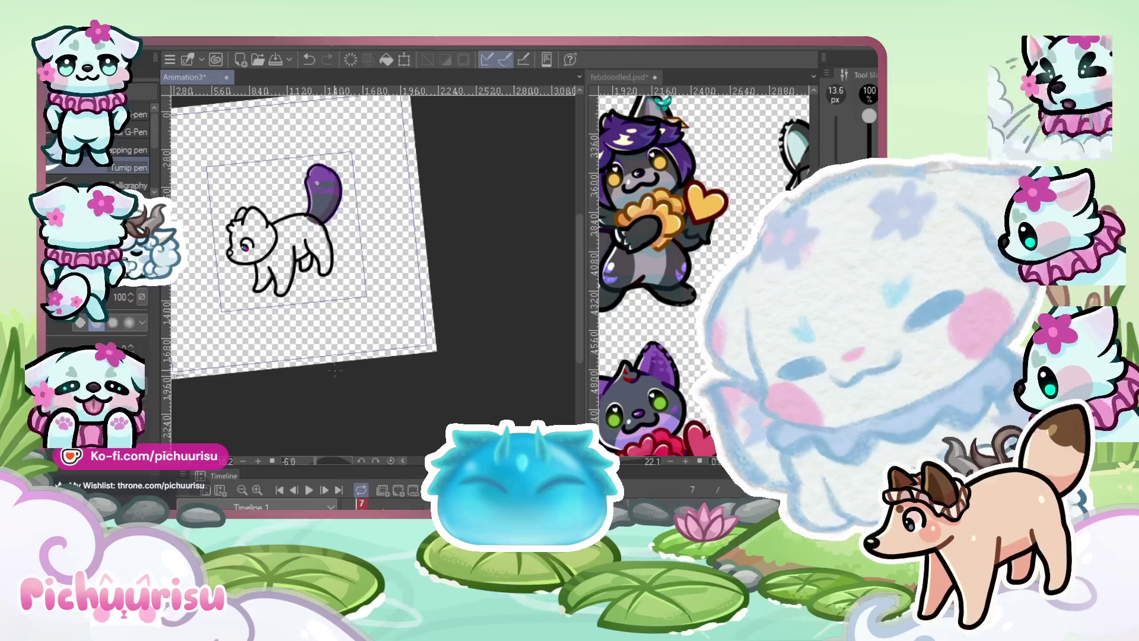
Zoom in and erase the stroke's pointed tip and upper edge into a rounded end
scroll(234, 232, "up", 3)
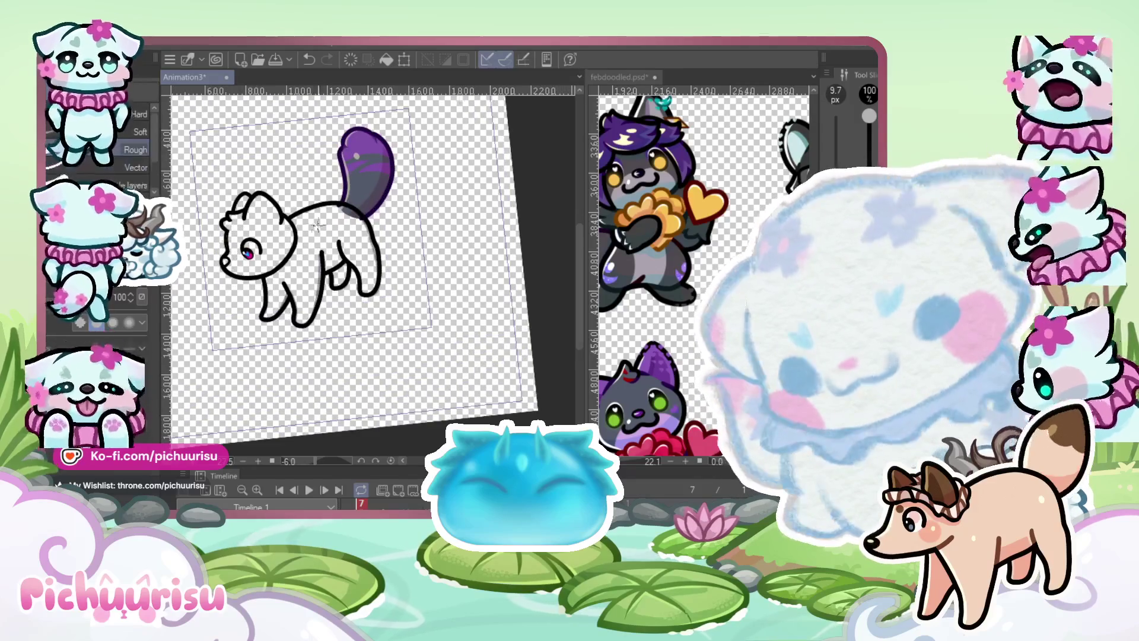
scroll(314, 222, "up", 4)
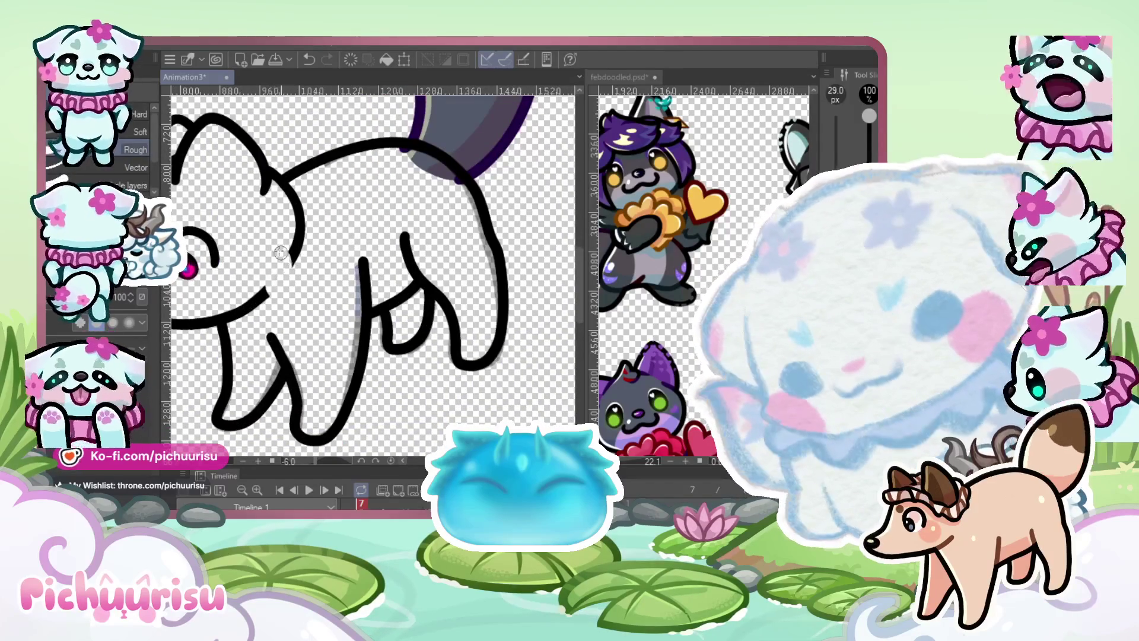
scroll(269, 306, "down", 6)
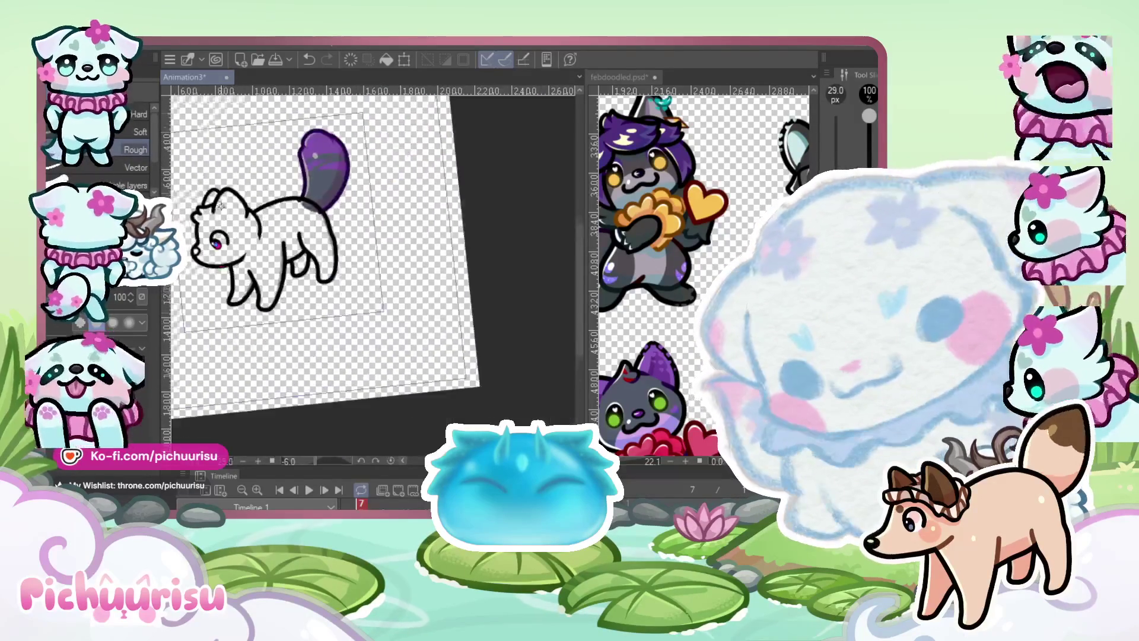
scroll(250, 237, "up", 5)
scroll(252, 240, "down", 2)
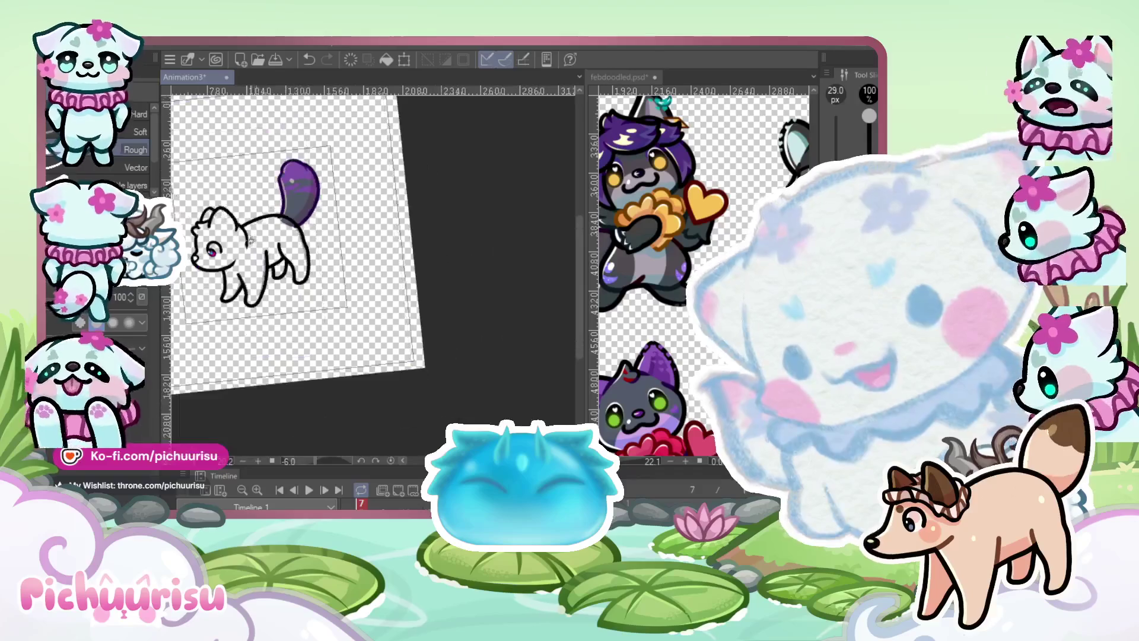
scroll(259, 231, "up", 2)
scroll(261, 231, "down", 2)
scroll(266, 232, "up", 4)
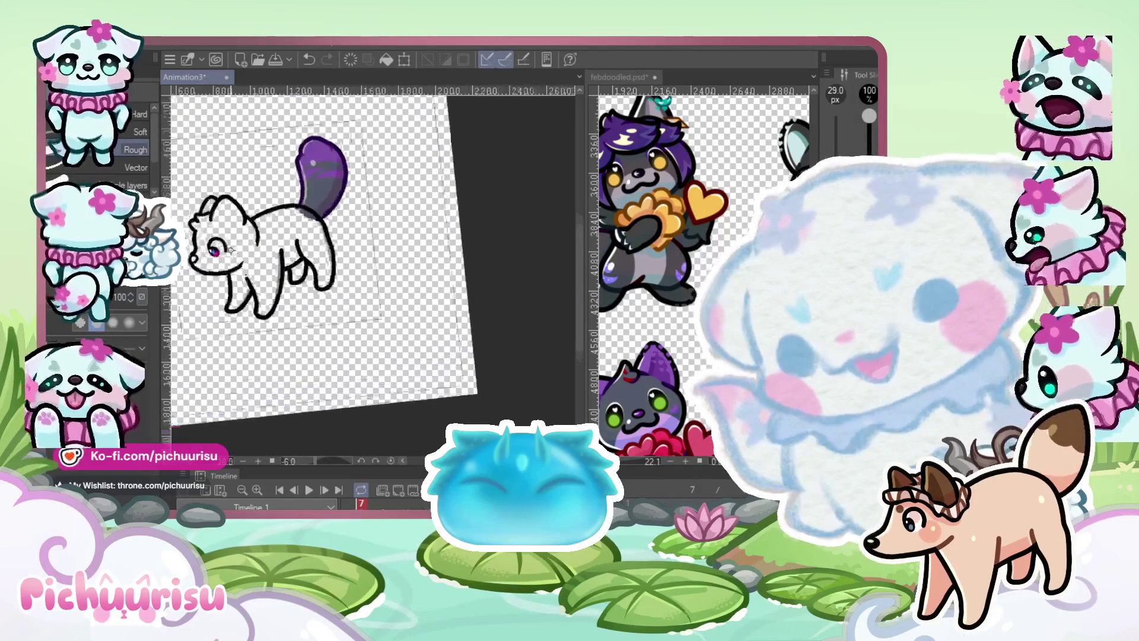
scroll(269, 233, "up", 6)
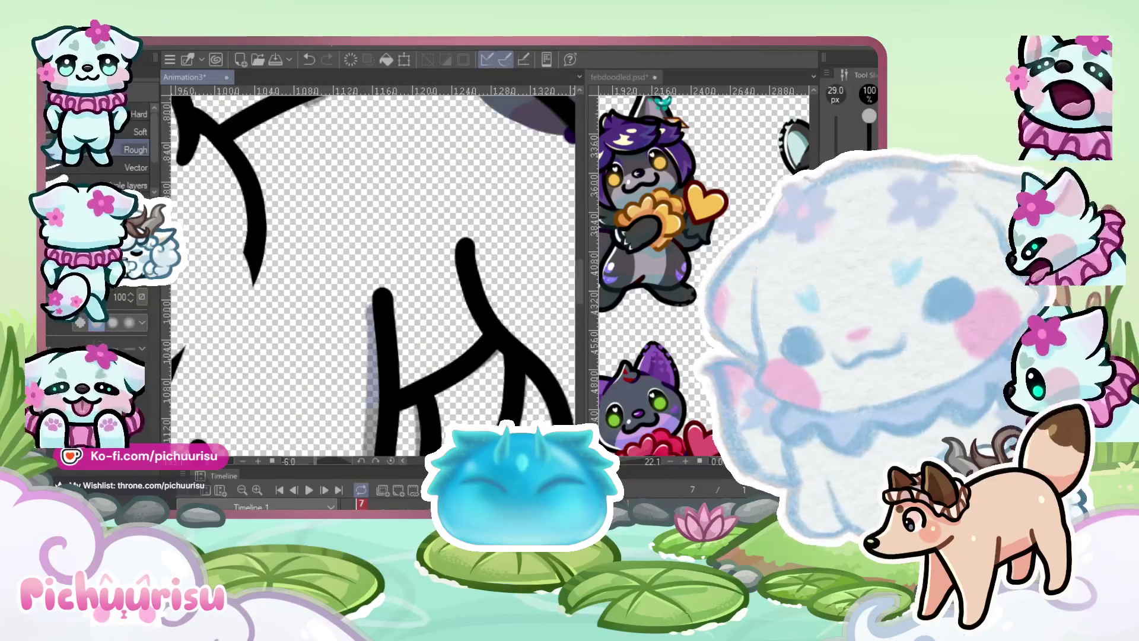
scroll(238, 232, "up", 4)
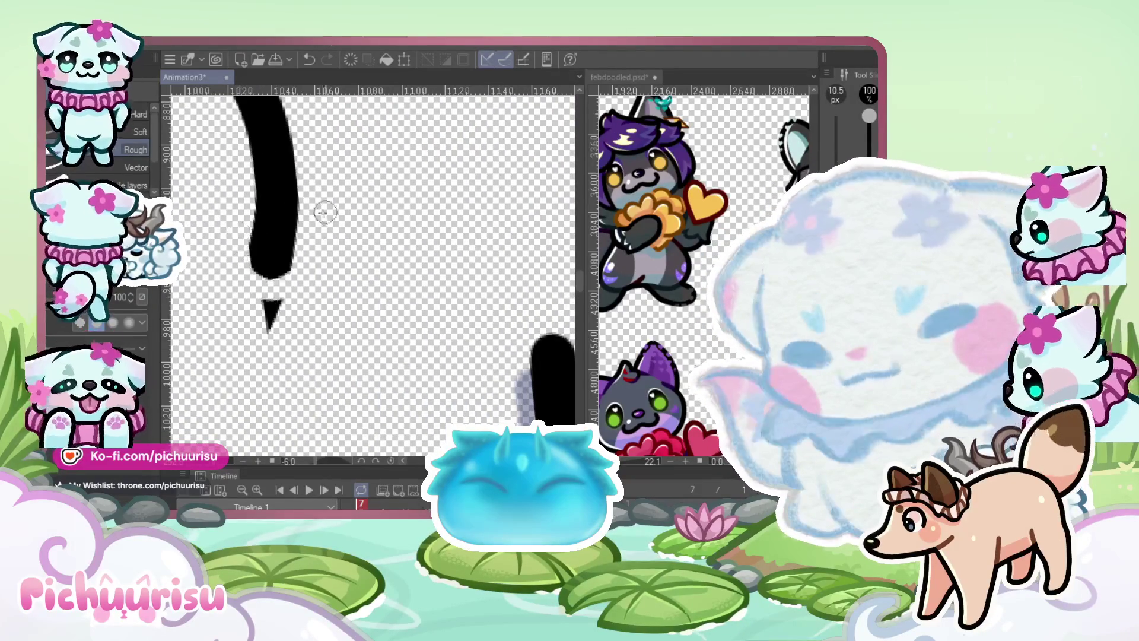
scroll(244, 238, "up", 2)
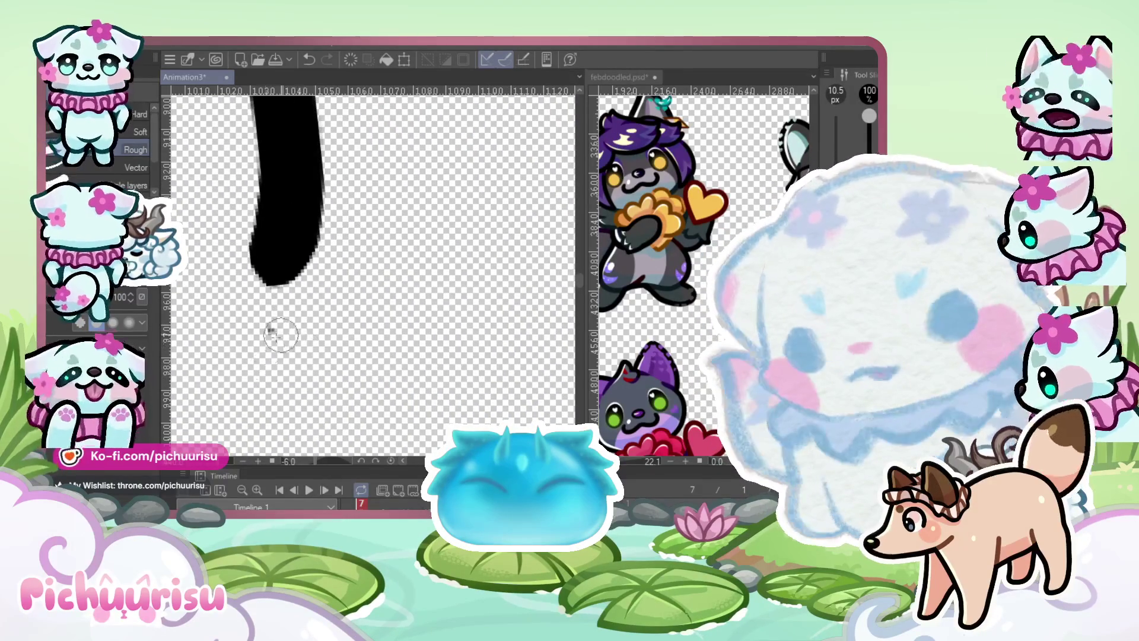
scroll(285, 336, "down", 2)
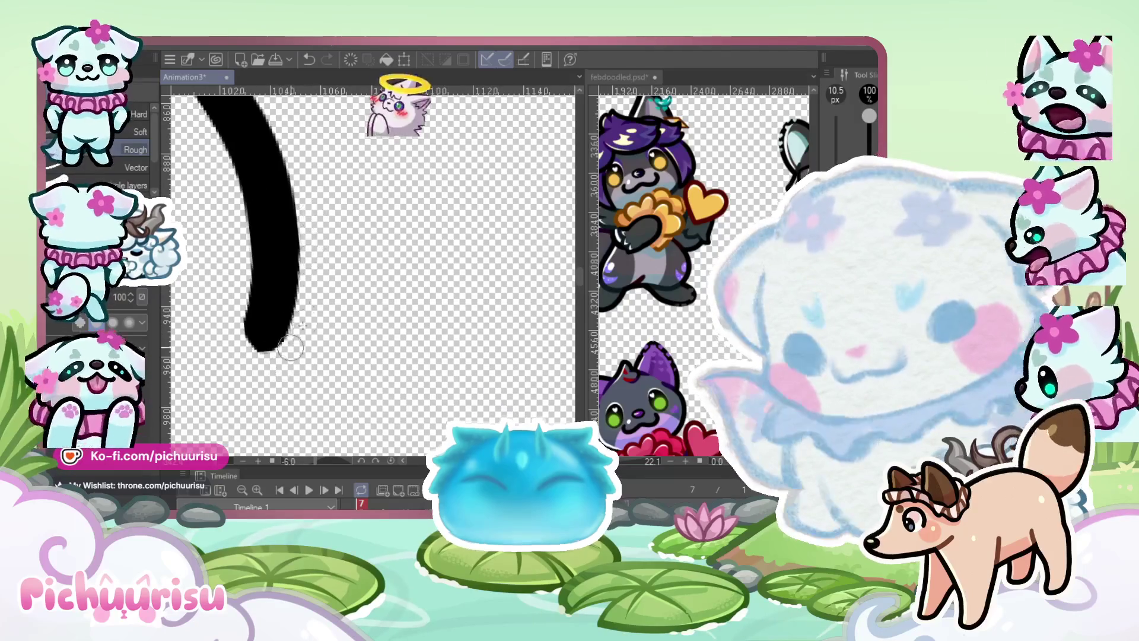
scroll(303, 332, "down", 3)
scroll(293, 309, "up", 3)
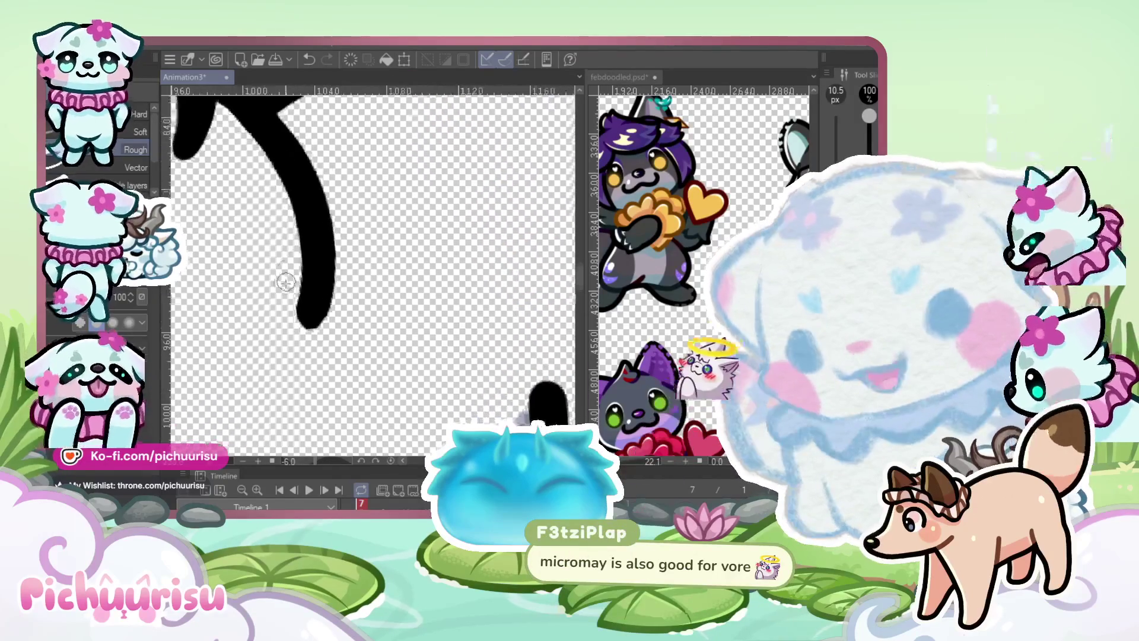
scroll(293, 309, "up", 1)
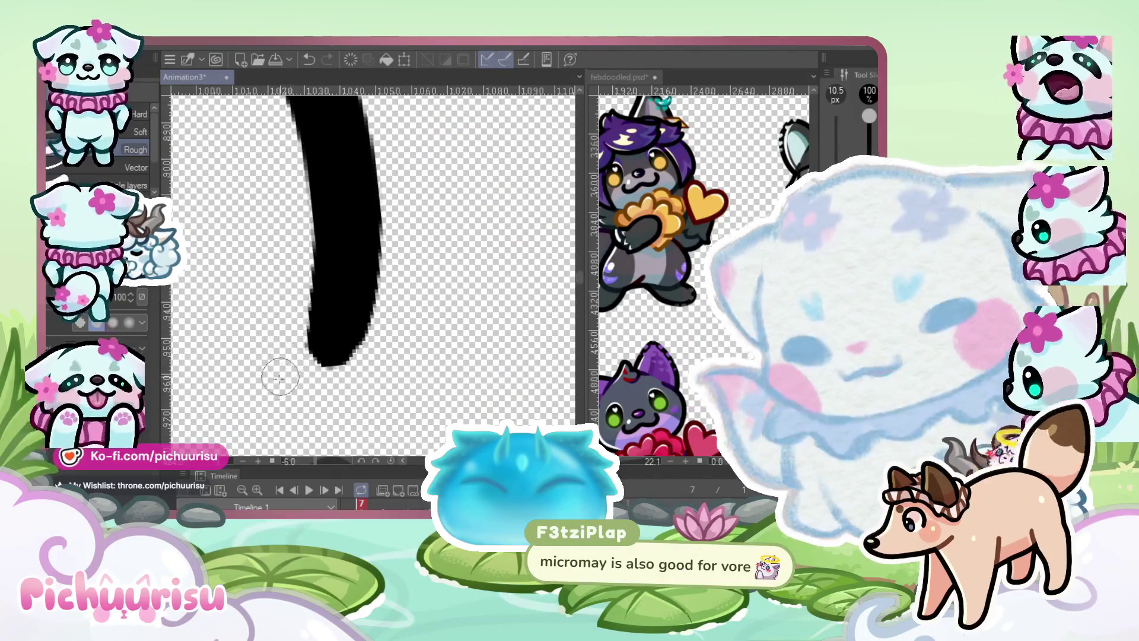
scroll(290, 321, "down", 6)
scroll(243, 315, "up", 5)
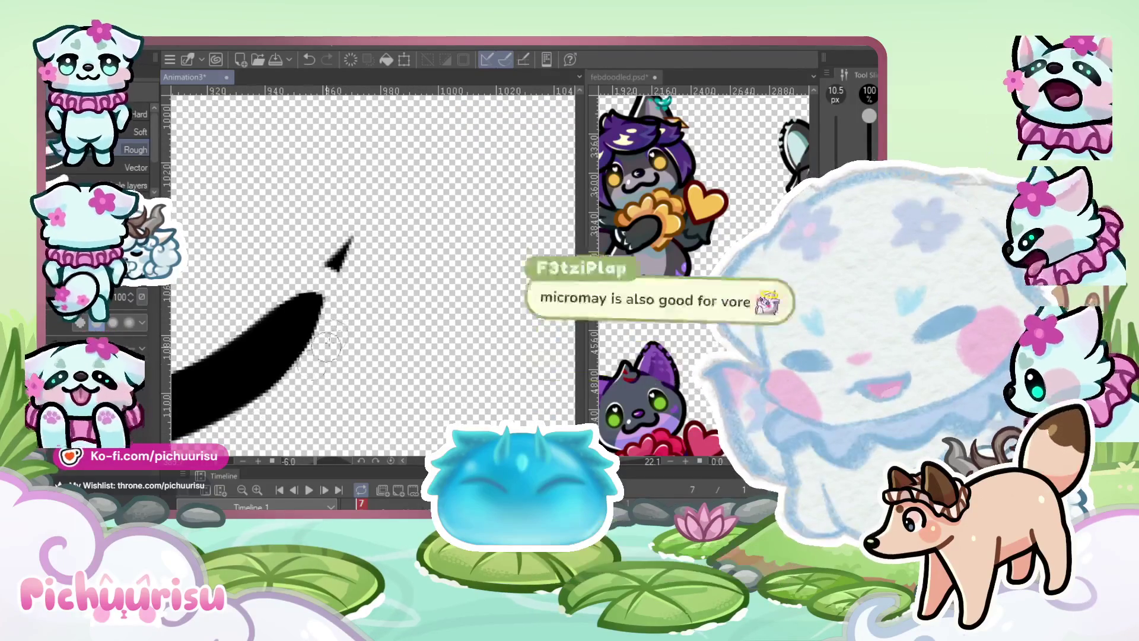
scroll(275, 290, "up", 3)
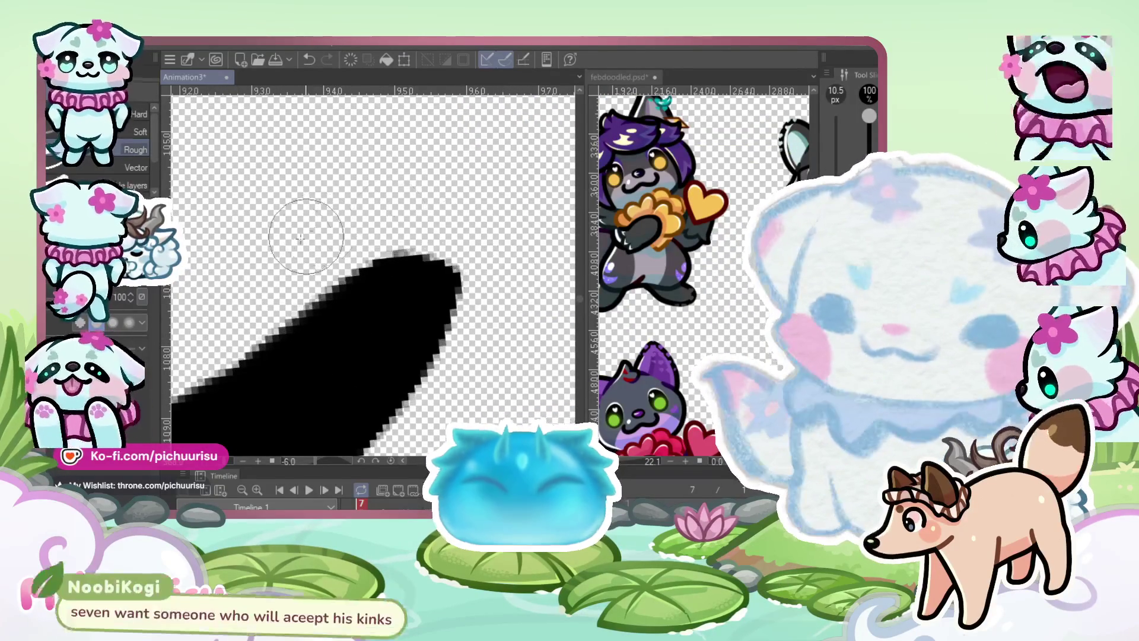
left_click_drag(305, 216, 436, 222)
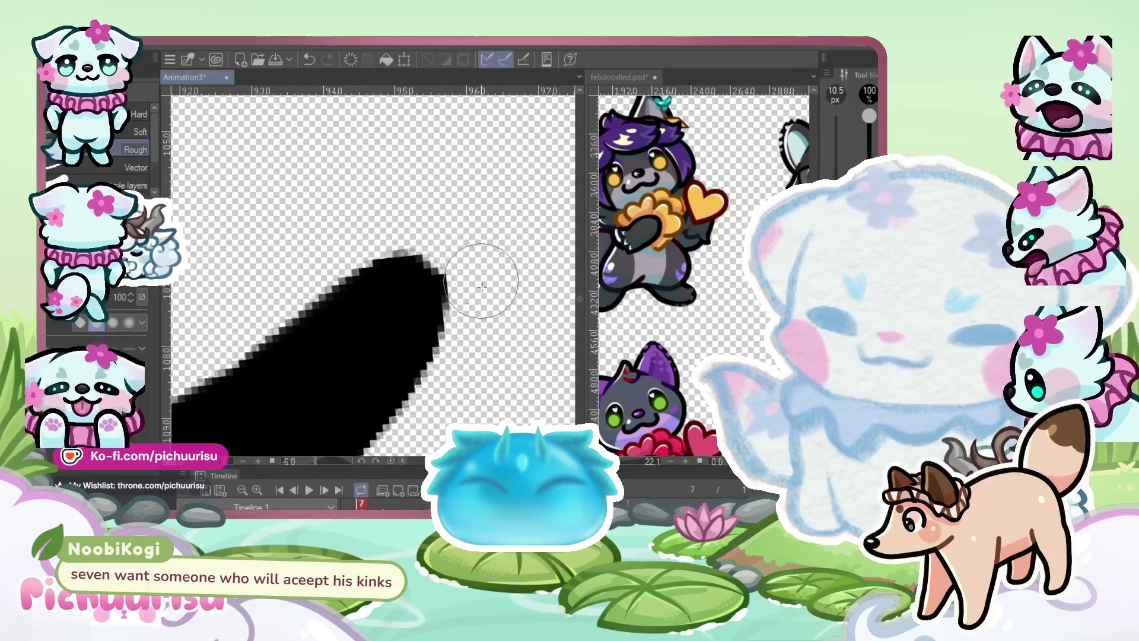
mouse_move(437, 247)
left_mouse_down()
mouse_move(221, 305)
mouse_move(381, 224)
left_mouse_up()
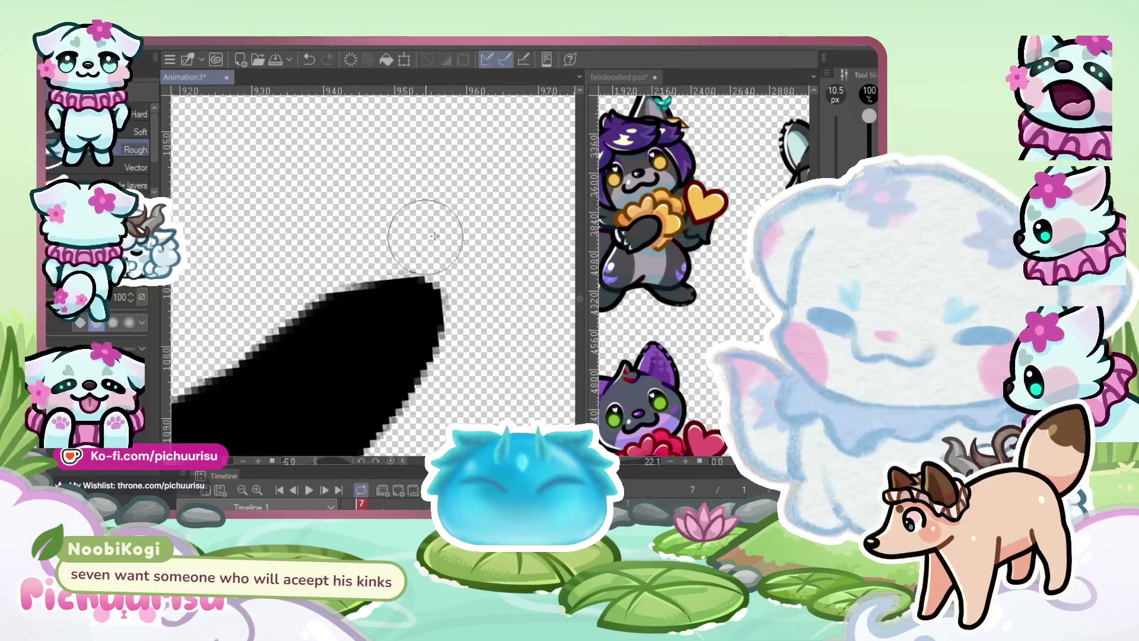
scroll(381, 224, "down", 3)
scroll(323, 271, "down", 10)
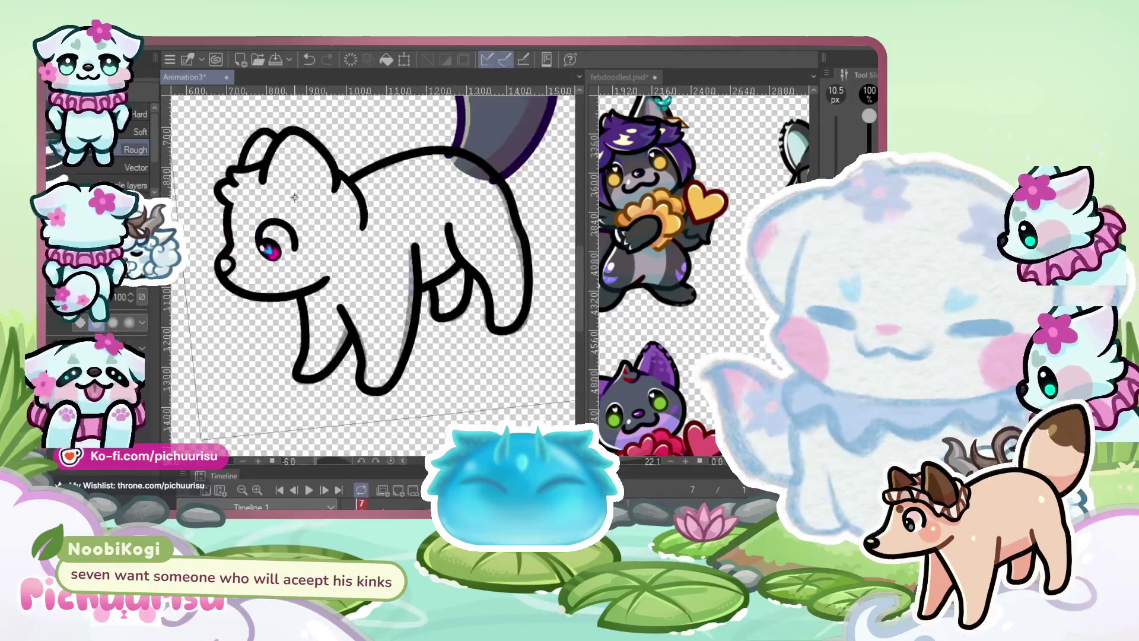
Rotate the canvas view to about 9° so the dog drawing stands nearly upright
mouse_move(415, 284)
left_mouse_down()
mouse_move(332, 309)
mouse_move(309, 278)
mouse_move(364, 287)
left_mouse_up()
scroll(363, 287, "up", 3)
scroll(363, 288, "up", 6)
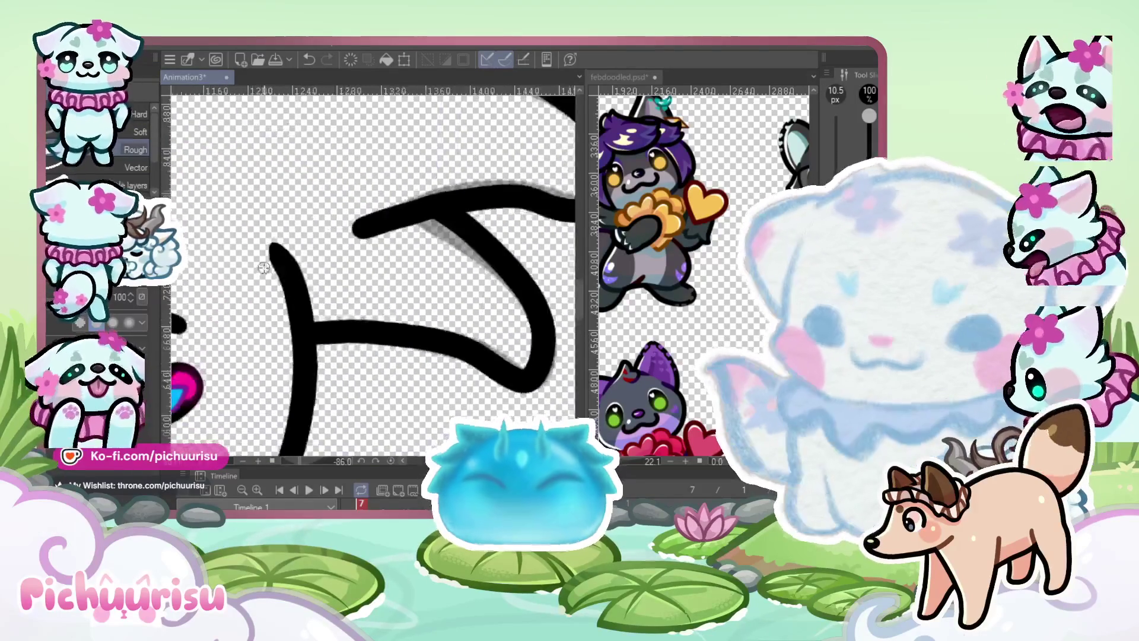
scroll(285, 315, "down", 10)
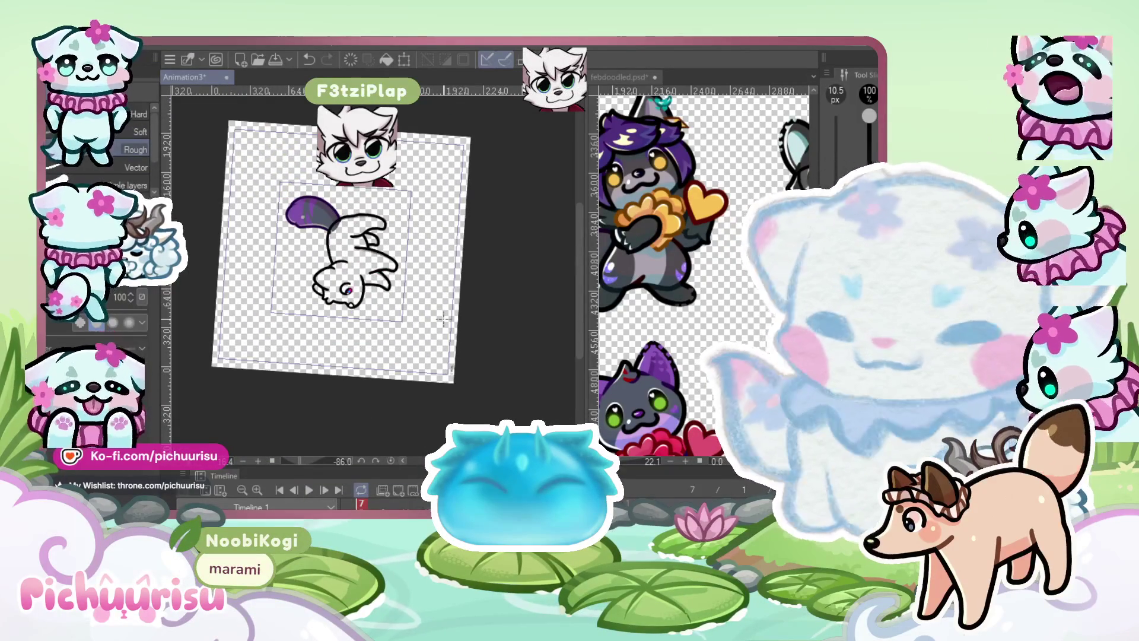
mouse_move(444, 318)
left_mouse_down()
mouse_move(416, 350)
mouse_move(443, 319)
left_mouse_up()
scroll(353, 276, "up", 8)
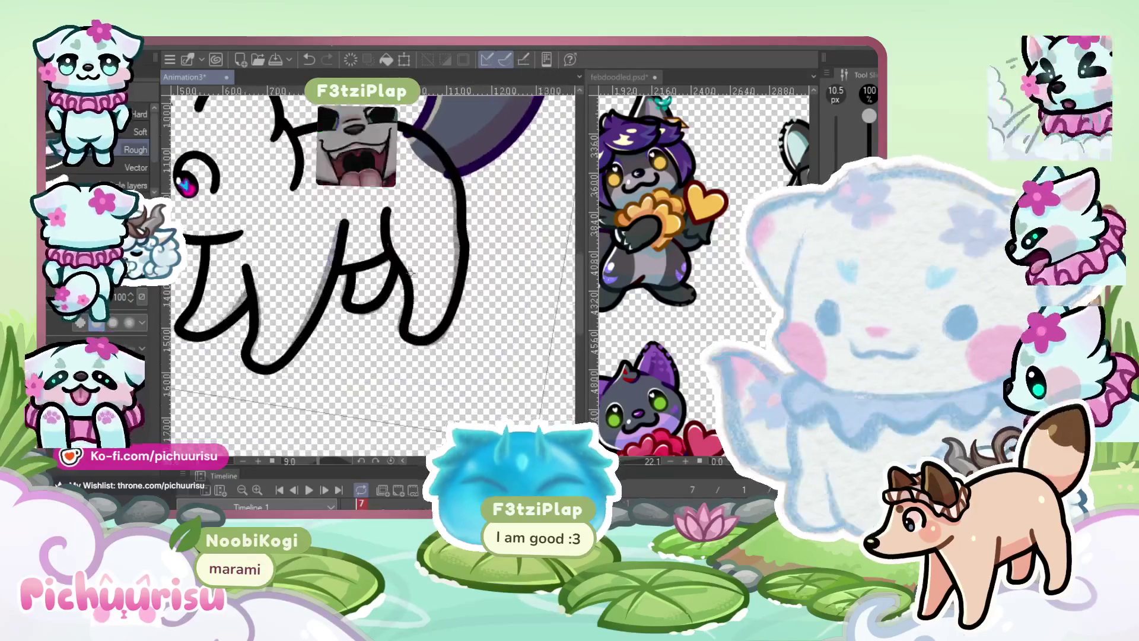
scroll(354, 276, "down", 3)
Switch from the eraser back to the Pen tool (P) for inking
key("p")
scroll(309, 201, "up", 4)
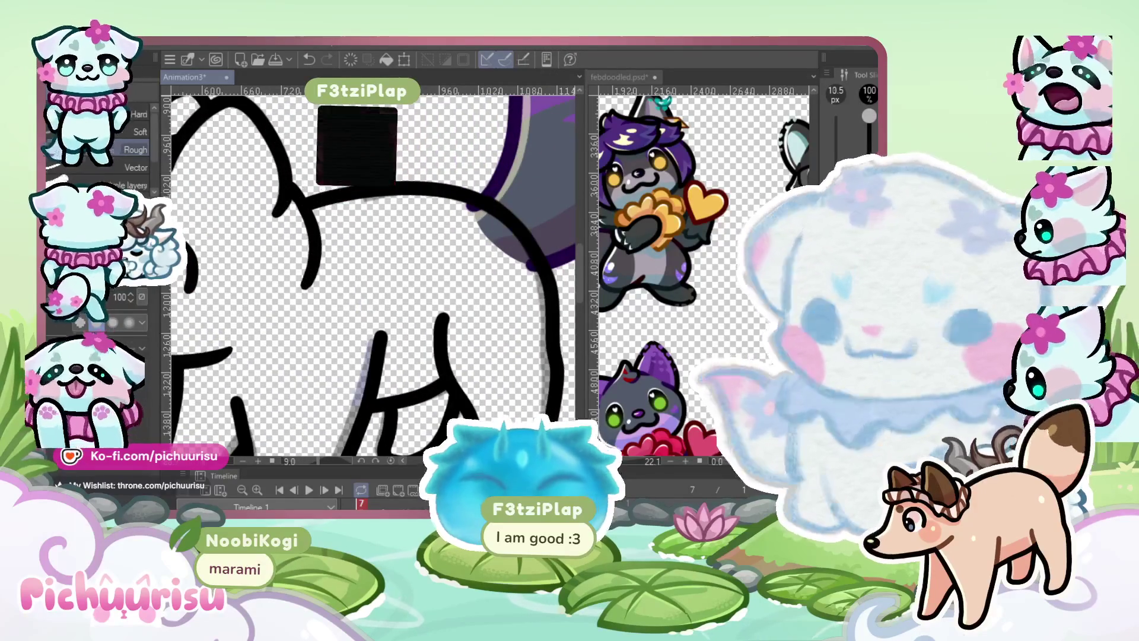
scroll(295, 186, "up", 4)
scroll(295, 185, "down", 2)
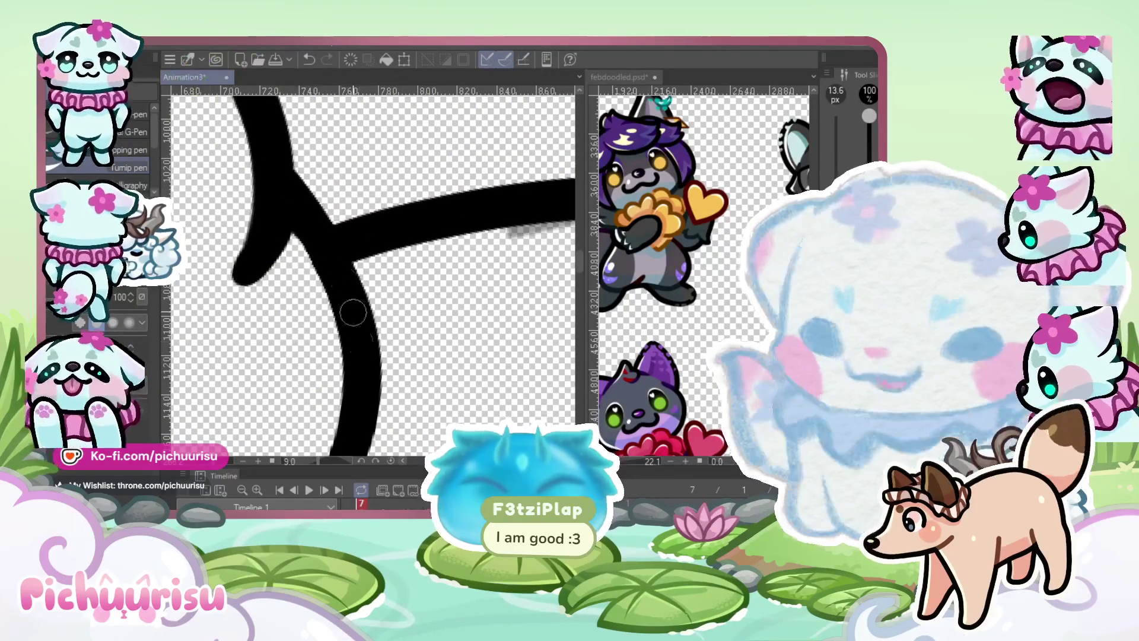
scroll(325, 262, "down", 3)
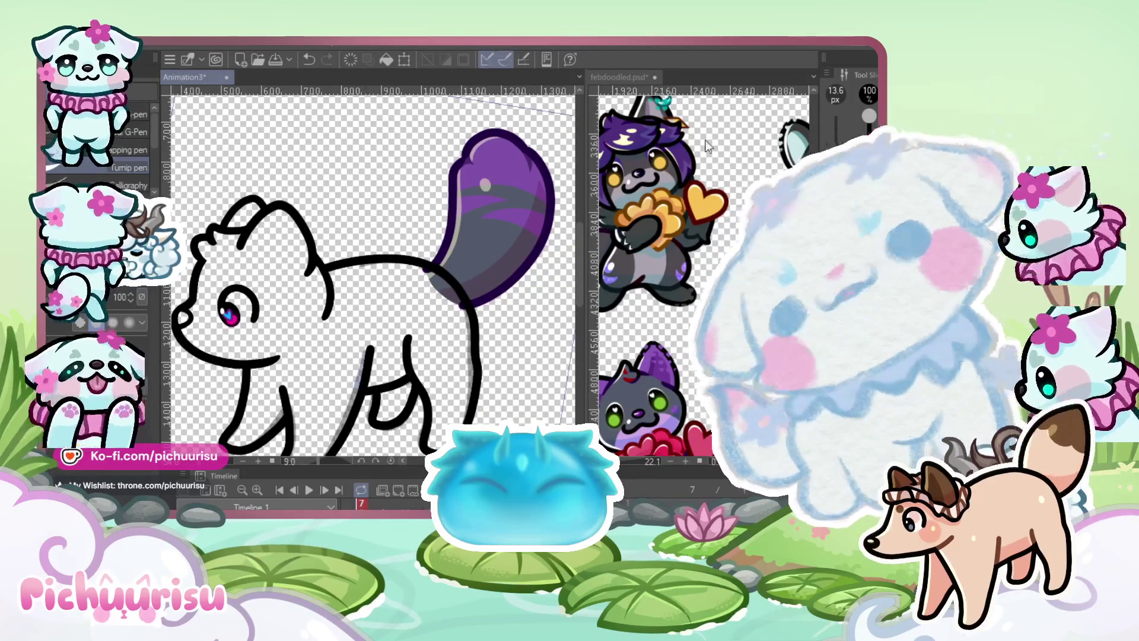
Zoom into the legs and push the dog's leg lines into shape with Liquify (J)
key("j")
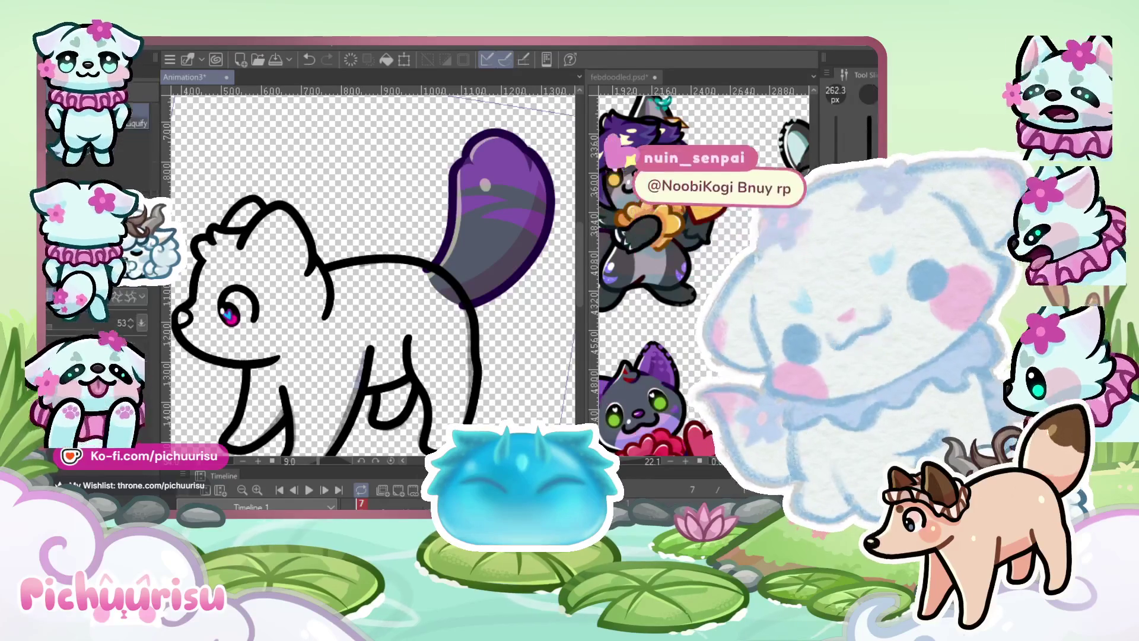
scroll(329, 311, "up", 3)
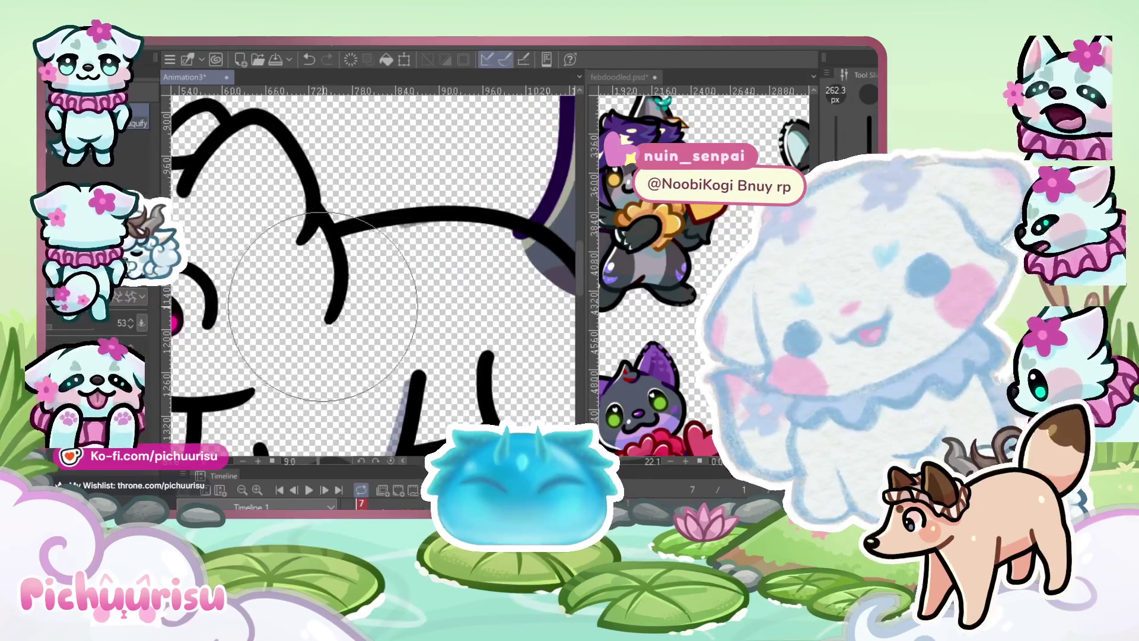
scroll(330, 318, "down", 2)
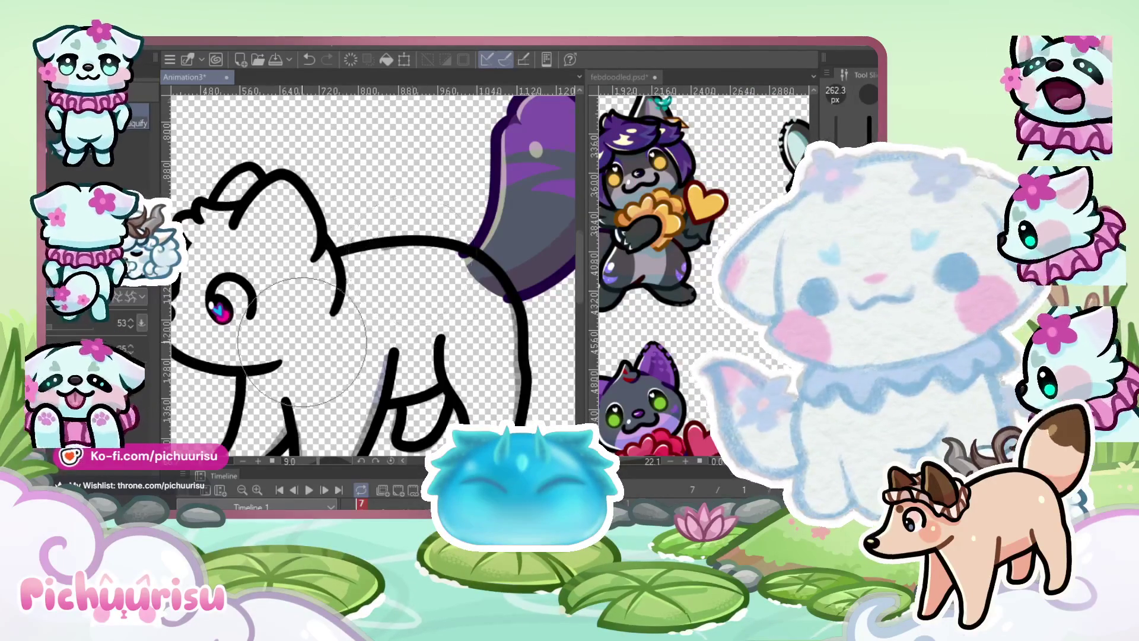
scroll(351, 298, "up", 2)
scroll(351, 298, "down", 3)
scroll(308, 227, "up", 4)
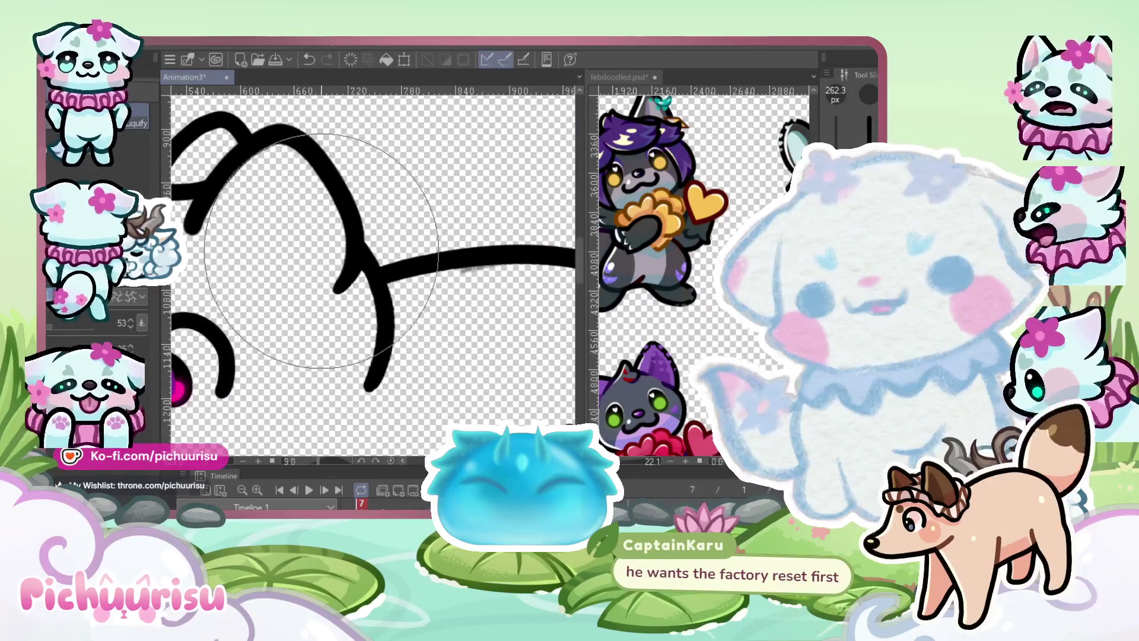
scroll(315, 196, "down", 3)
scroll(319, 182, "up", 2)
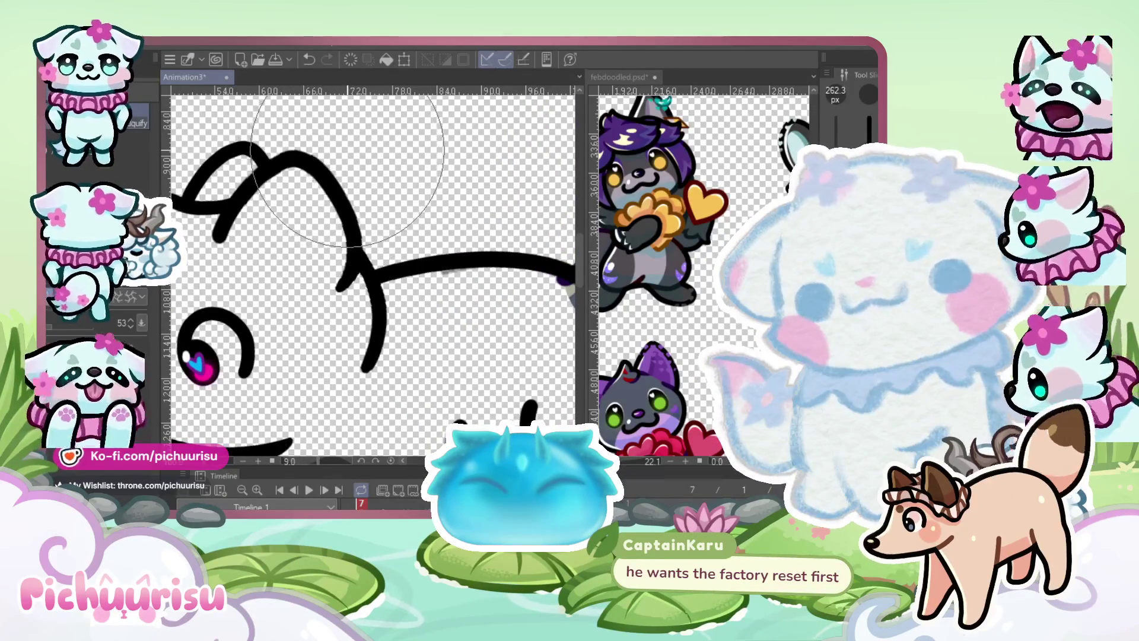
scroll(334, 221, "down", 2)
scroll(333, 221, "up", 4)
scroll(367, 238, "down", 3)
scroll(401, 255, "up", 3)
scroll(399, 254, "up", 1)
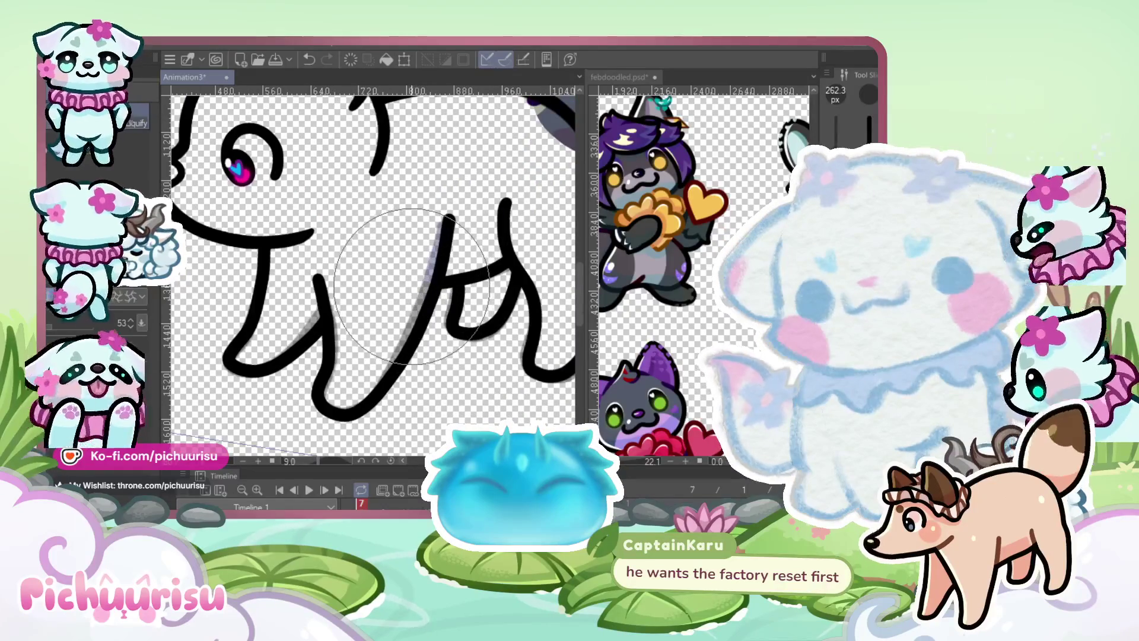
scroll(409, 285, "down", 2)
scroll(409, 285, "up", 1)
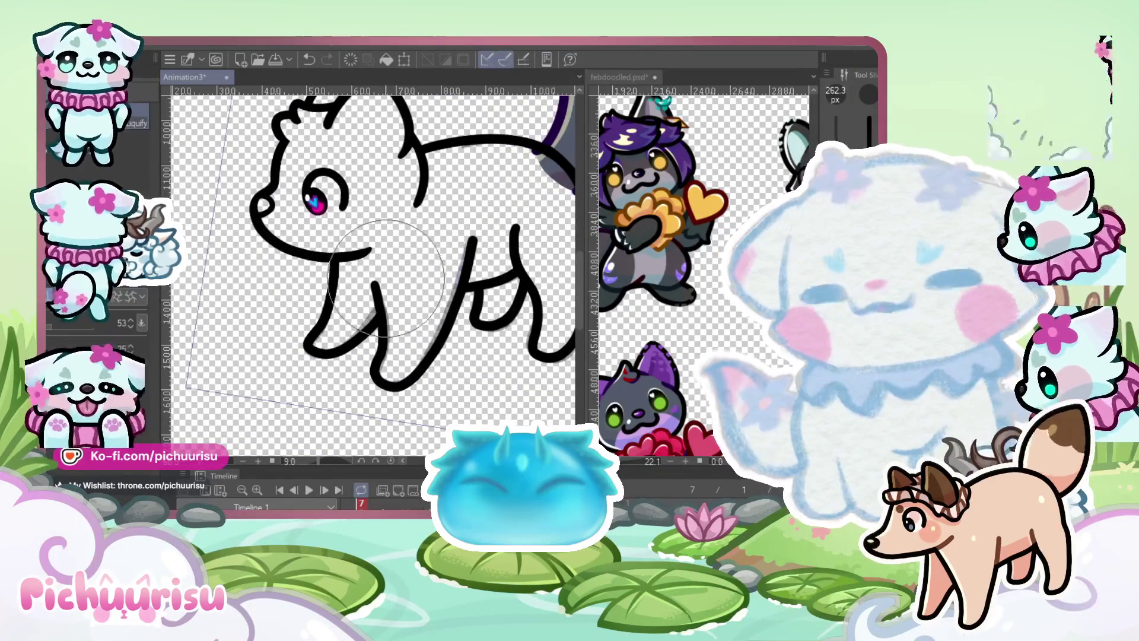
scroll(386, 278, "down", 2)
scroll(464, 285, "up", 1)
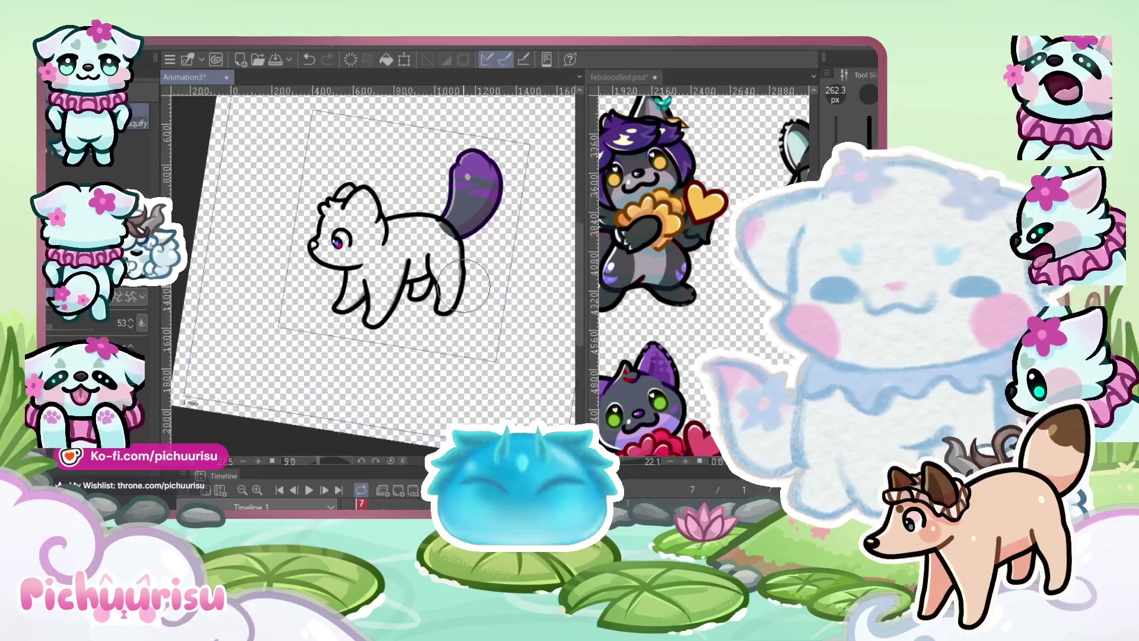
scroll(463, 285, "up", 3)
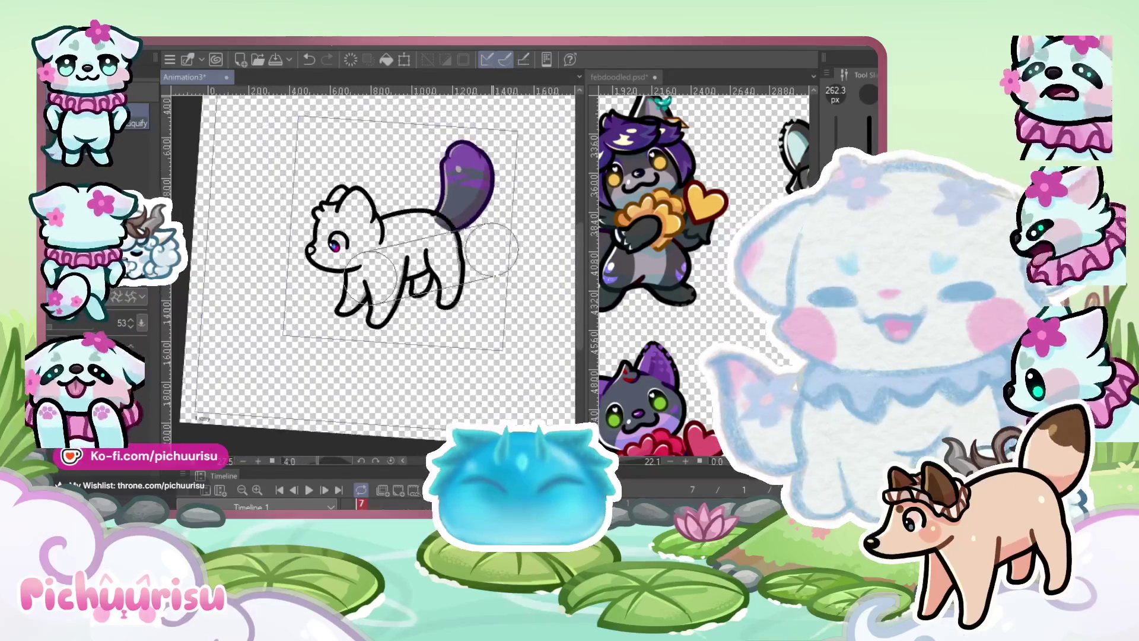
scroll(453, 242, "up", 2)
scroll(261, 297, "up", 1)
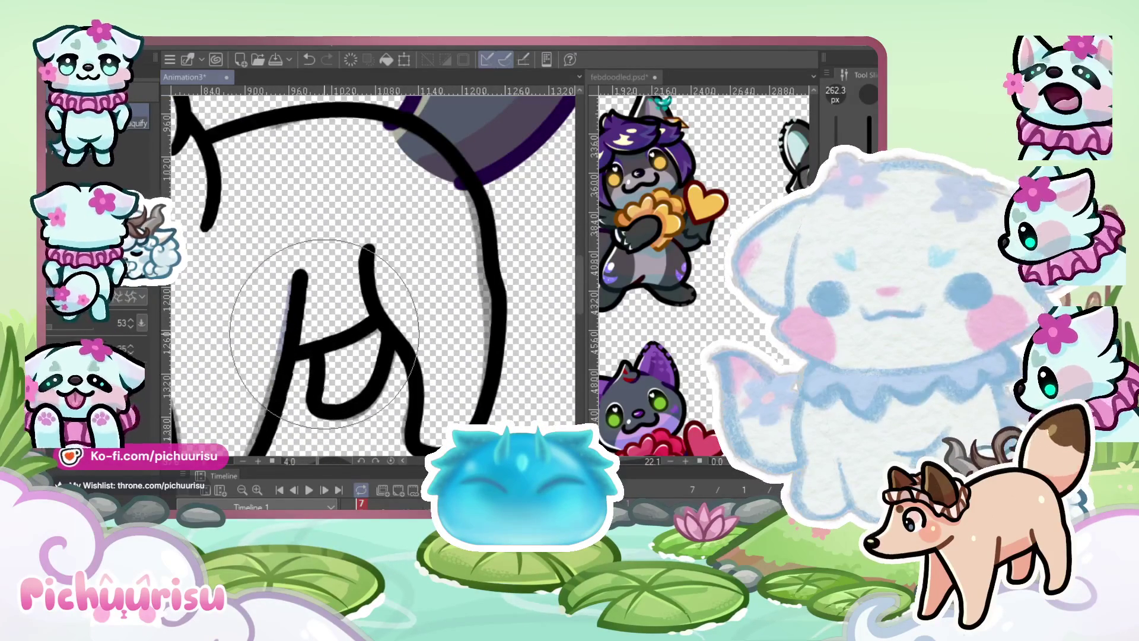
scroll(330, 300, "down", 4)
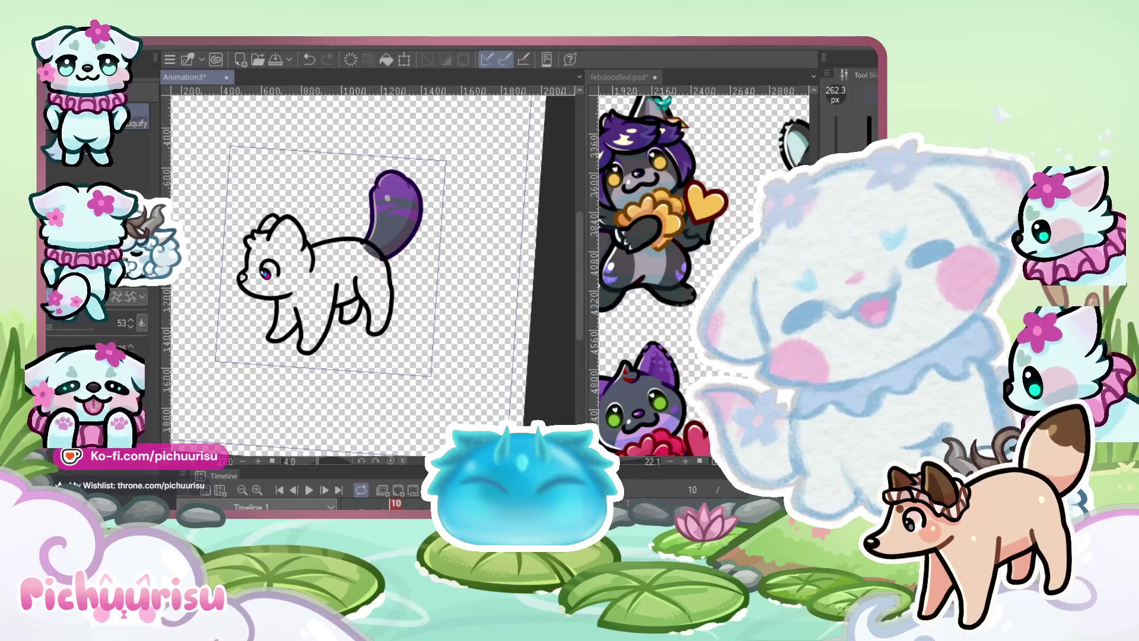
Undo the last edit and sample the tail's purple colour from the canvas
key("ctrl+z")
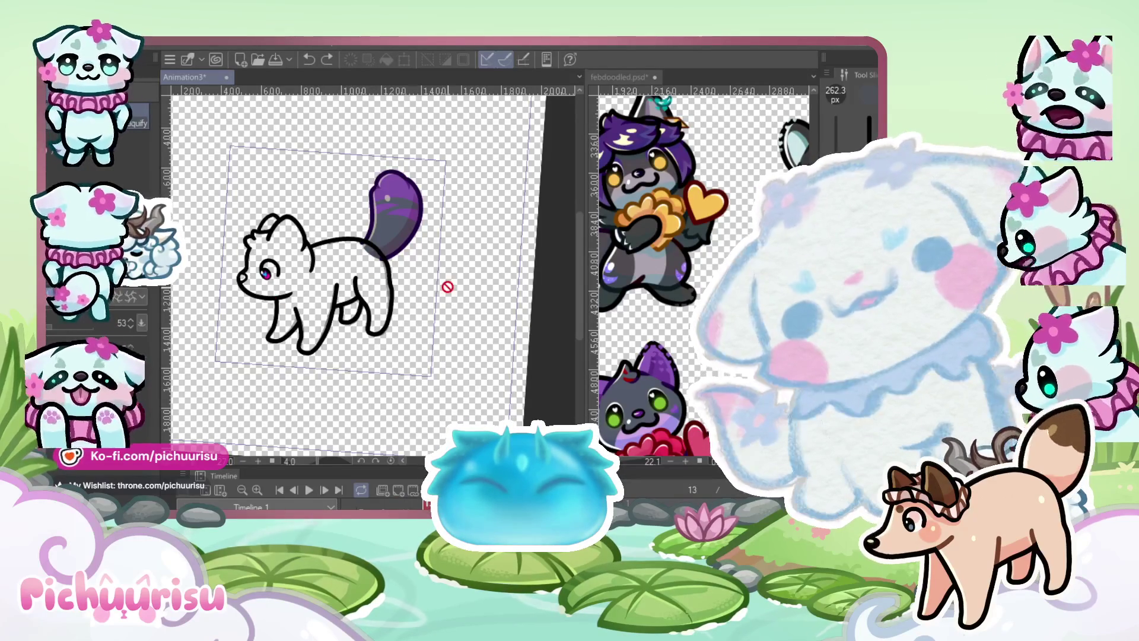
scroll(448, 287, "up", 4)
left_click(406, 231, "alt")
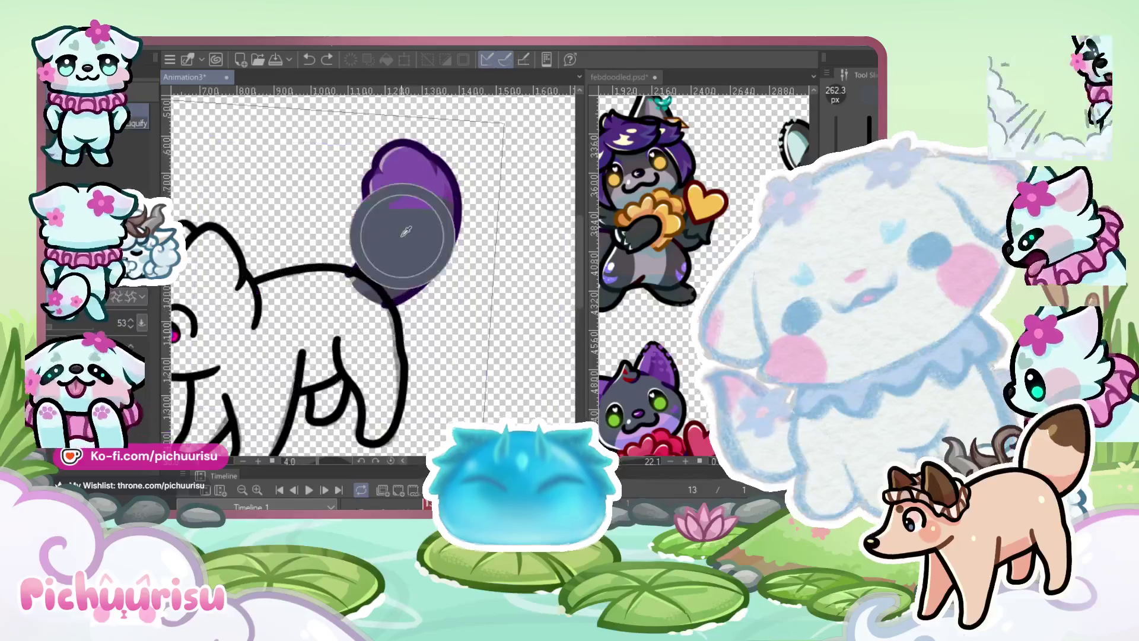
scroll(406, 232, "down", 3)
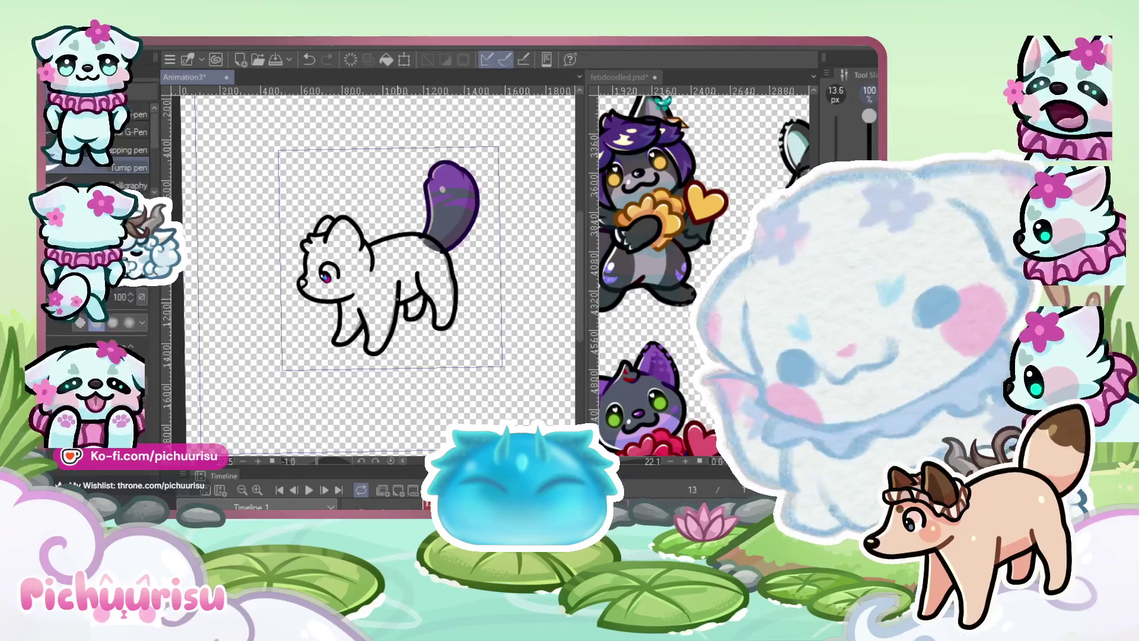
key("ctrl+plus")
key("ctrl+minus")
key("ctrl+minus")
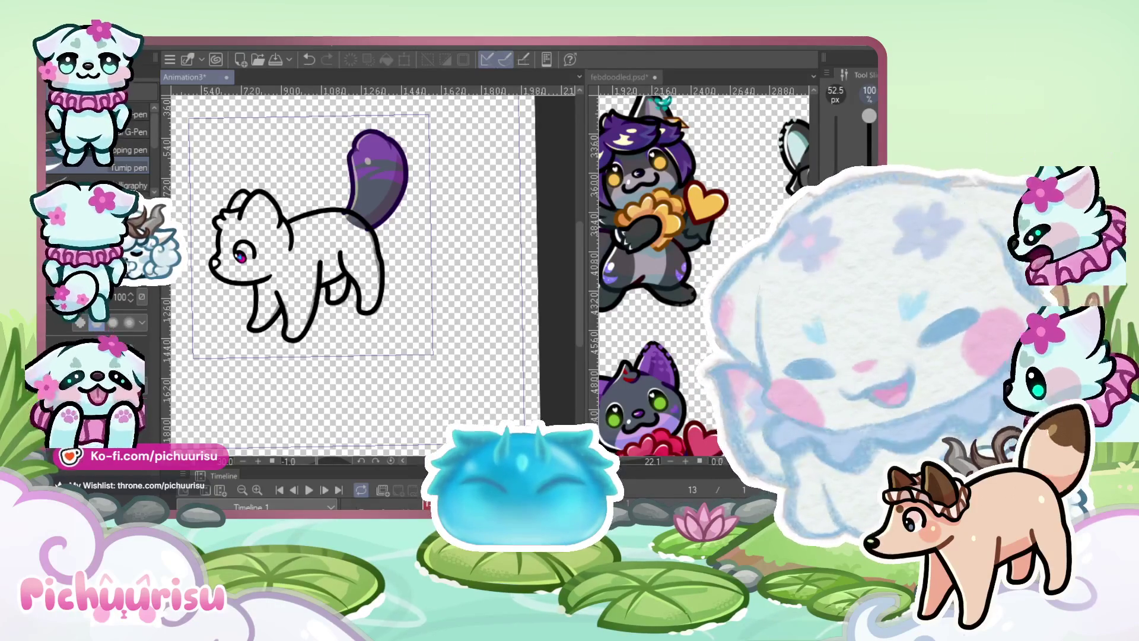
Select frame 8 in the Timeline panel
left_click(372, 503)
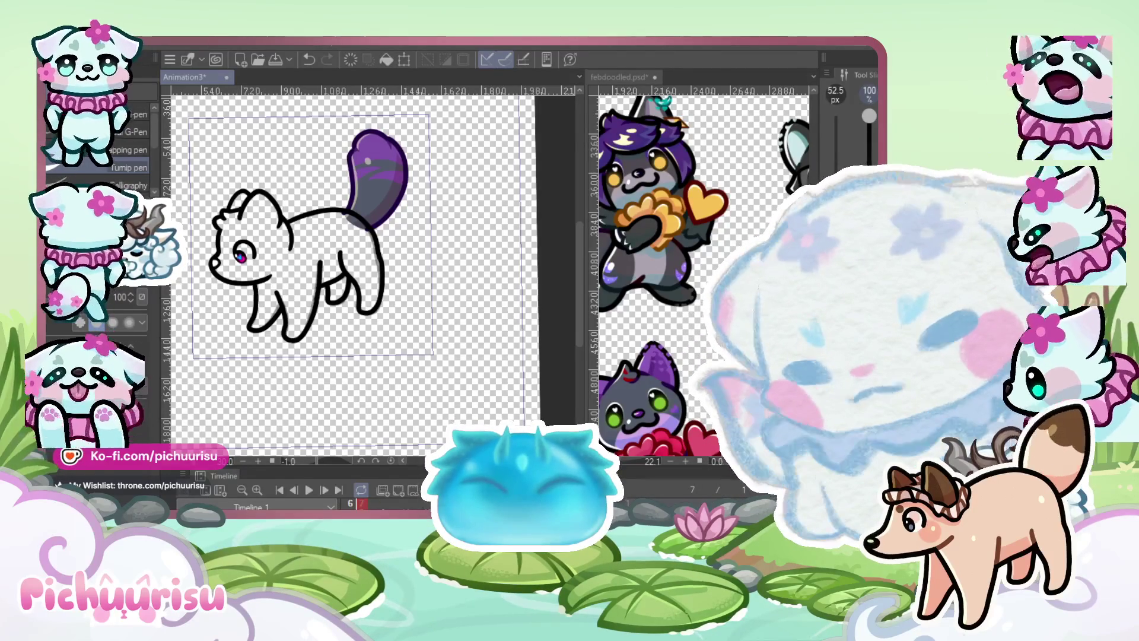
left_click(373, 503)
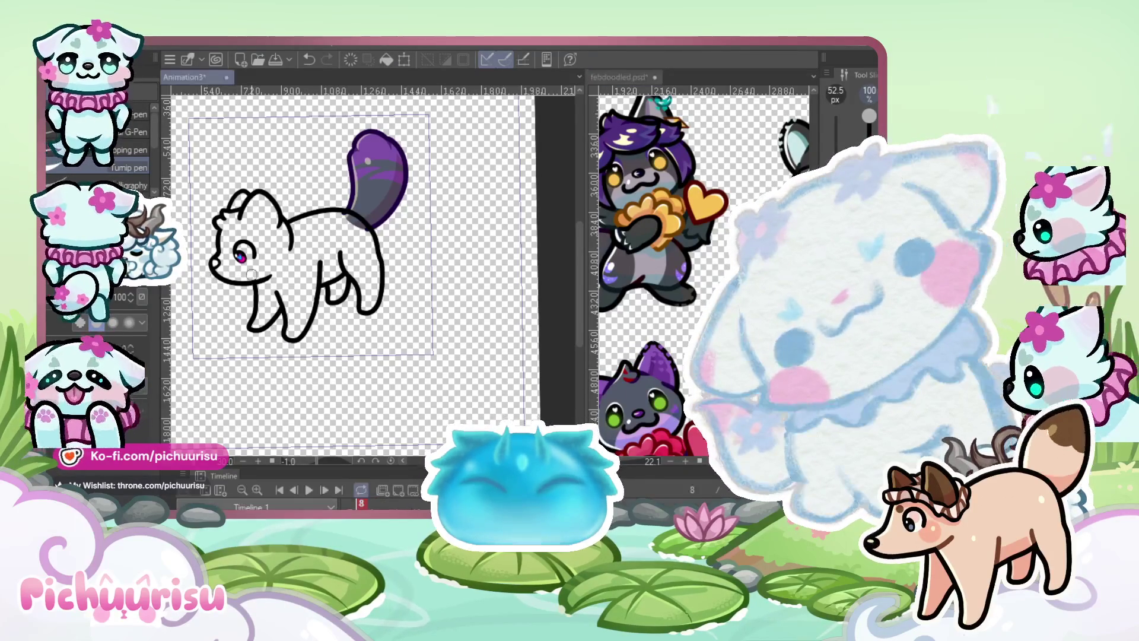
Reshape the leg lines on frame 7 with Liquify, then return to frame 8
scroll(251, 274, "up", 3)
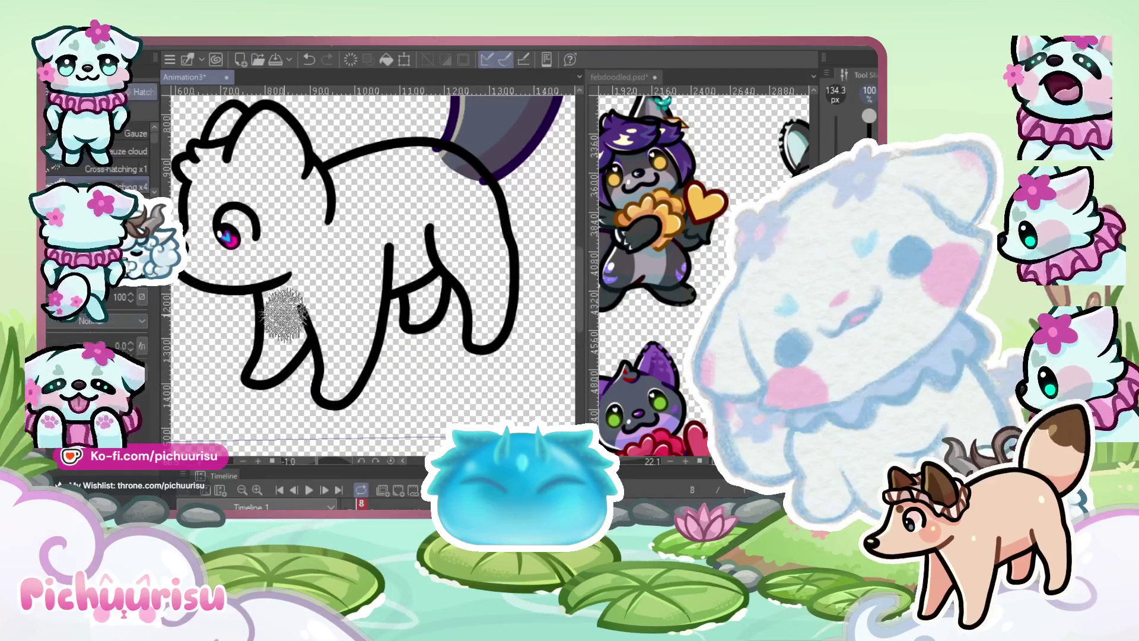
scroll(292, 328, "up", 2)
key("j")
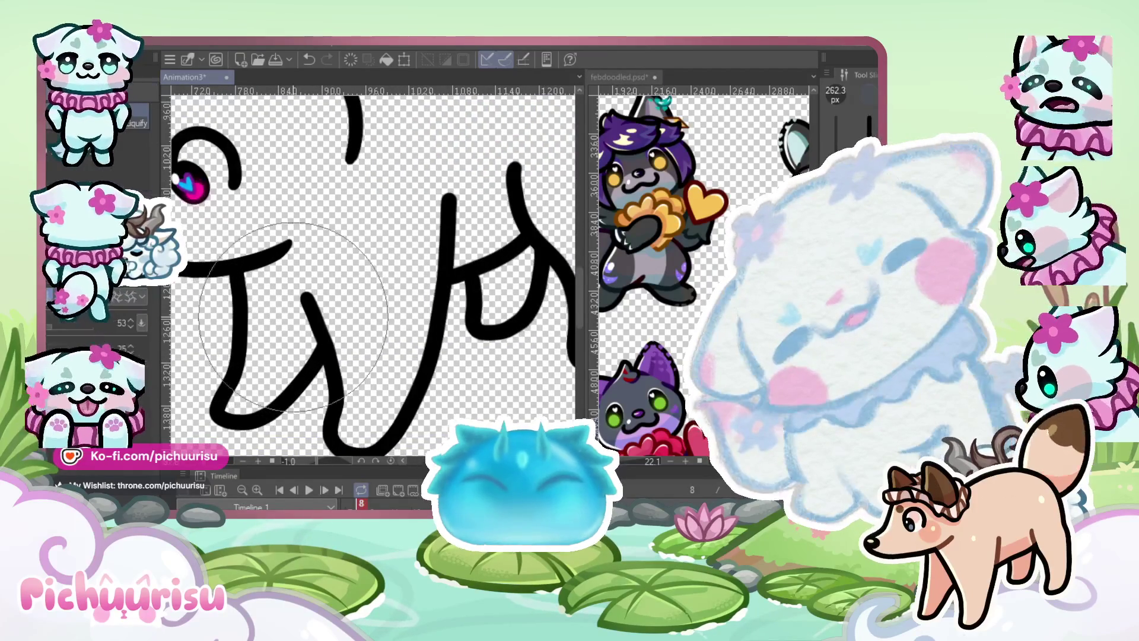
scroll(332, 264, "up", 1)
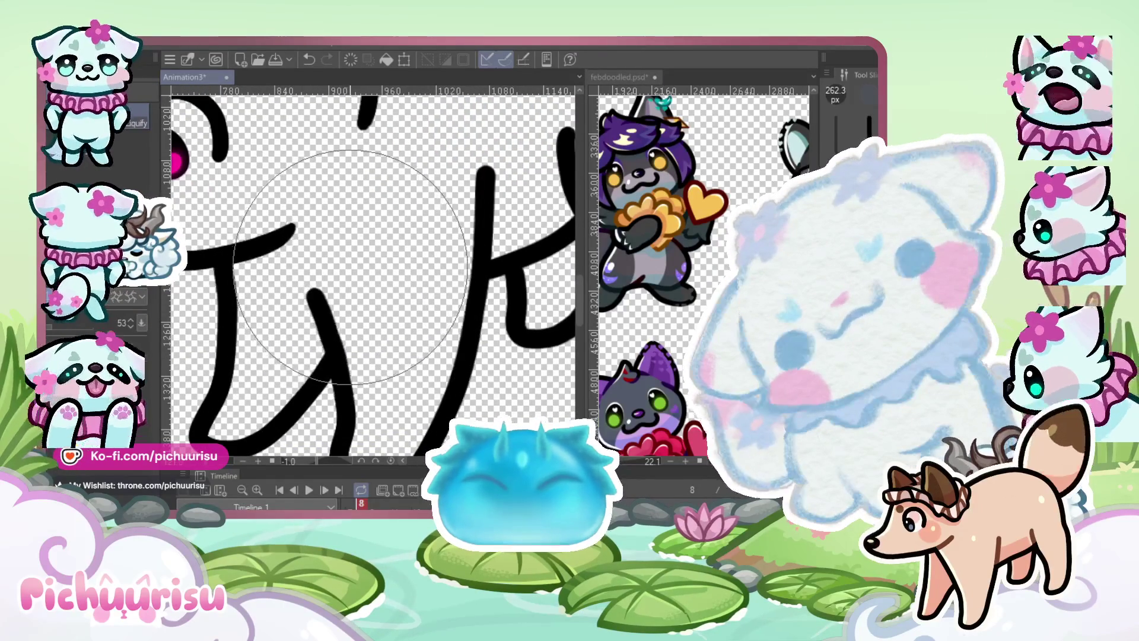
scroll(320, 225, "down", 3)
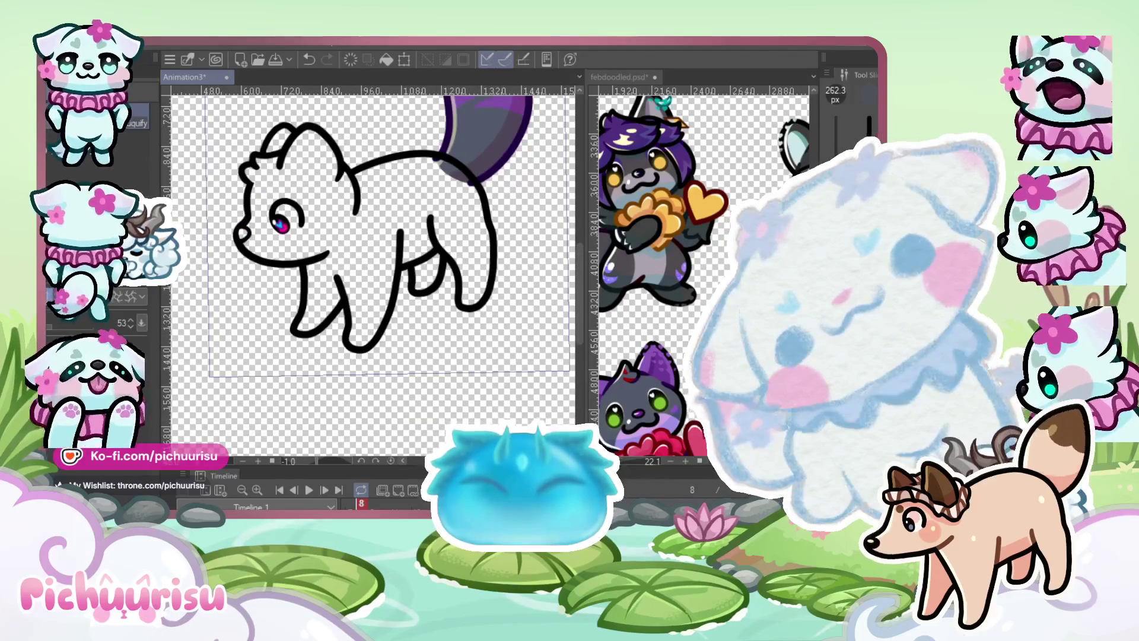
key("Left")
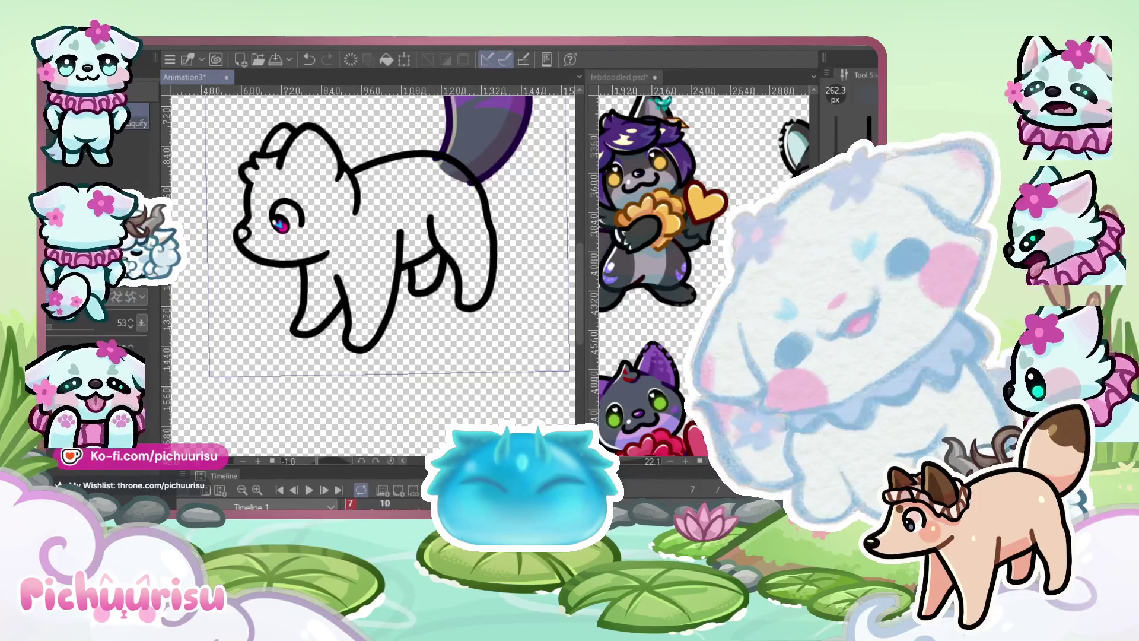
scroll(371, 336, "down", 2)
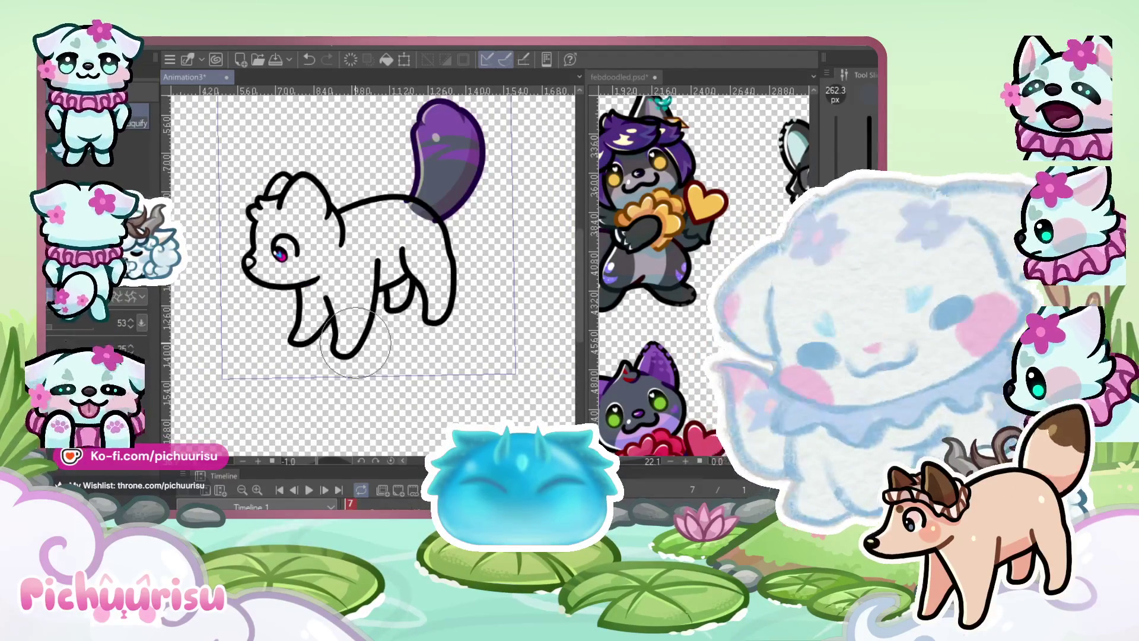
scroll(416, 267, "up", 1)
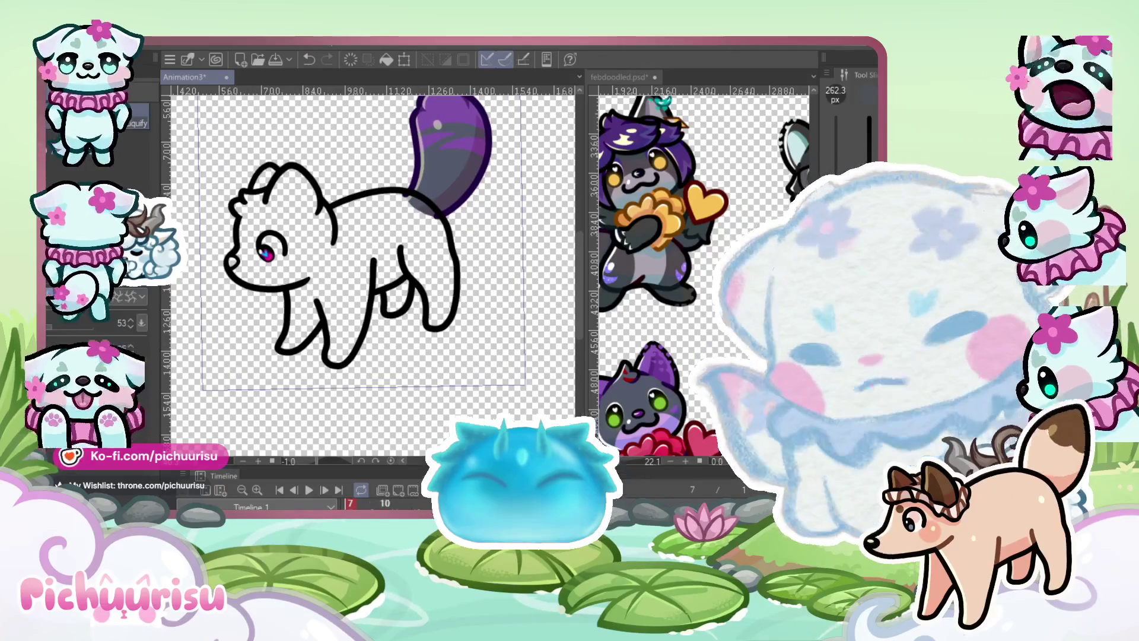
key("period")
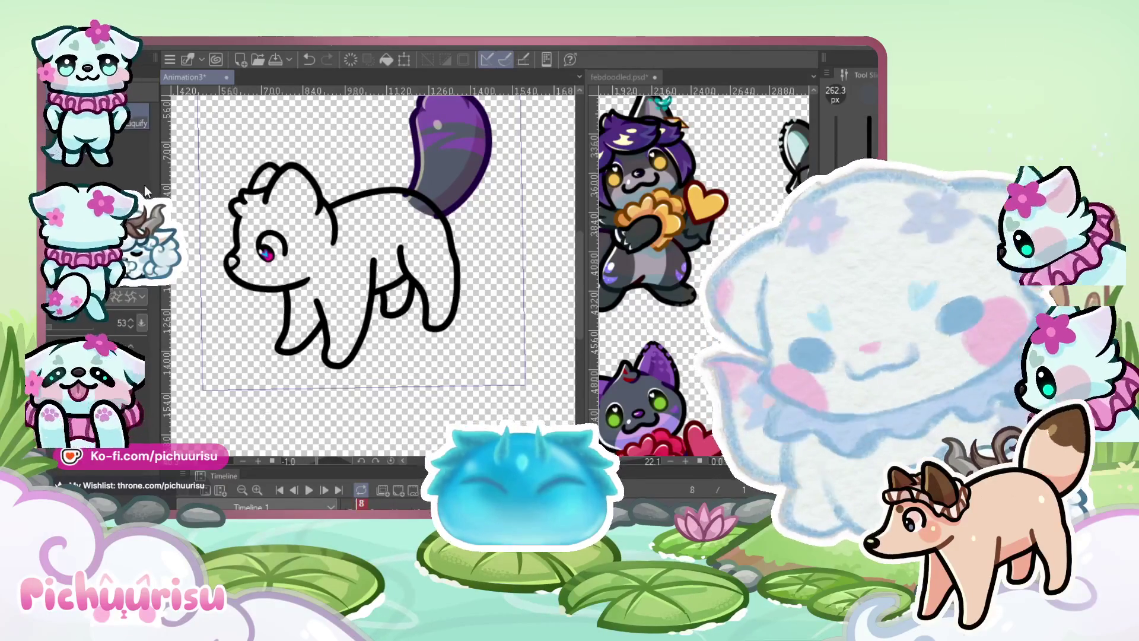
Auto-select the area around the dog's outline and paint its body dark gray inside the selection
key("g")
left_click(351, 165)
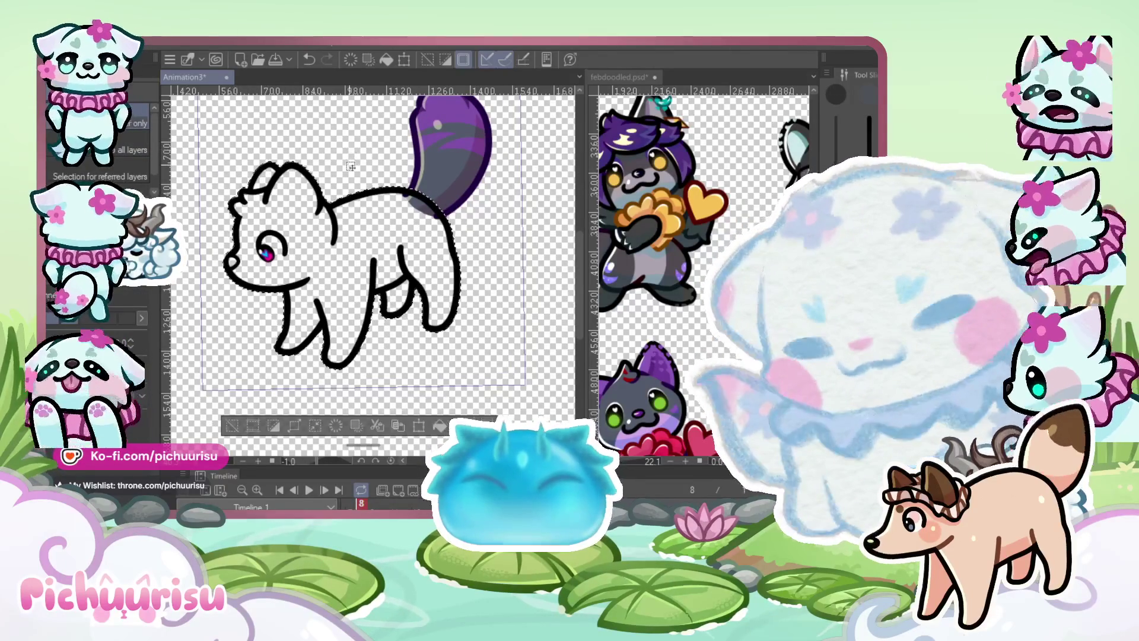
scroll(350, 164, "down", 1)
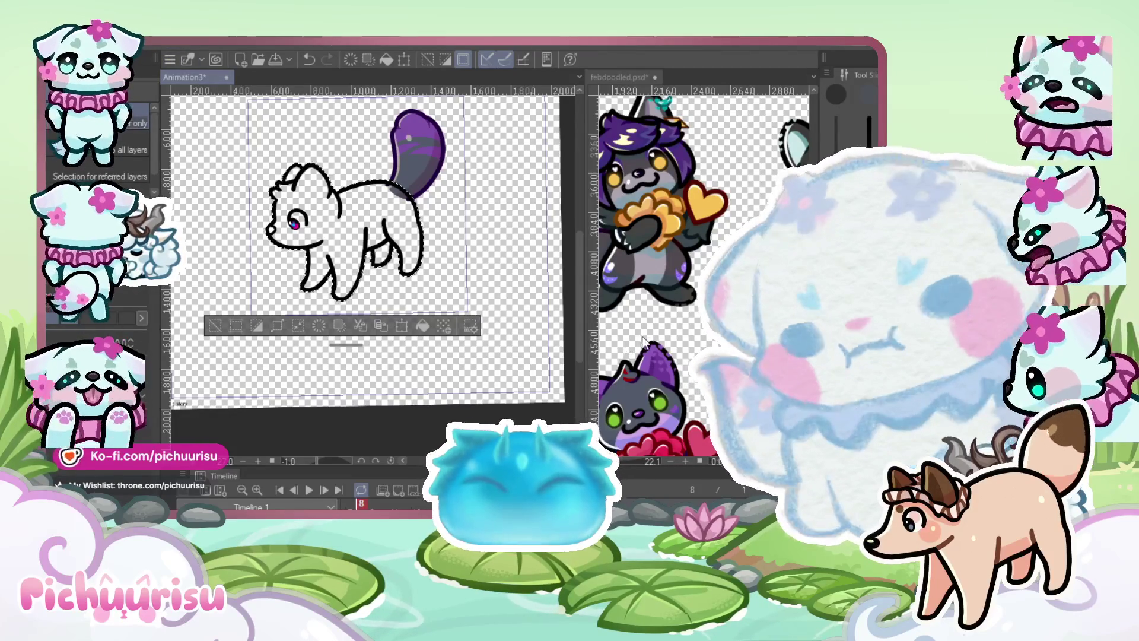
scroll(394, 233, "up", 1)
scroll(393, 234, "up", 1)
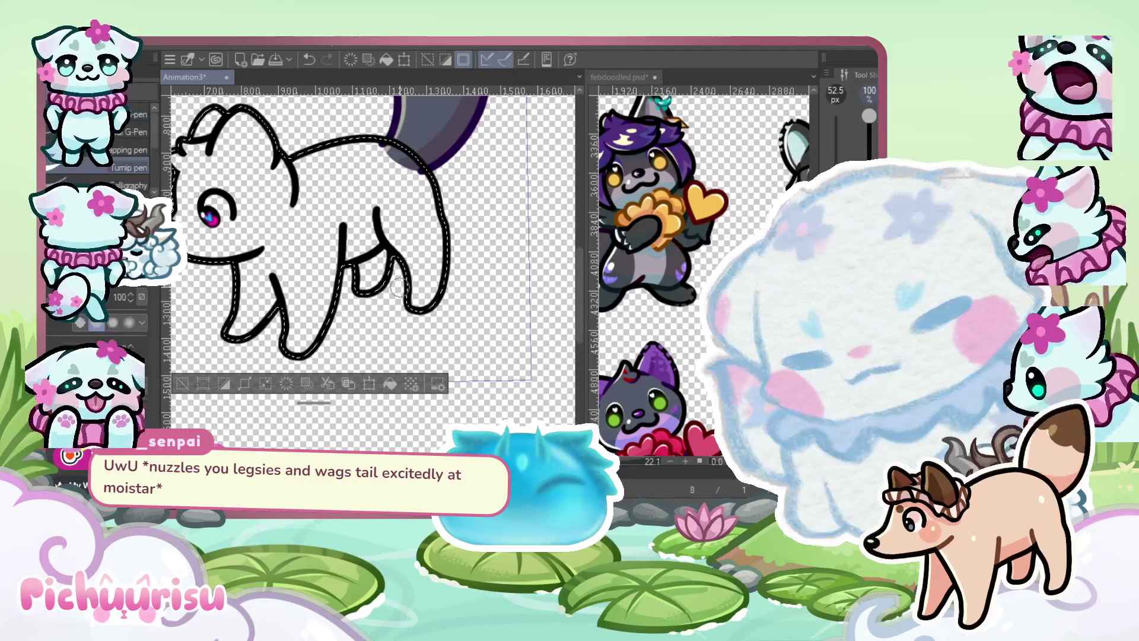
key("p")
scroll(368, 262, "down", 2)
mouse_move(392, 294)
left_mouse_down()
mouse_move(296, 225)
mouse_move(375, 160)
left_mouse_up()
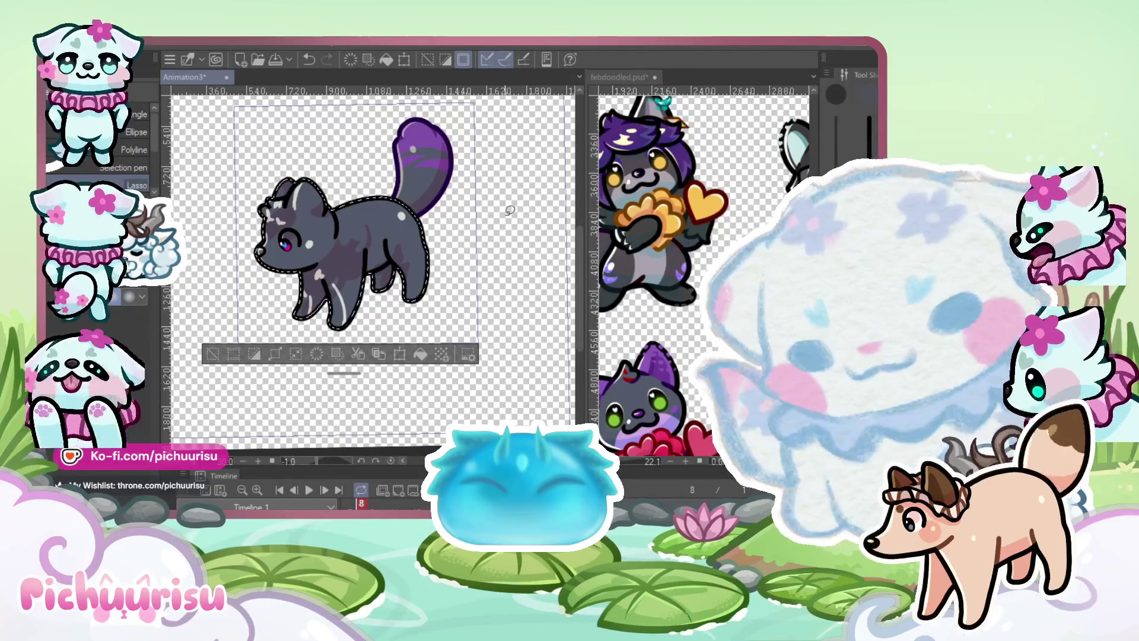
Clear the selection around the dog
key("ctrl+d")
scroll(694, 255, "down", 5)
scroll(704, 172, "up", 6)
left_click(451, 273)
scroll(350, 283, "up", 6)
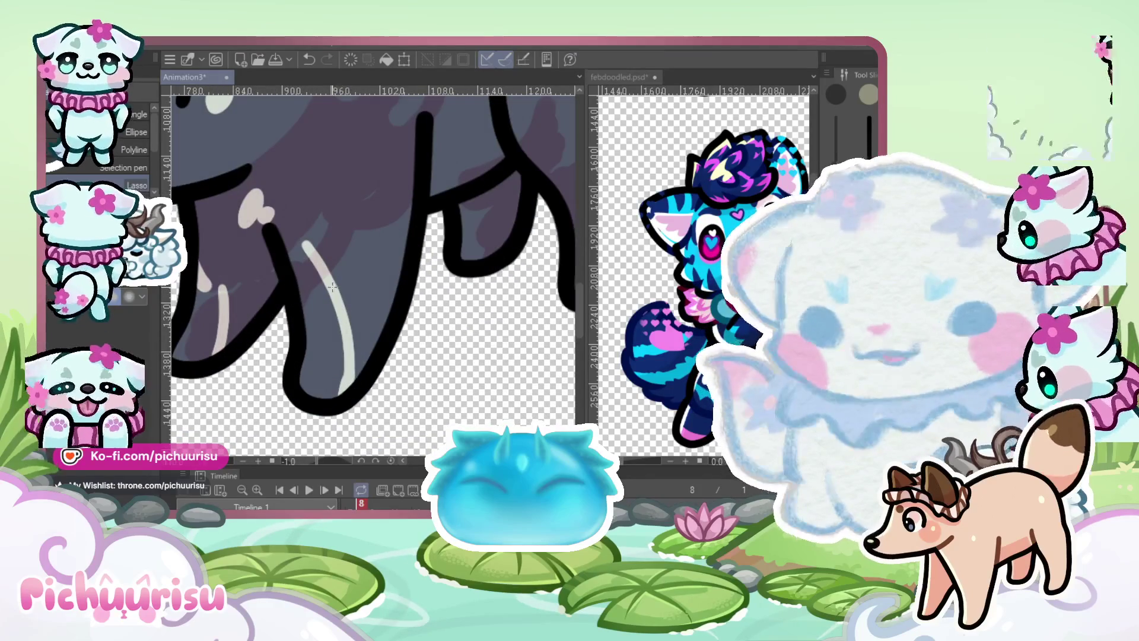
scroll(483, 279, "down", 3)
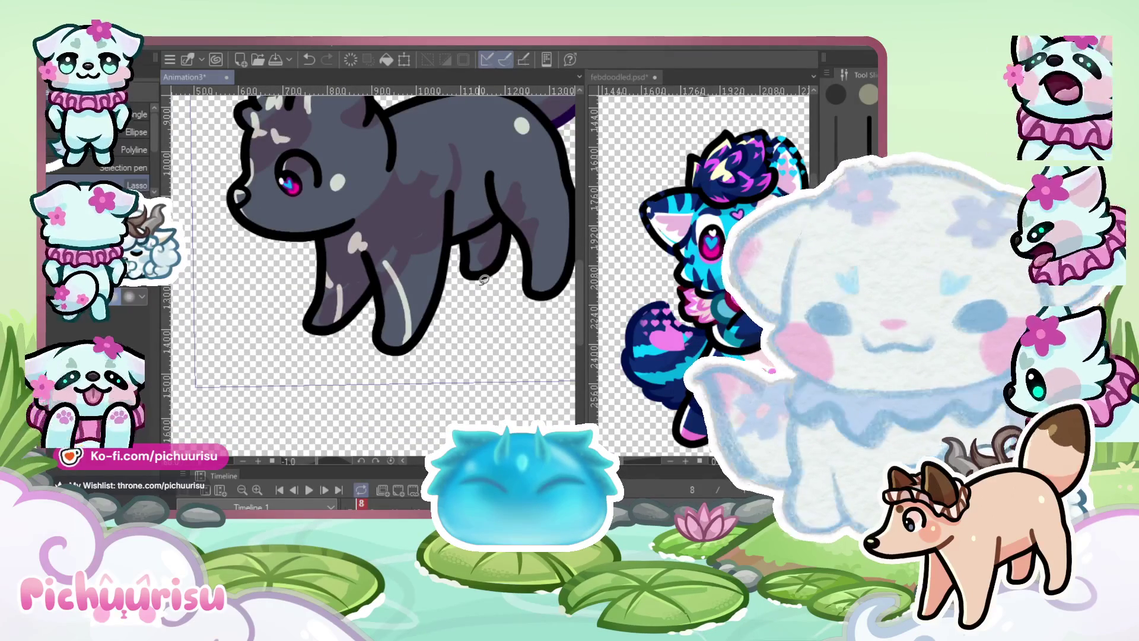
scroll(486, 279, "up", 2)
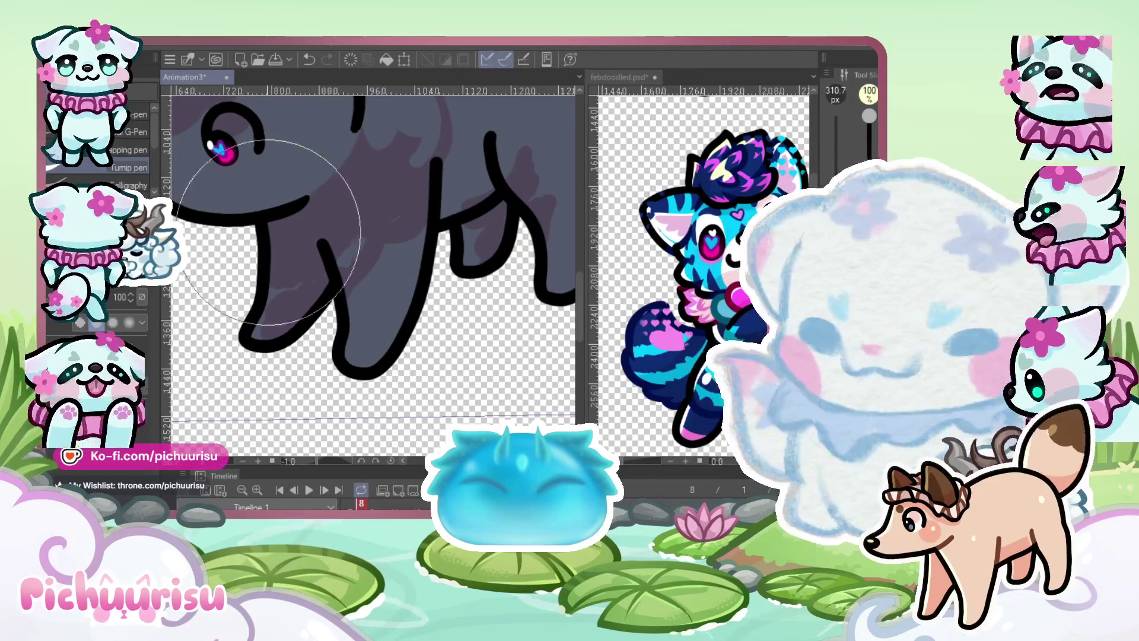
scroll(224, 270, "up", 1)
Draw a light highlight stroke down the dog's front leg with a fine pen
key("p")
scroll(270, 243, "up", 1)
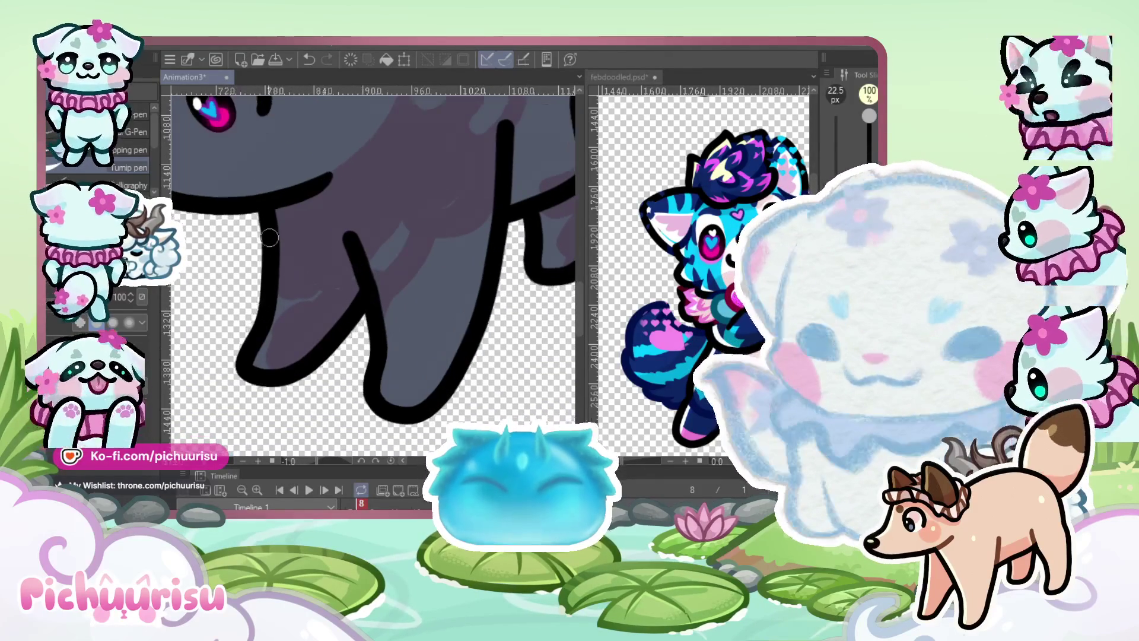
left_click_drag(272, 202, 252, 367)
scroll(351, 235, "up", 1)
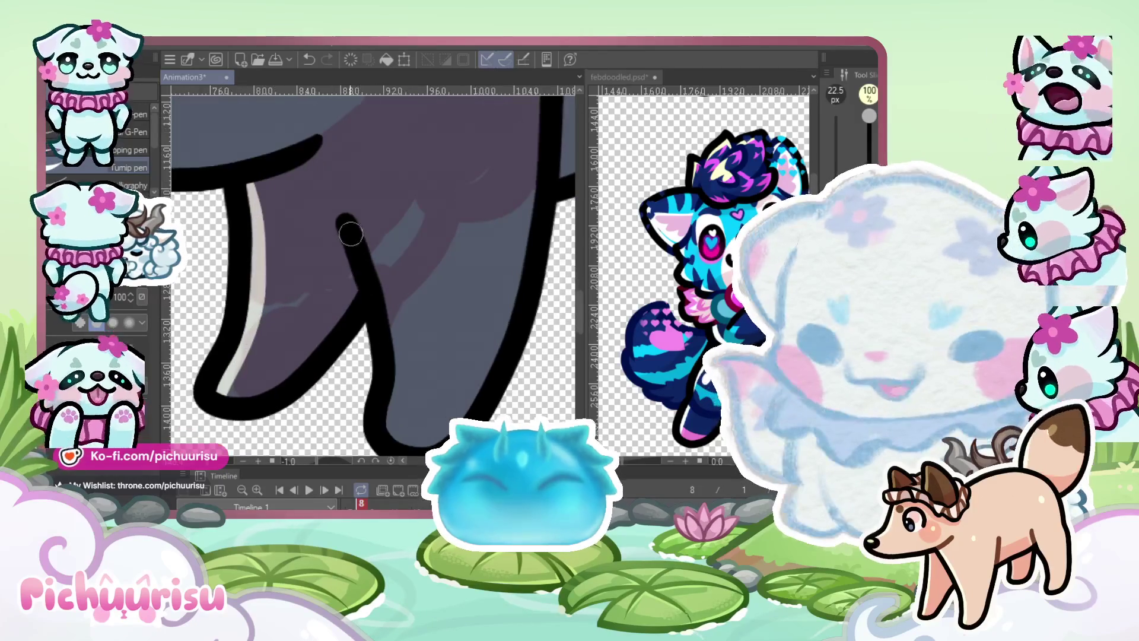
scroll(388, 422, "down", 3)
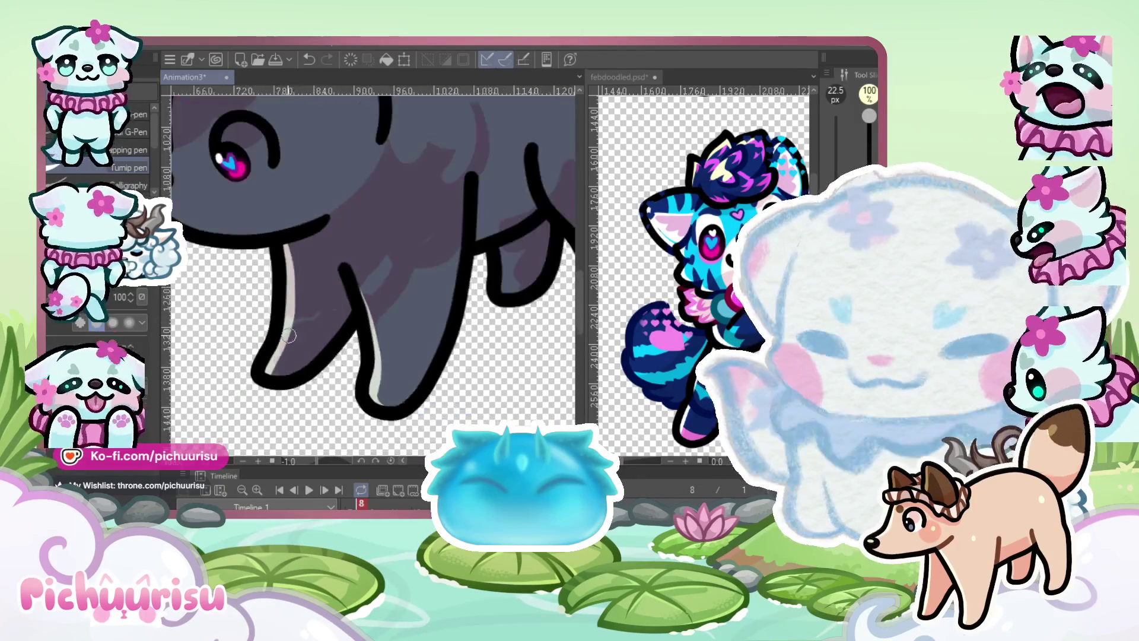
Zoom in and dab a pale highlight dot on the dog's cheek
scroll(388, 423, "up", 3)
scroll(388, 422, "down", 5)
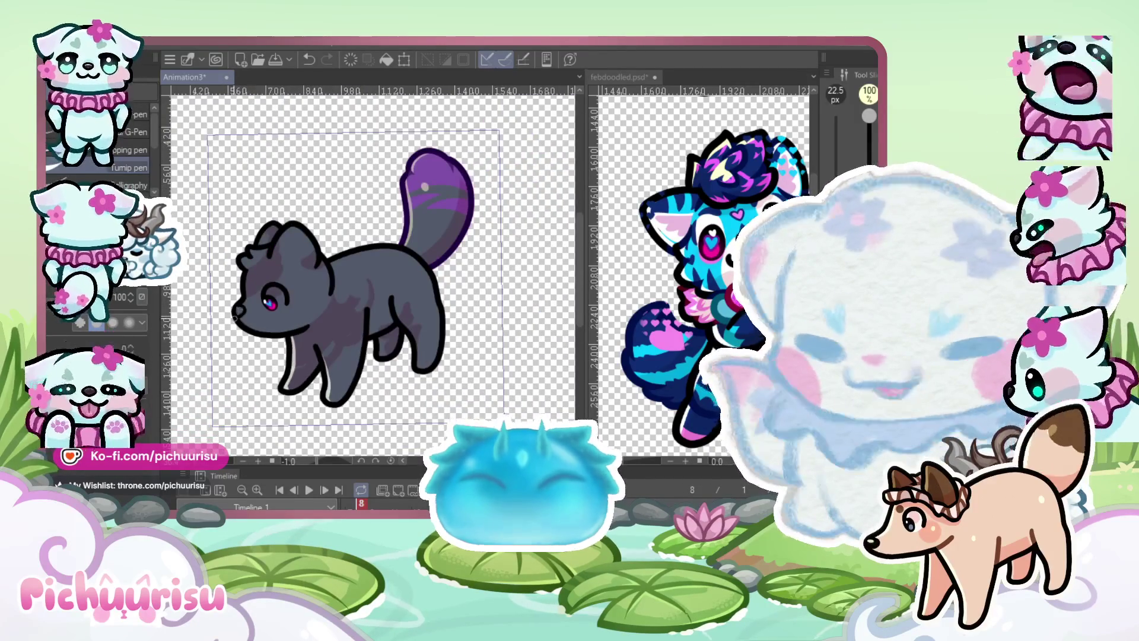
scroll(235, 315, "up", 5)
scroll(285, 203, "down", 1)
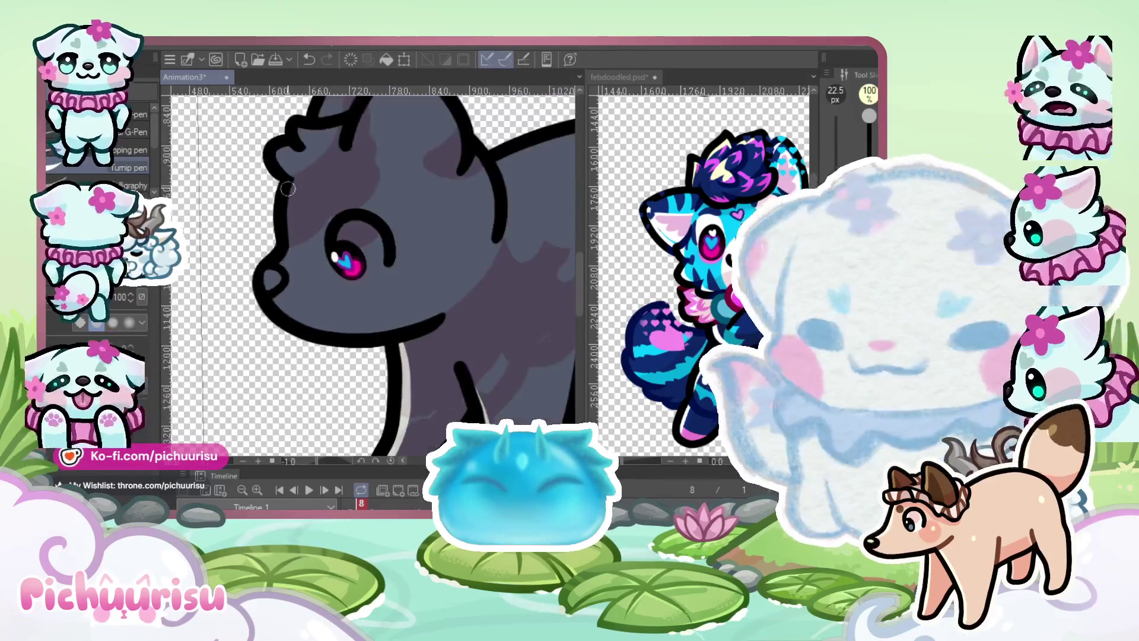
scroll(286, 203, "up", 3)
scroll(295, 309, "down", 3)
scroll(276, 308, "up", 2)
scroll(307, 435, "down", 4)
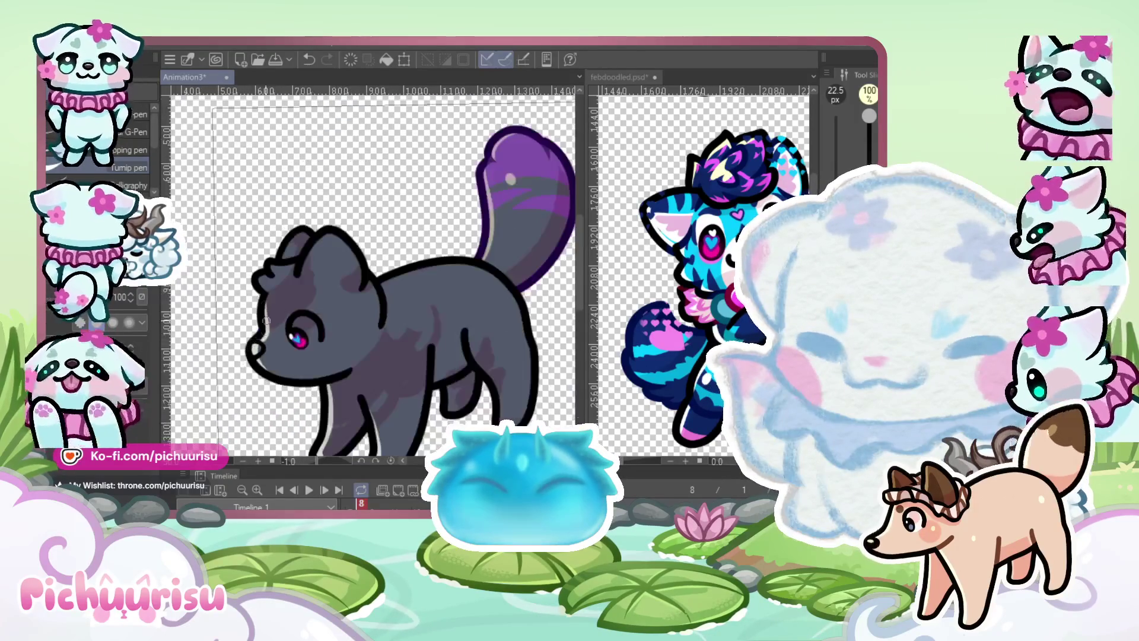
scroll(294, 287, "up", 3)
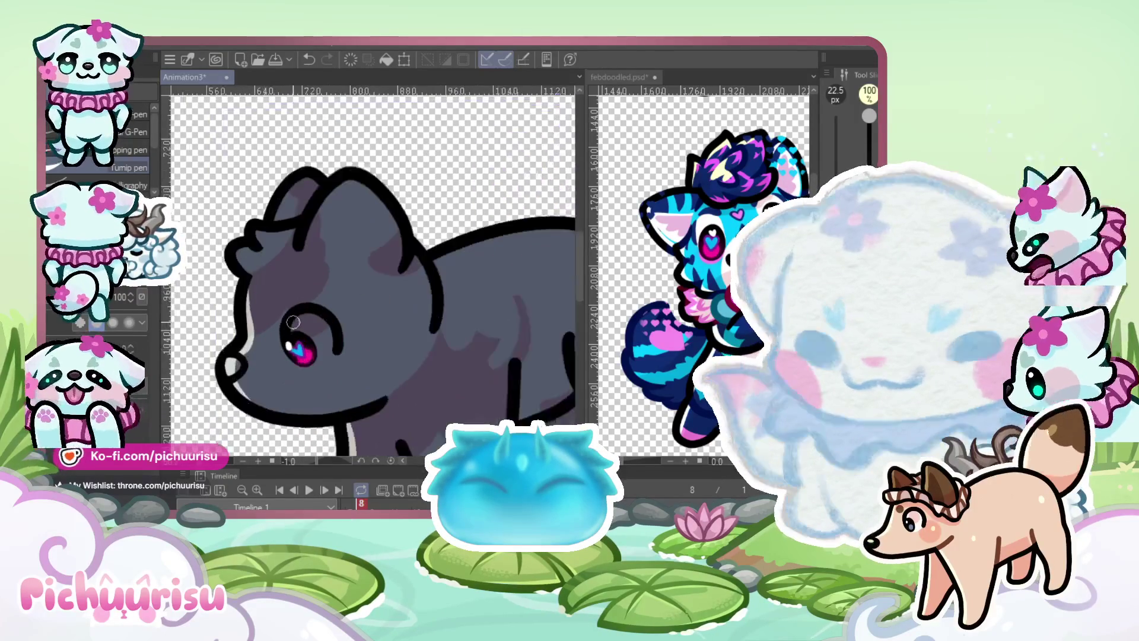
scroll(261, 287, "down", 2)
scroll(251, 285, "up", 2)
scroll(249, 288, "up", 1)
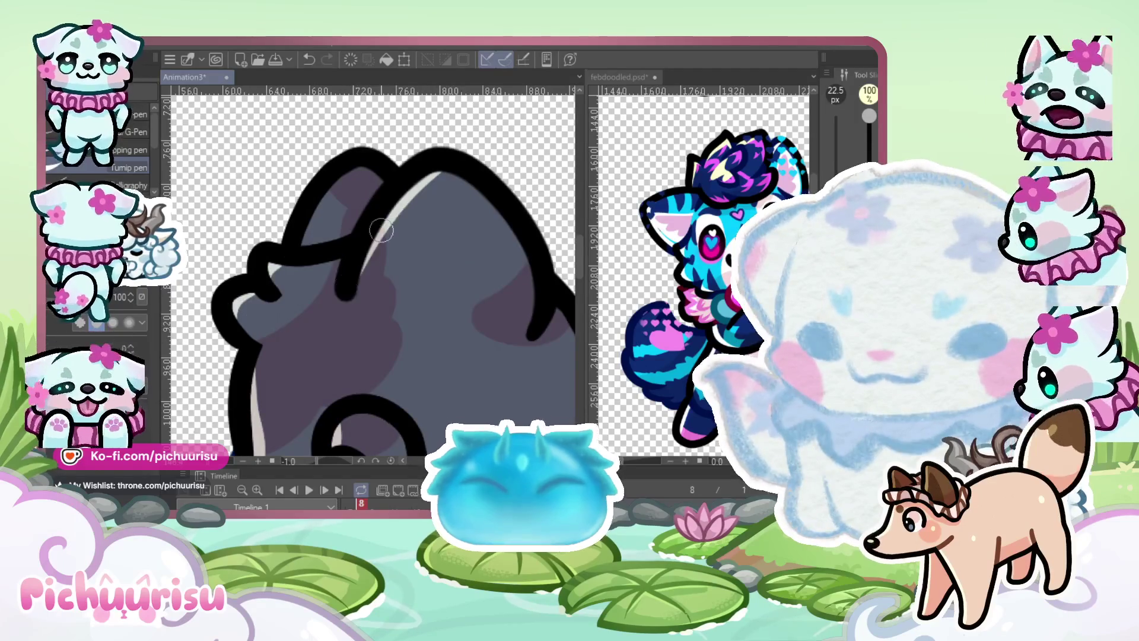
scroll(308, 227, "down", 4)
scroll(386, 296, "up", 2)
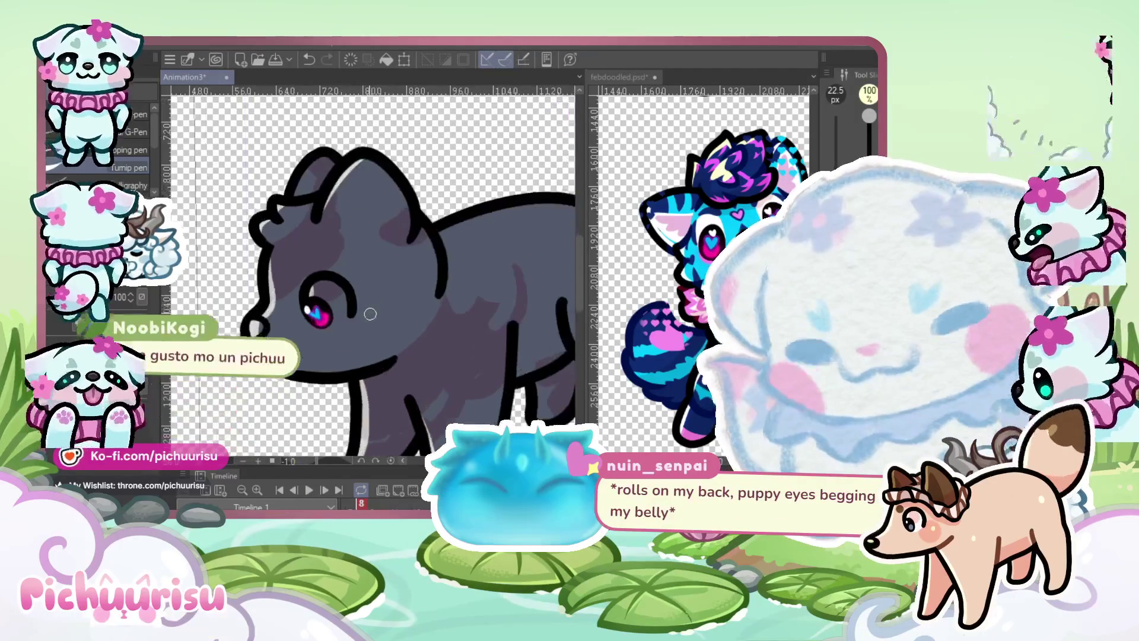
scroll(377, 303, "up", 3)
left_click(379, 323)
scroll(373, 315, "down", 3)
scroll(328, 228, "down", 2)
scroll(400, 285, "up", 3)
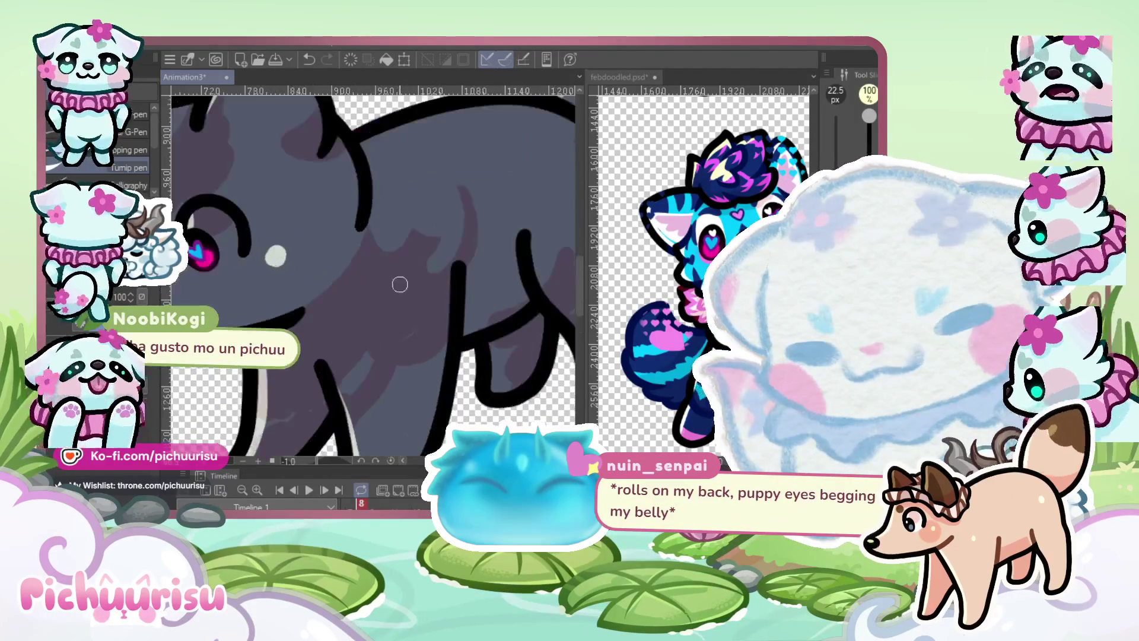
scroll(401, 287, "down", 4)
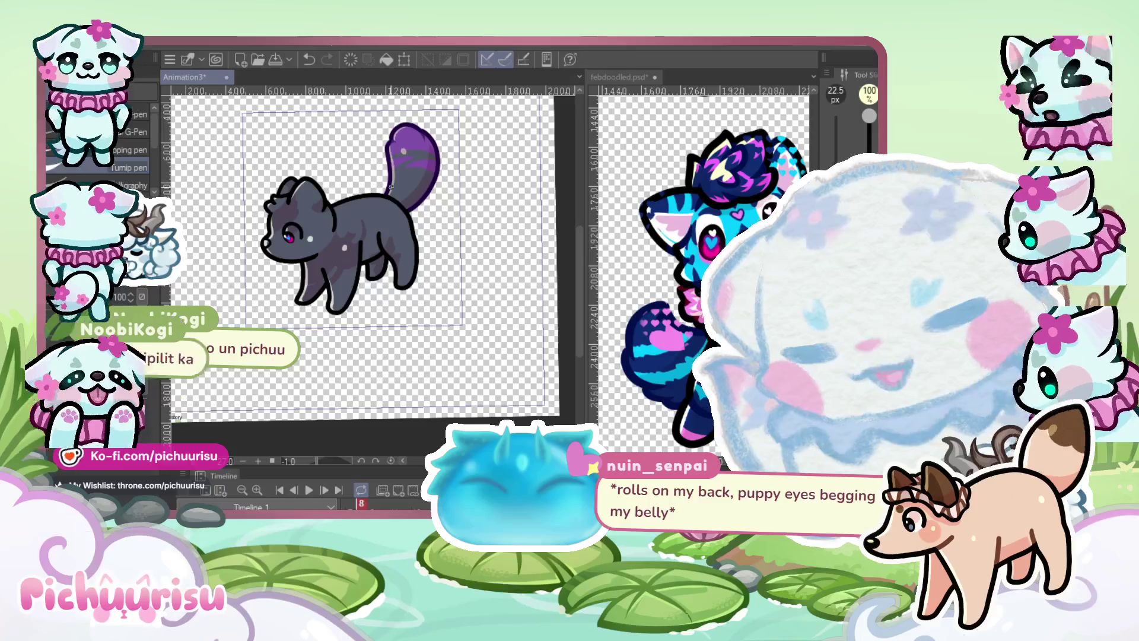
scroll(390, 186, "up", 2)
scroll(390, 186, "up", 3)
scroll(437, 242, "down", 5)
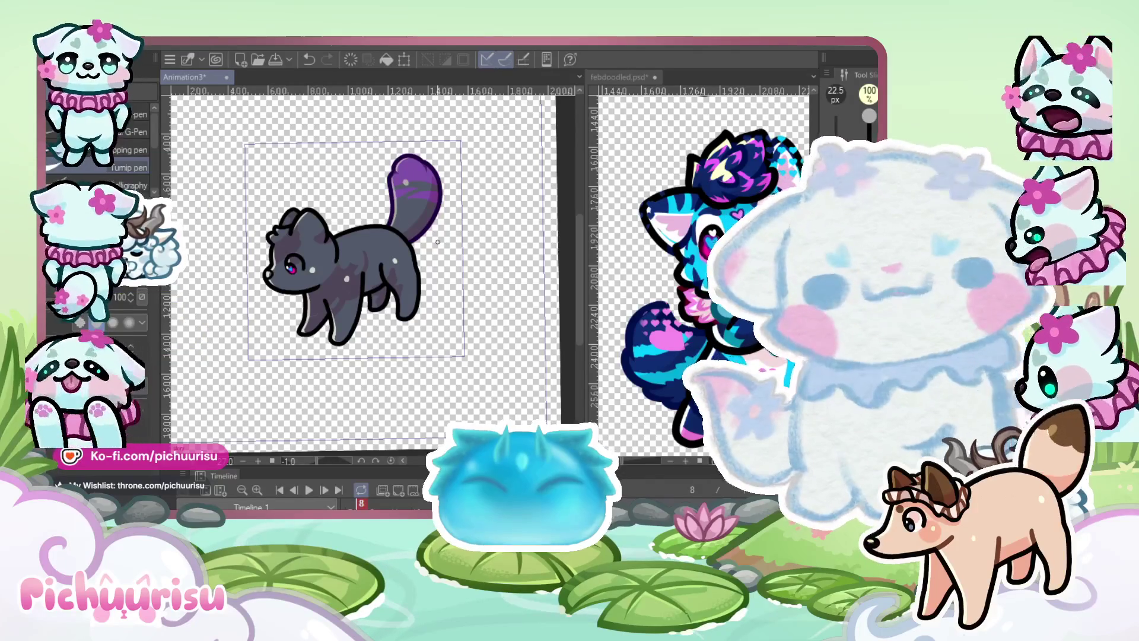
Zoom onto the purple character in febdoodled.psd, then return to the Animation3 dog frame
left_click(691, 203)
scroll(699, 275, "down", 3)
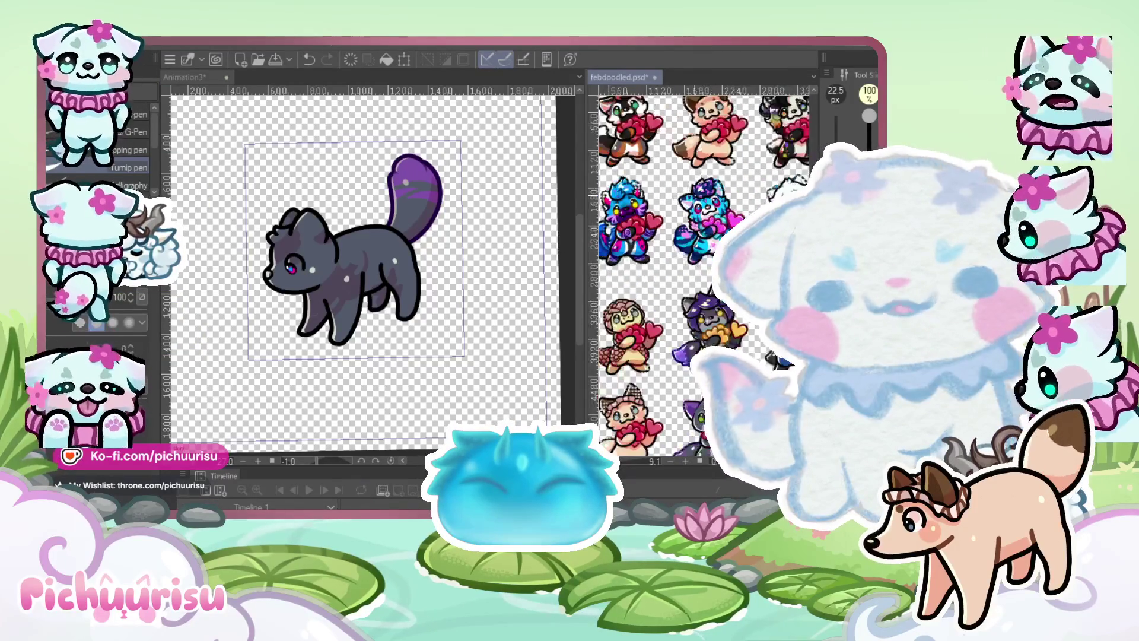
scroll(700, 273, "up", 3)
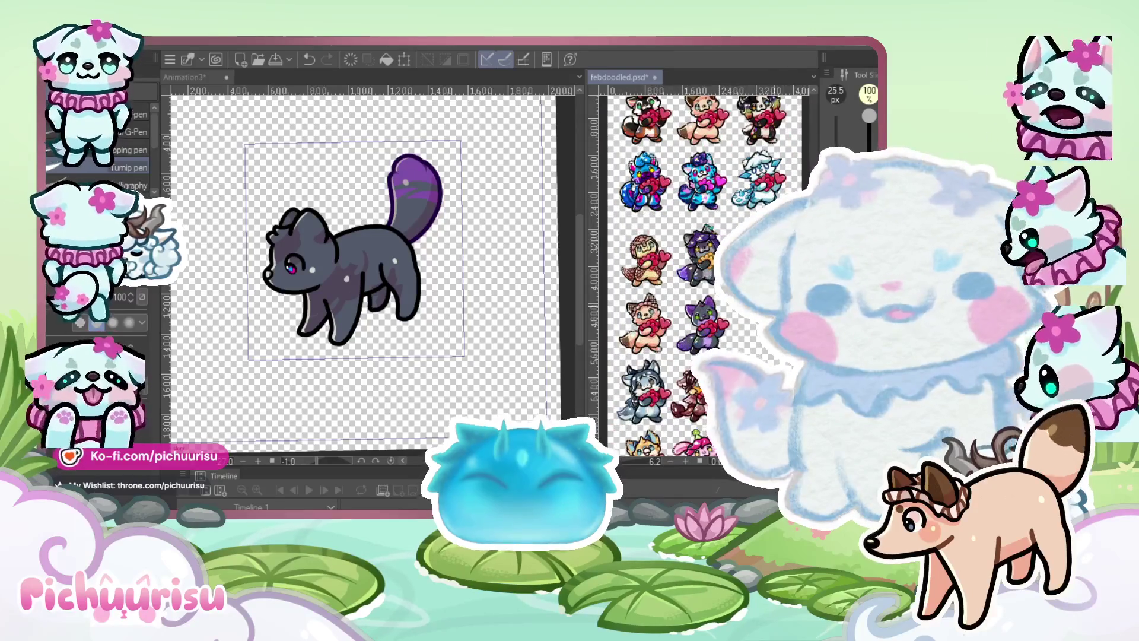
scroll(595, 306, "up", 2)
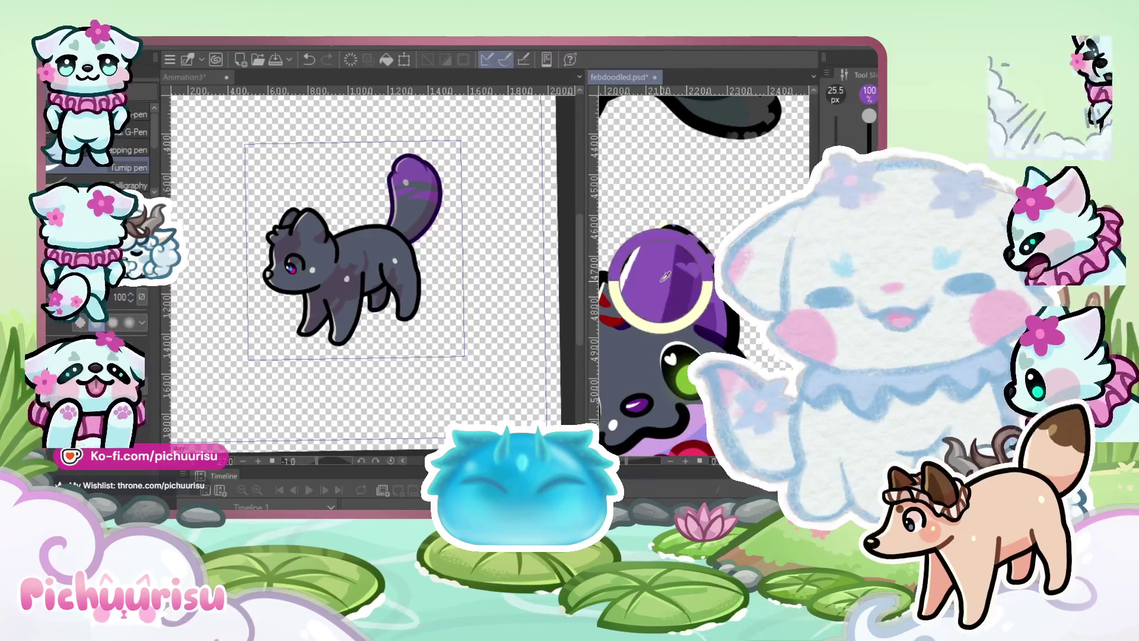
left_click(555, 304)
scroll(564, 289, "down", 2)
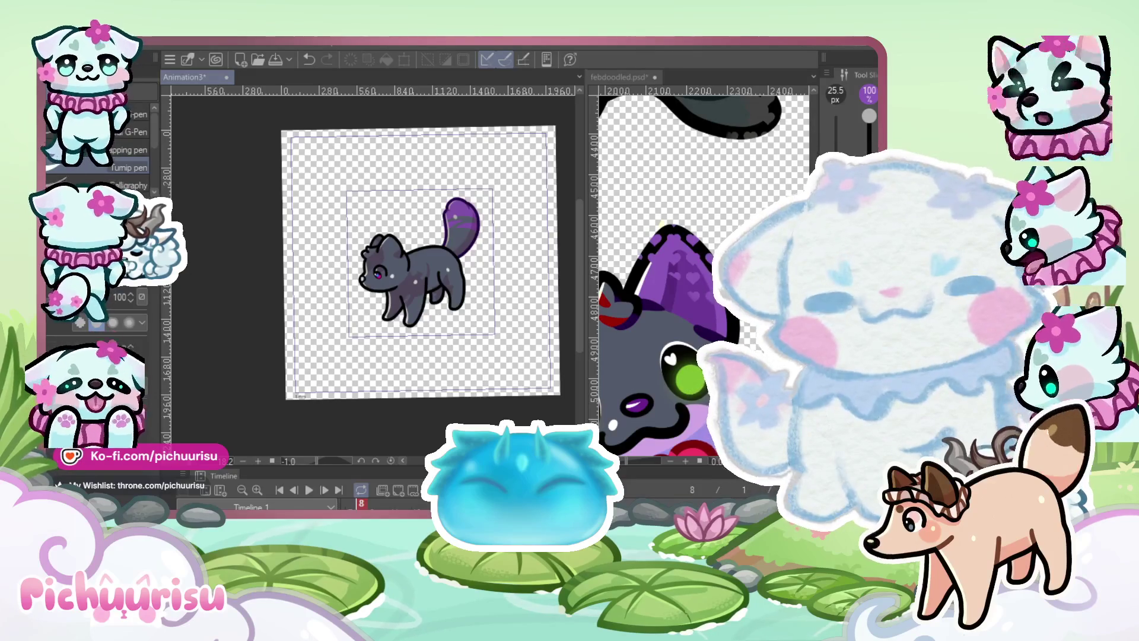
scroll(382, 240, "up", 4)
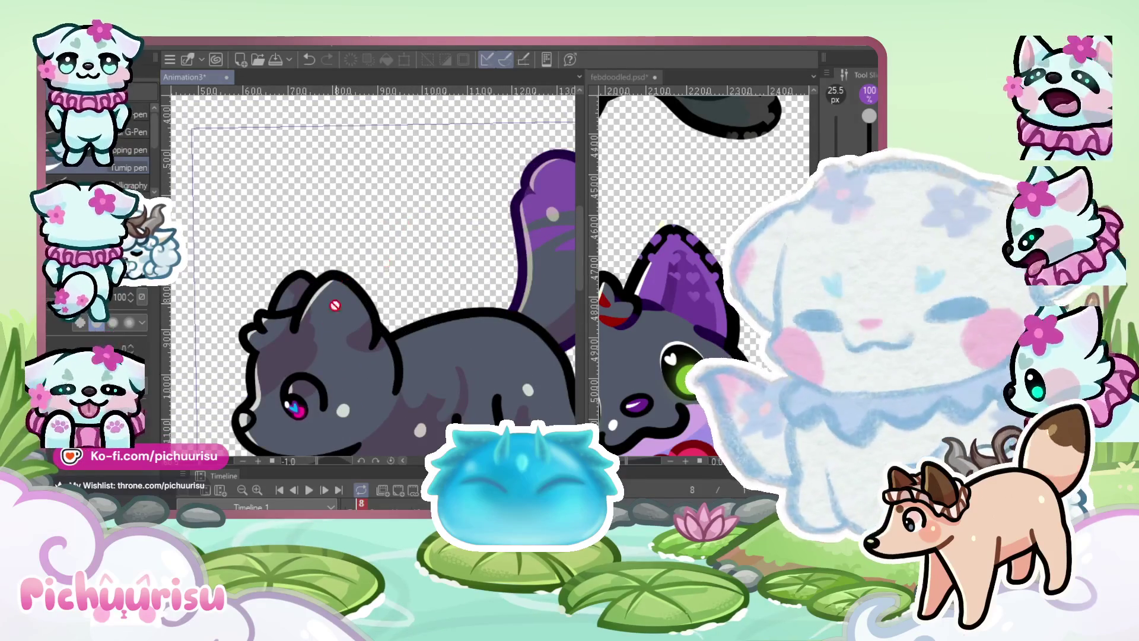
Outline the dog's inner ear in purple and fill it in
scroll(311, 302, "up", 1)
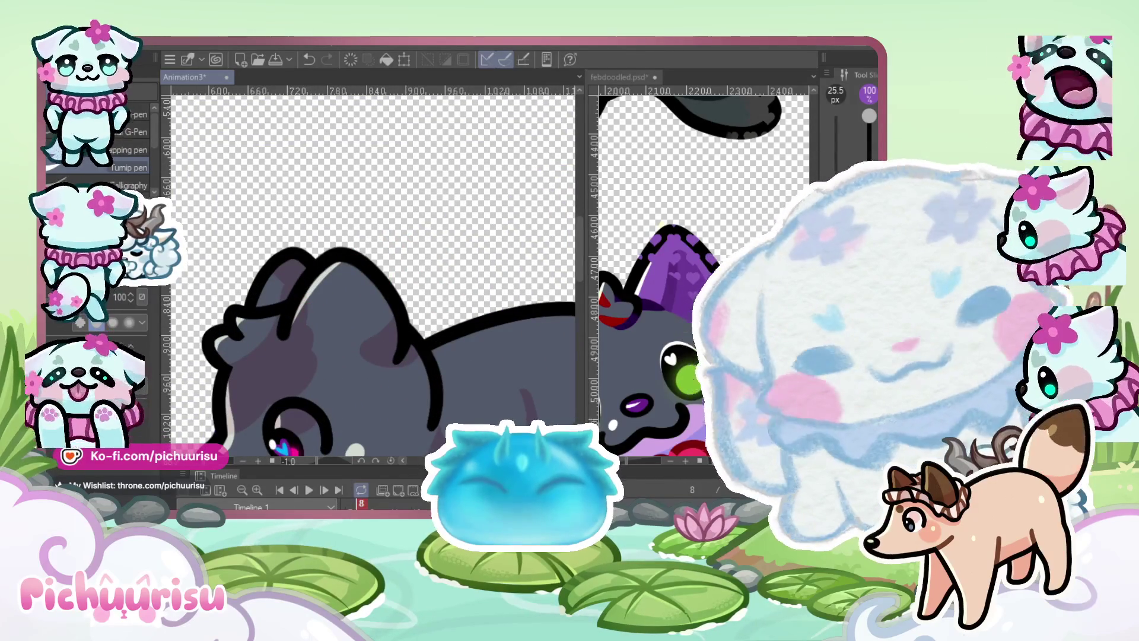
scroll(311, 296, "up", 1)
mouse_move(306, 288)
left_mouse_down()
mouse_move(282, 350)
mouse_move(362, 410)
mouse_move(428, 322)
left_mouse_up()
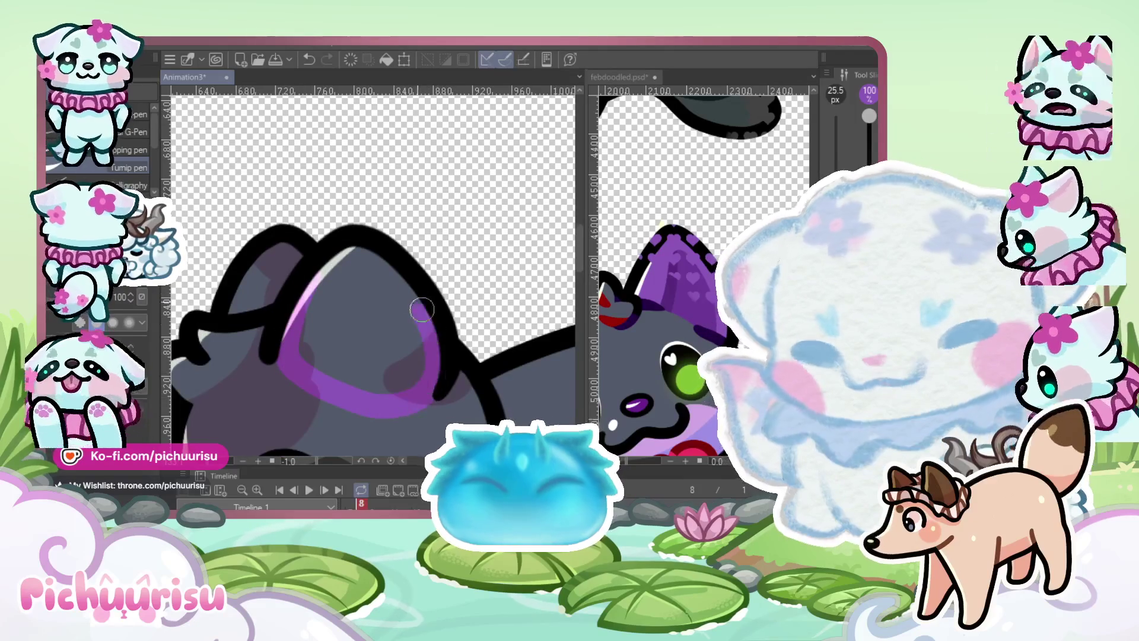
scroll(428, 322, "down", 2)
scroll(351, 285, "up", 1)
mouse_move(332, 262)
left_mouse_down()
mouse_move(344, 321)
mouse_move(354, 287)
left_mouse_up()
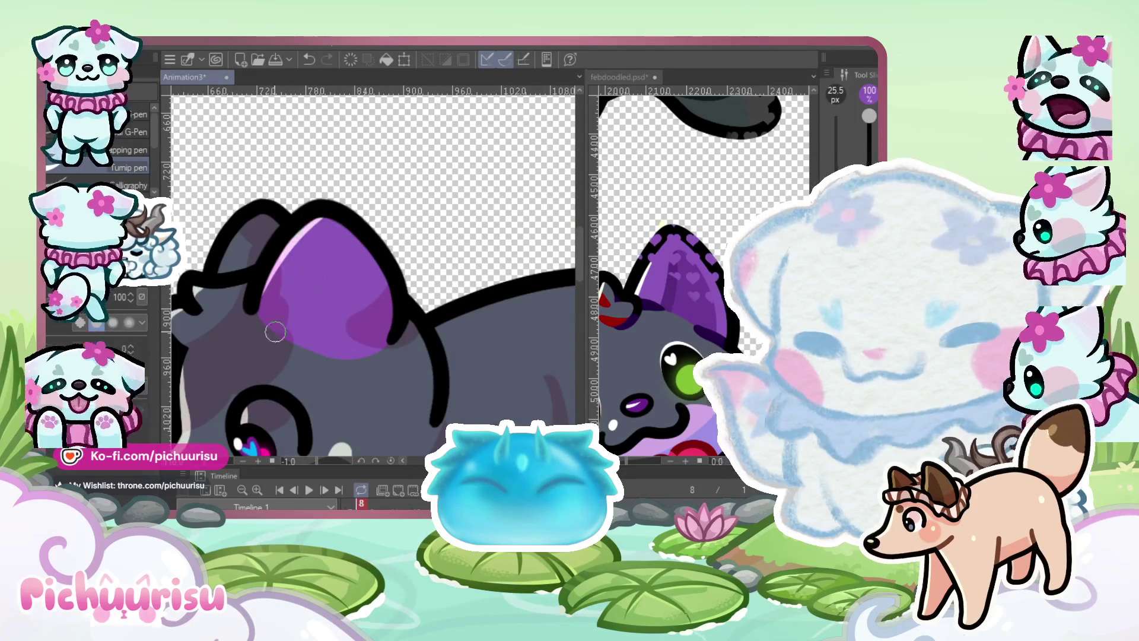
scroll(274, 335, "up", 2)
Sample the dark gray body colour from the canvas
left_click(334, 427, "alt")
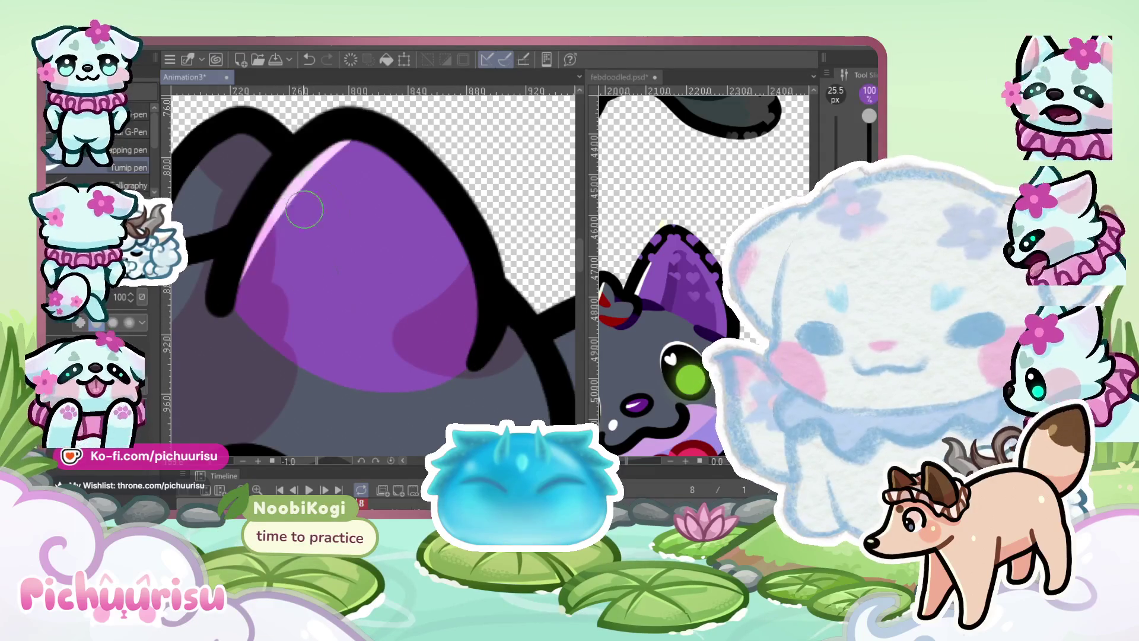
scroll(334, 281, "down", 3)
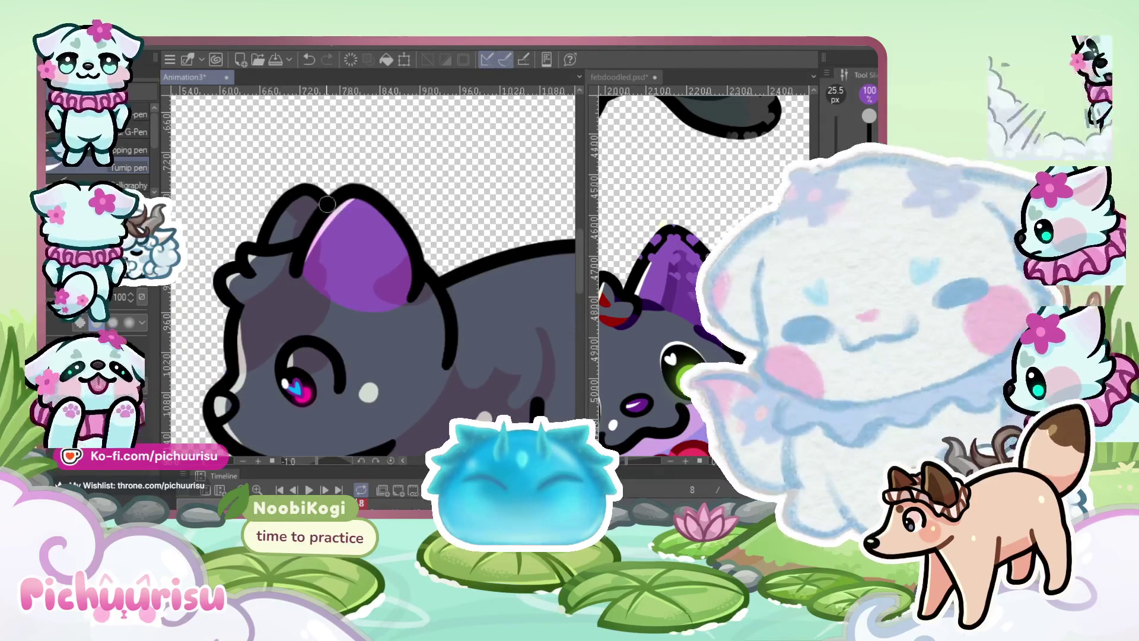
scroll(293, 220, "down", 3)
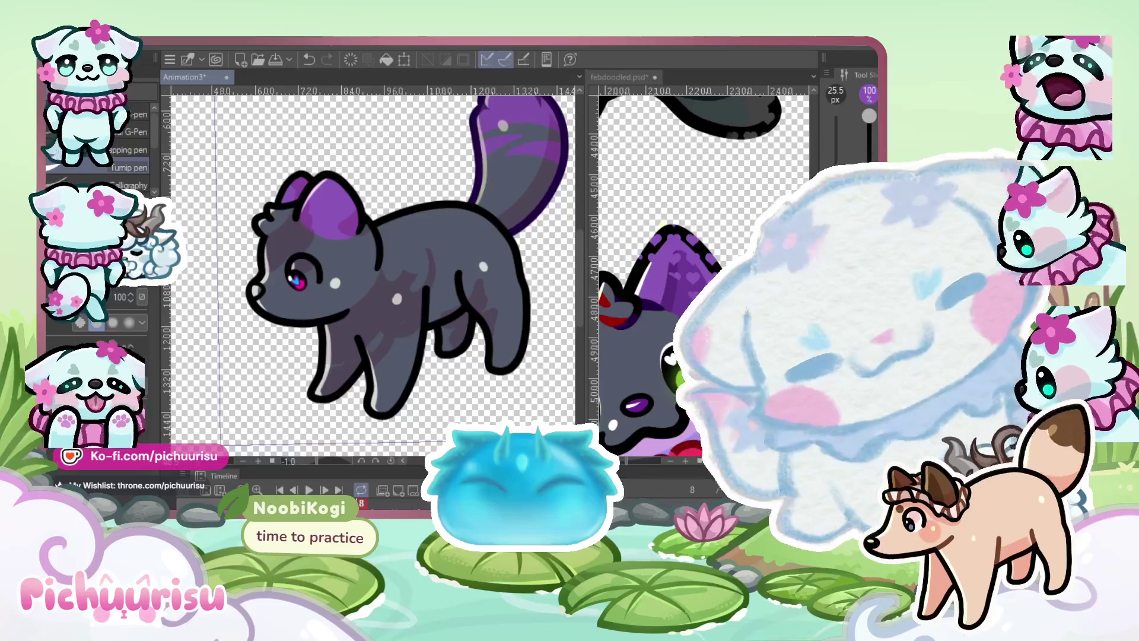
scroll(305, 266, "up", 2)
scroll(306, 266, "up", 3)
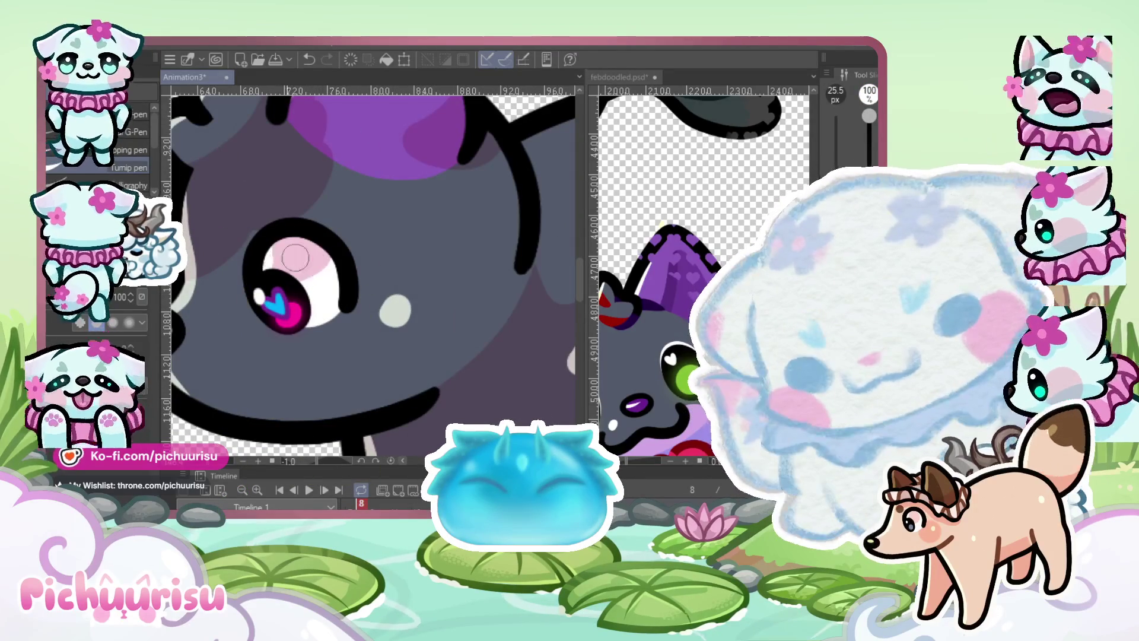
scroll(303, 272, "down", 4)
scroll(340, 236, "up", 1)
scroll(337, 304, "up", 4)
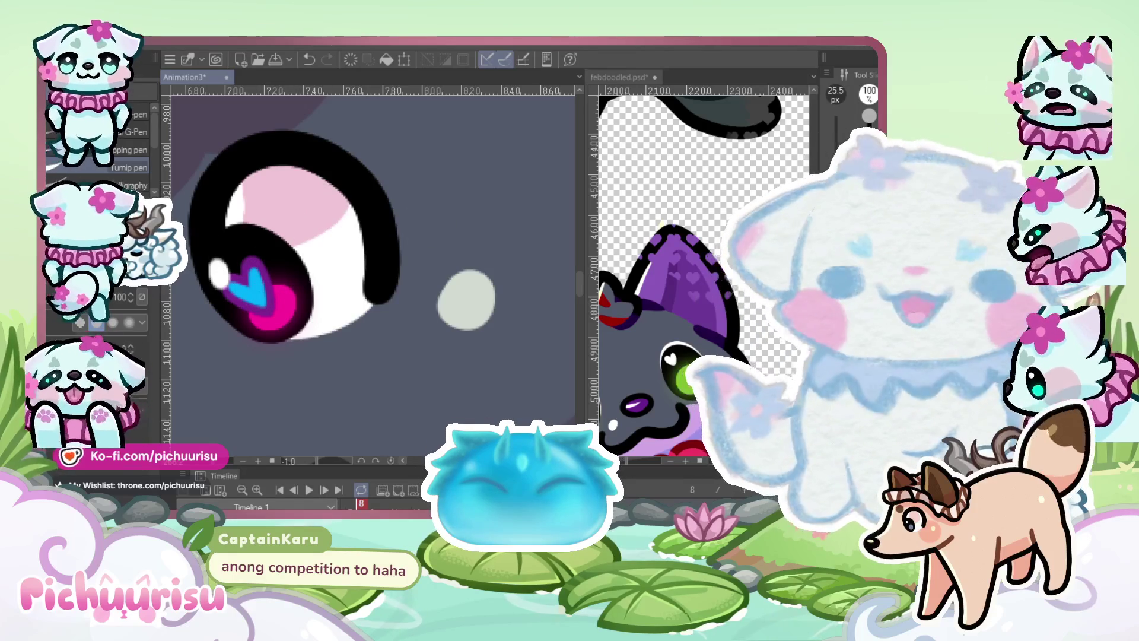
scroll(395, 220, "down", 5)
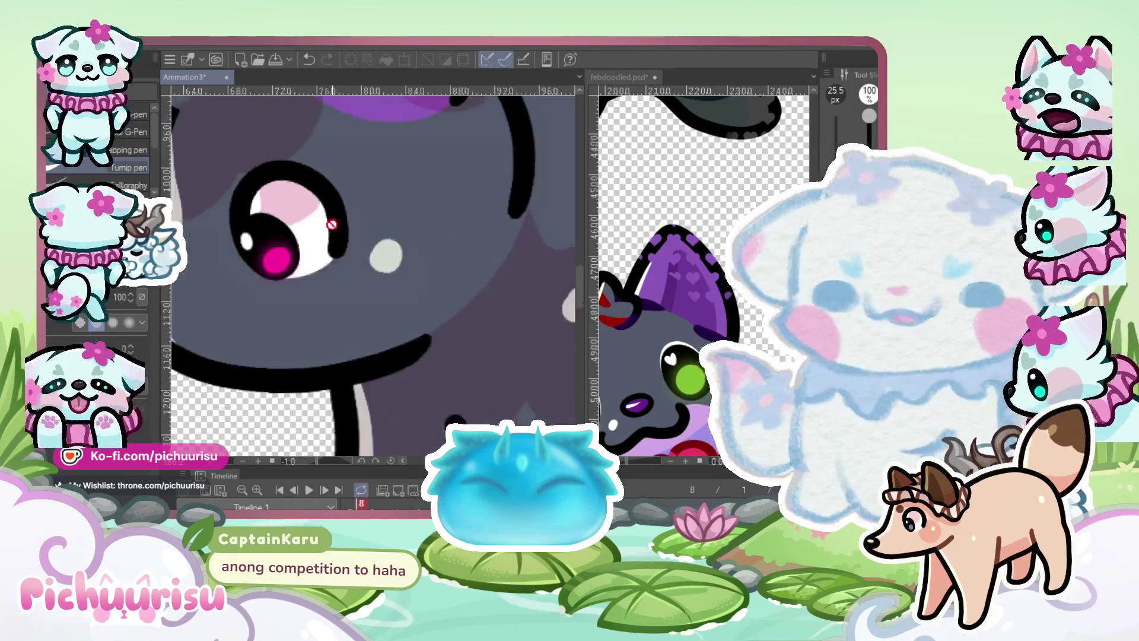
scroll(355, 275, "down", 1)
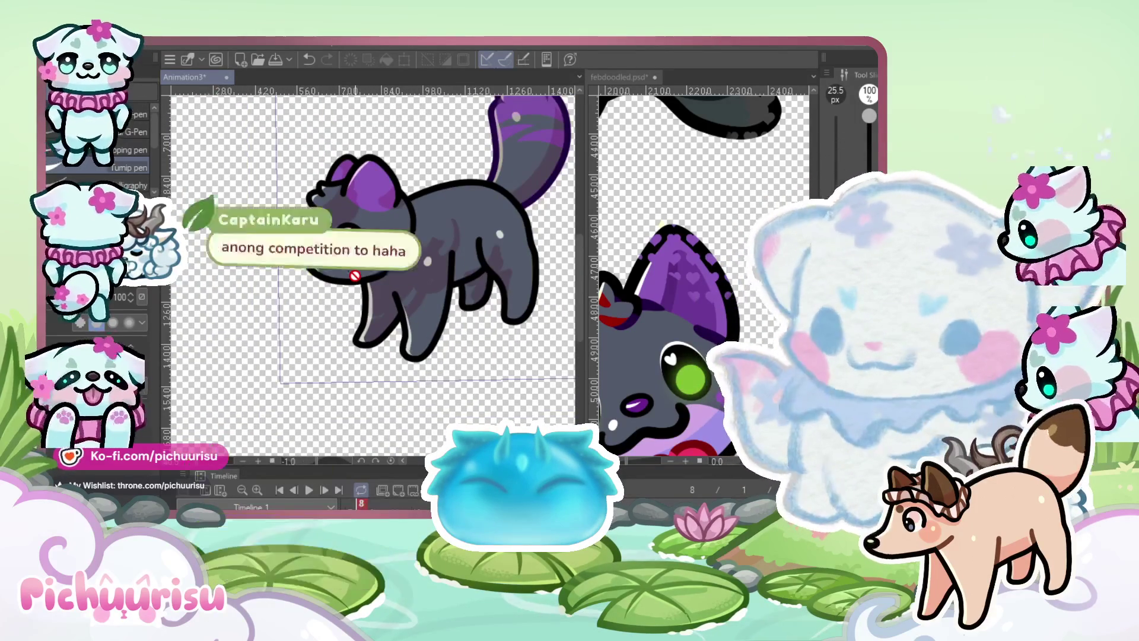
left_click(690, 314)
Shrink the brush to 9.7 px and paint two dark purple shading lines inside the ear
left_click(530, 252)
scroll(408, 163, "up", 2)
scroll(293, 232, "up", 1)
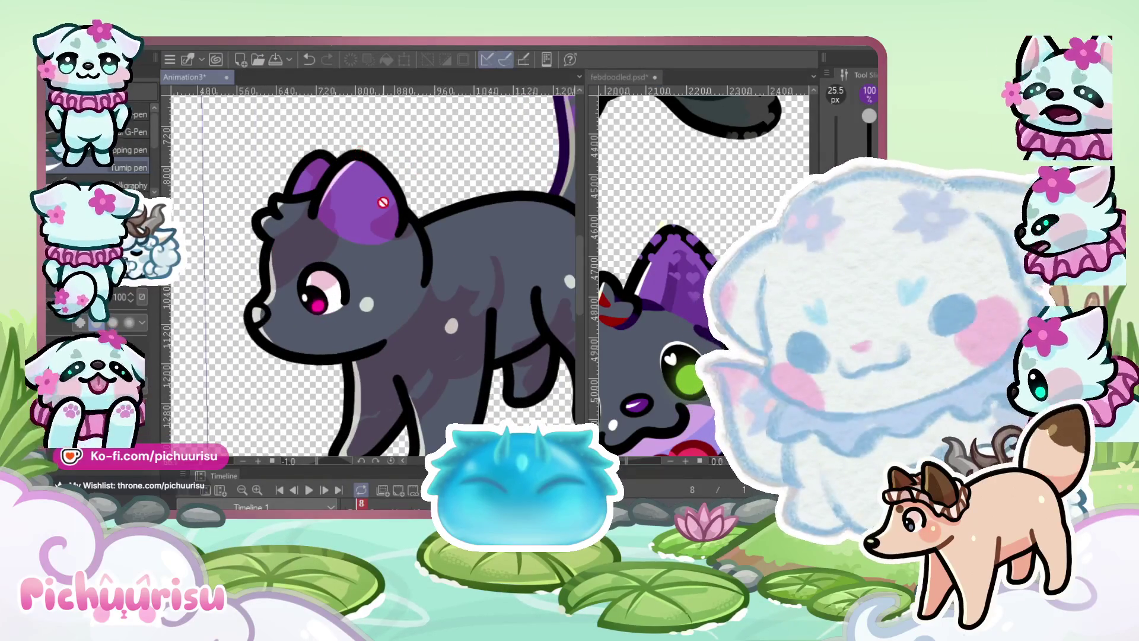
scroll(381, 208, "up", 2)
key("bracketleft")
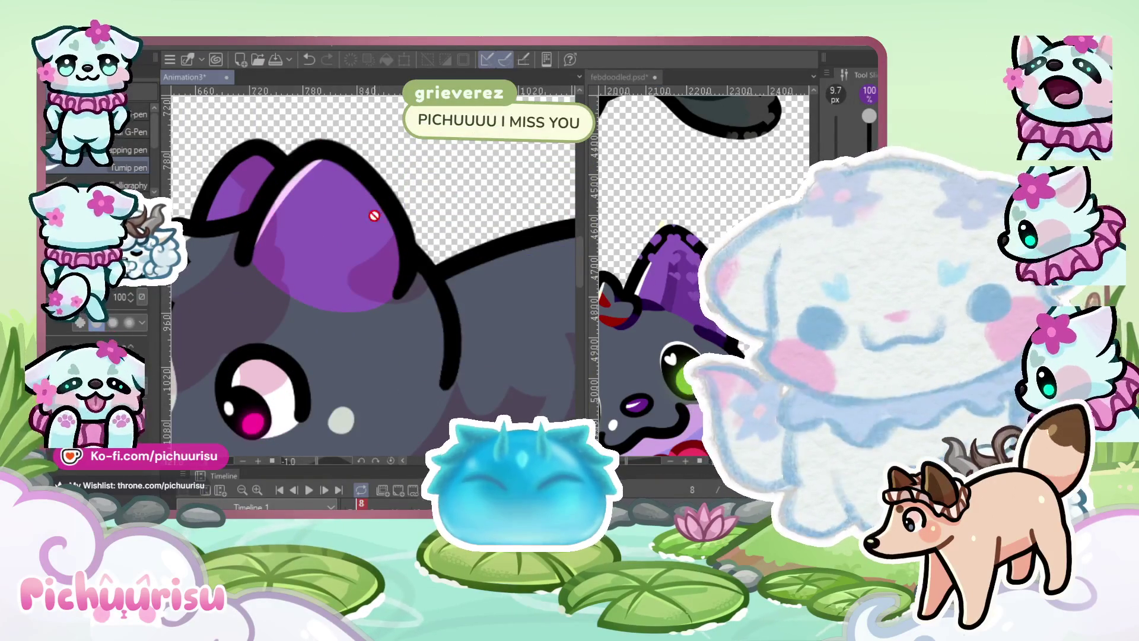
scroll(356, 237, "up", 1)
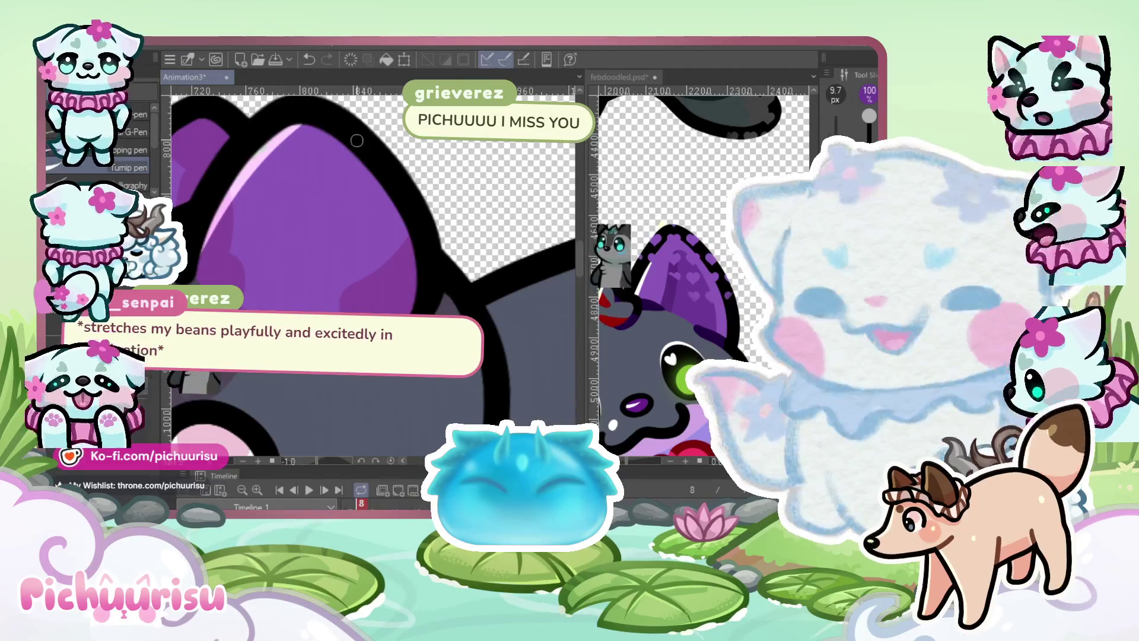
scroll(356, 140, "up", 2)
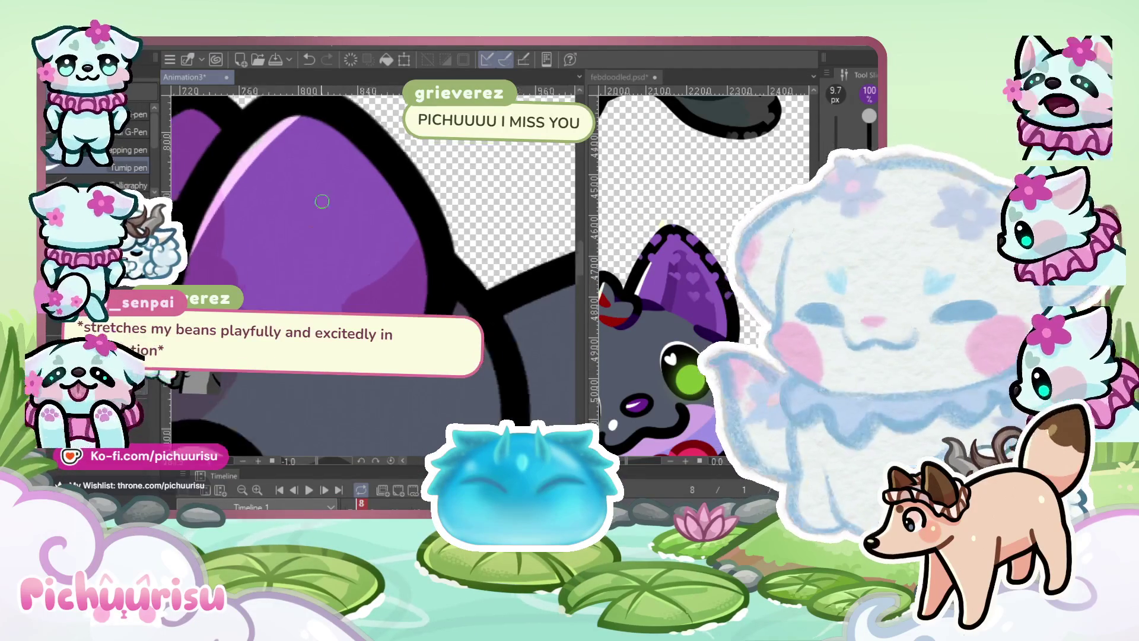
mouse_move(412, 313)
left_mouse_down()
mouse_move(356, 202)
mouse_move(282, 198)
left_mouse_up()
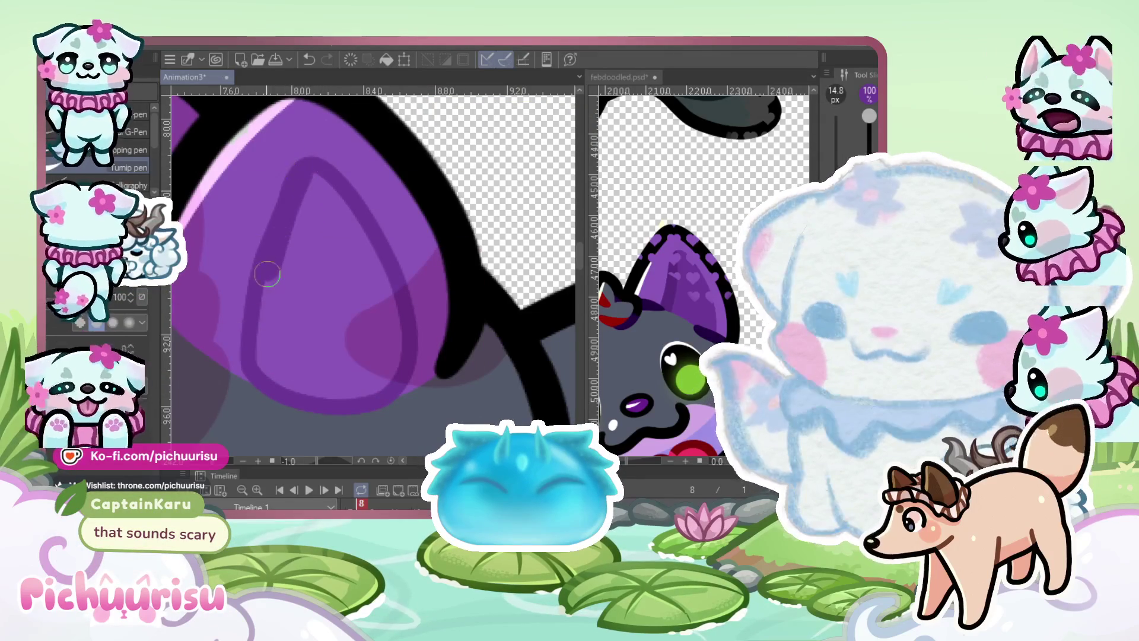
mouse_move(297, 186)
left_mouse_down()
mouse_move(276, 321)
mouse_move(332, 377)
mouse_move(377, 353)
mouse_move(380, 296)
mouse_move(345, 271)
left_mouse_up()
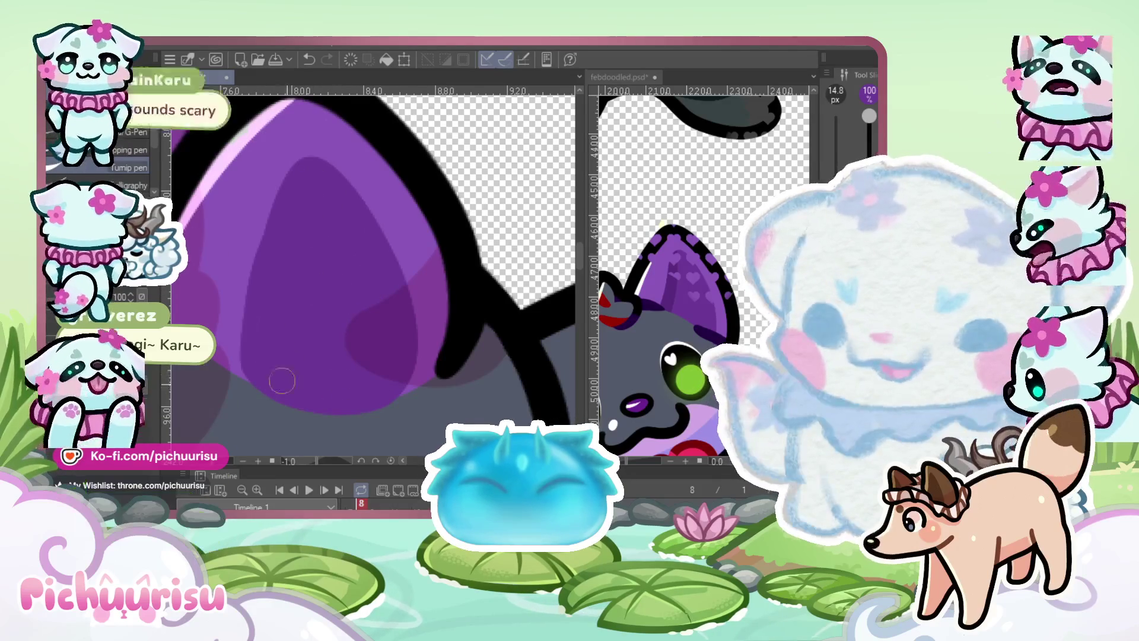
Check the febdoodled reference, then extend dark purple shading strokes down the inner ear
scroll(362, 287, "down", 1)
scroll(362, 287, "down", 3)
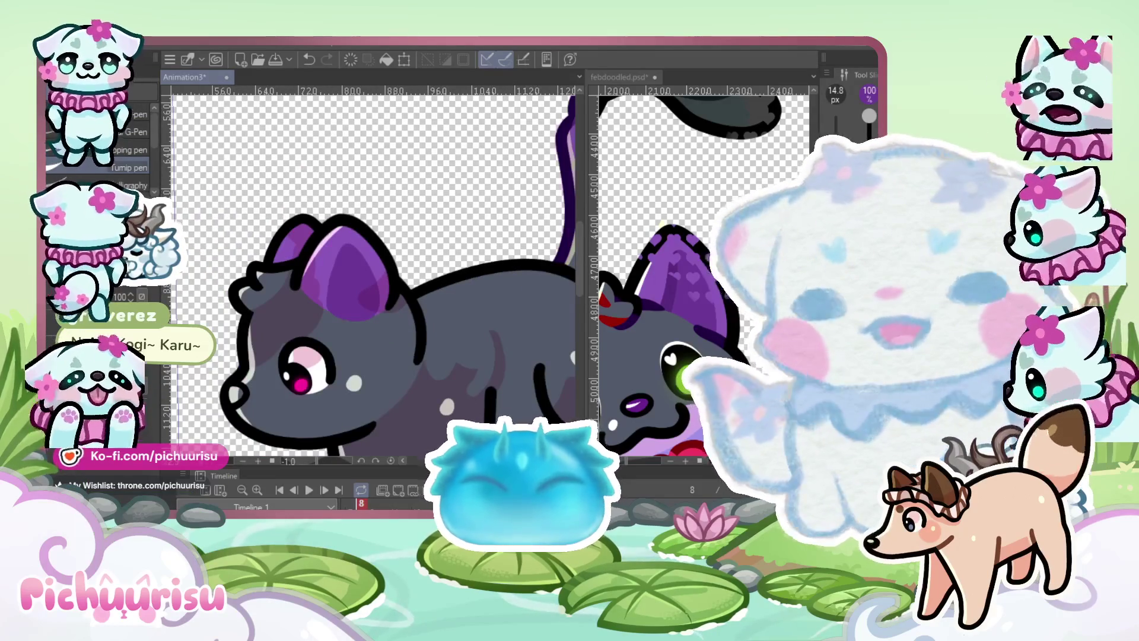
left_click(620, 77)
scroll(671, 338, "up", 1)
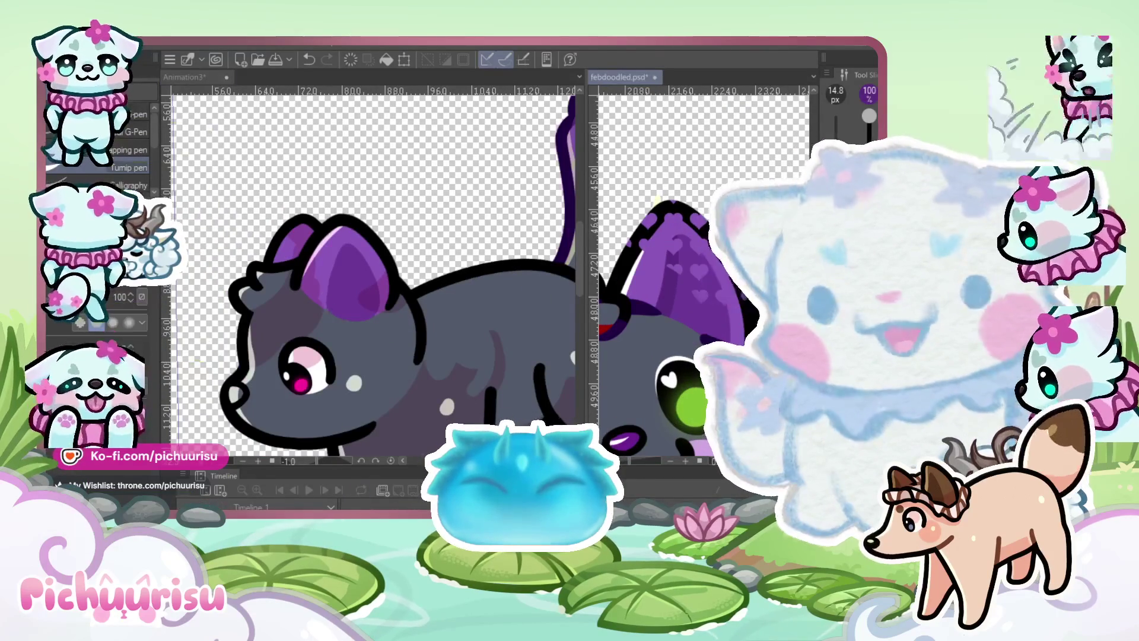
scroll(325, 303, "up", 3)
scroll(377, 203, "up", 2)
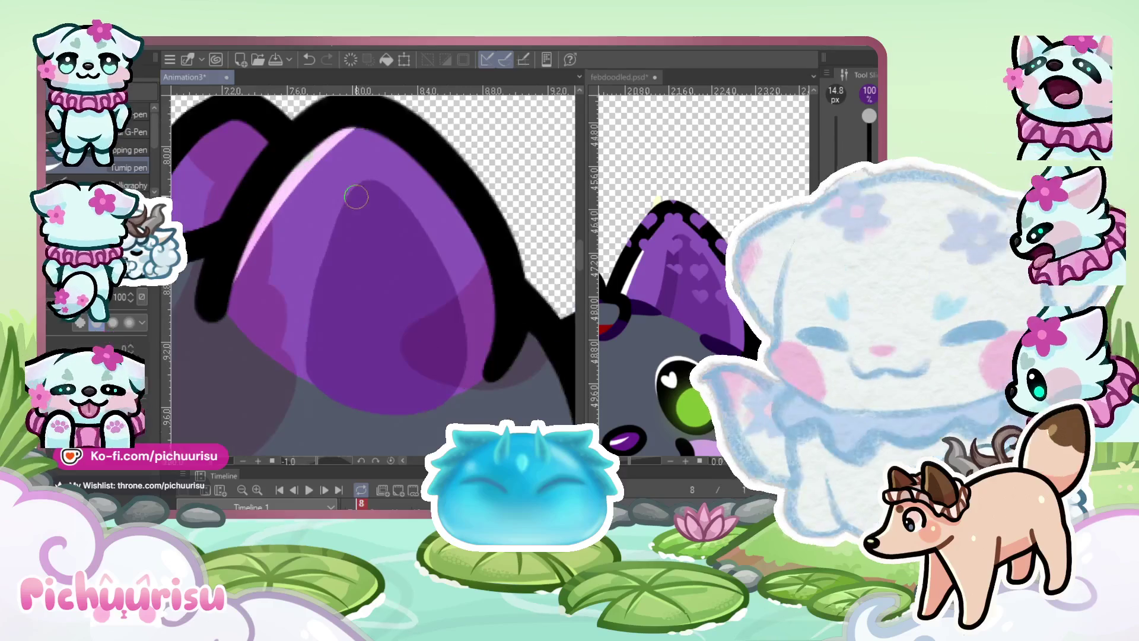
left_click_drag(359, 191, 321, 400)
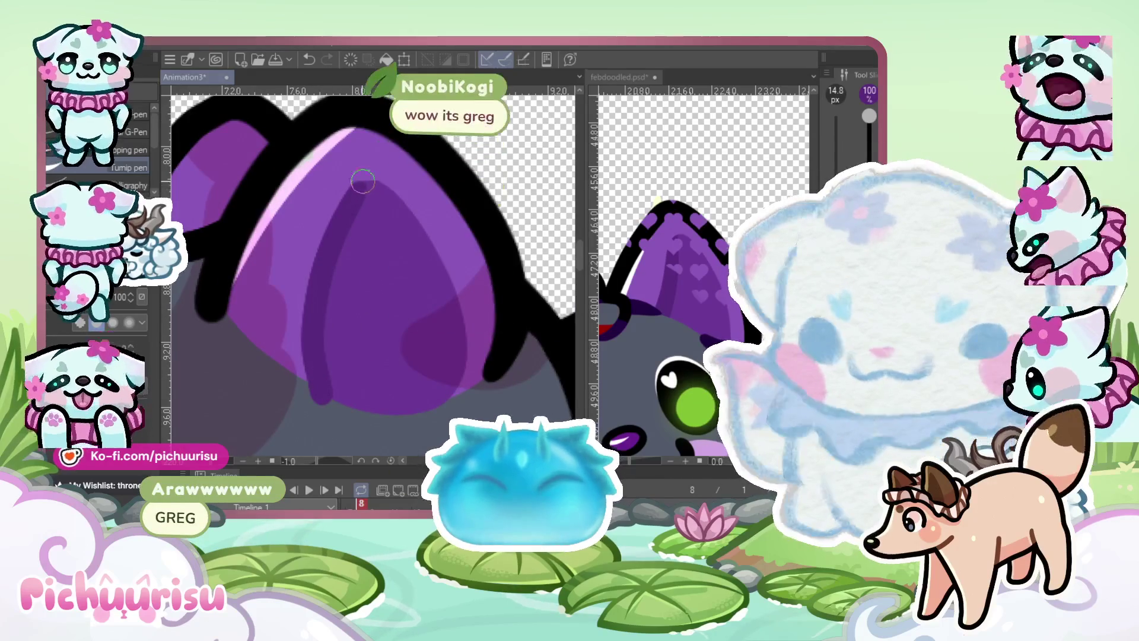
left_click_drag(360, 186, 323, 405)
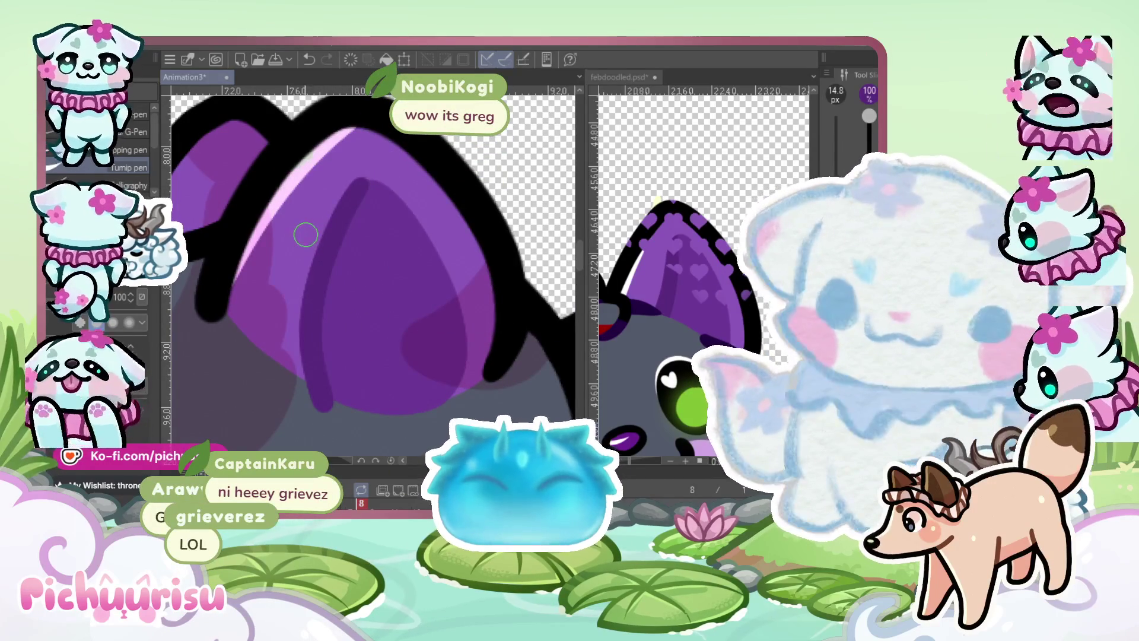
scroll(344, 157, "up", 5)
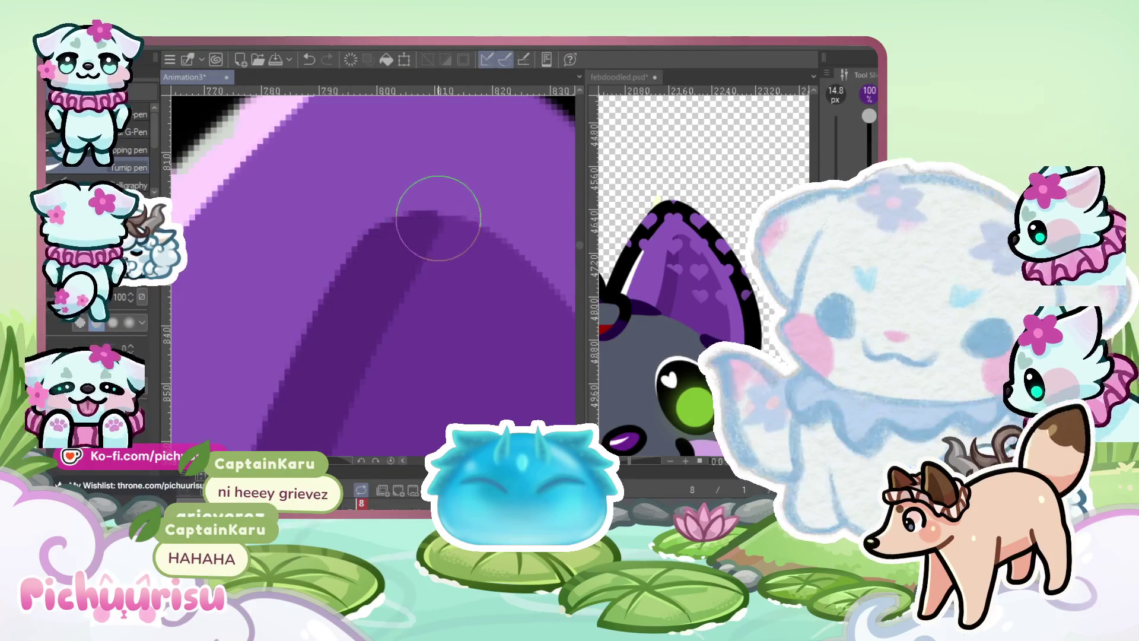
scroll(534, 243, "down", 10)
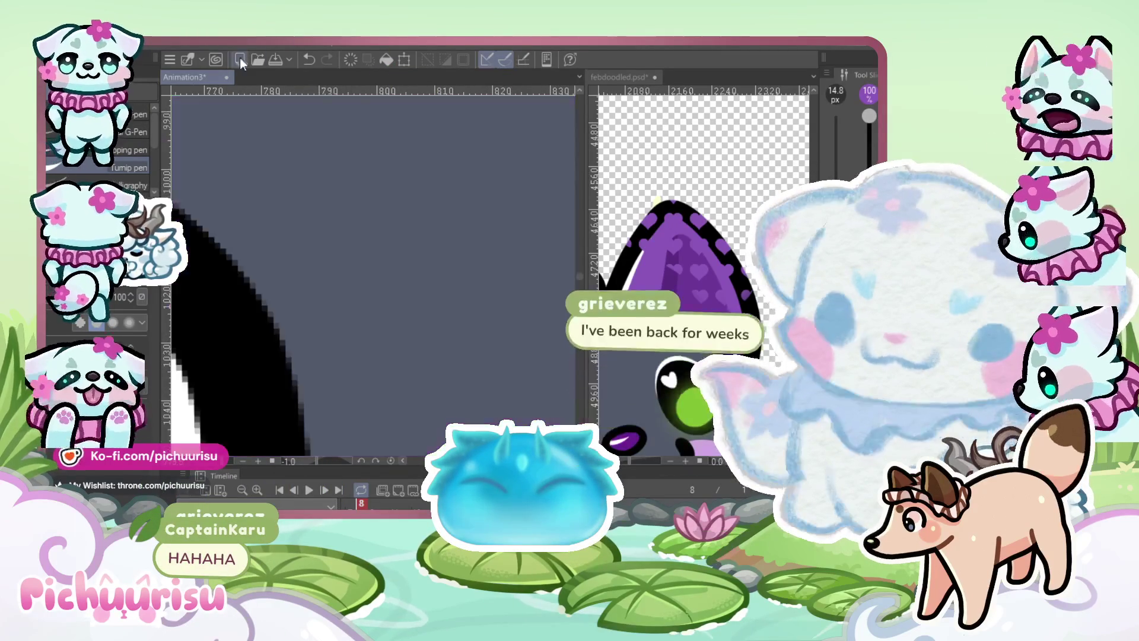
scroll(387, 174, "down", 5)
scroll(380, 160, "down", 3)
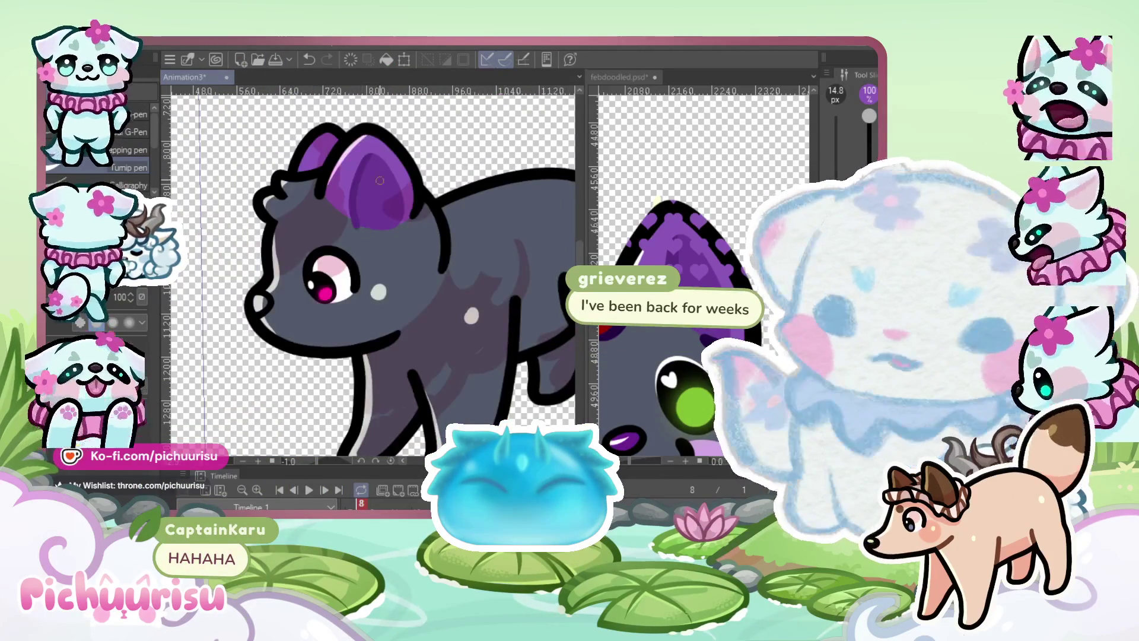
scroll(371, 143, "up", 3)
scroll(371, 143, "up", 1)
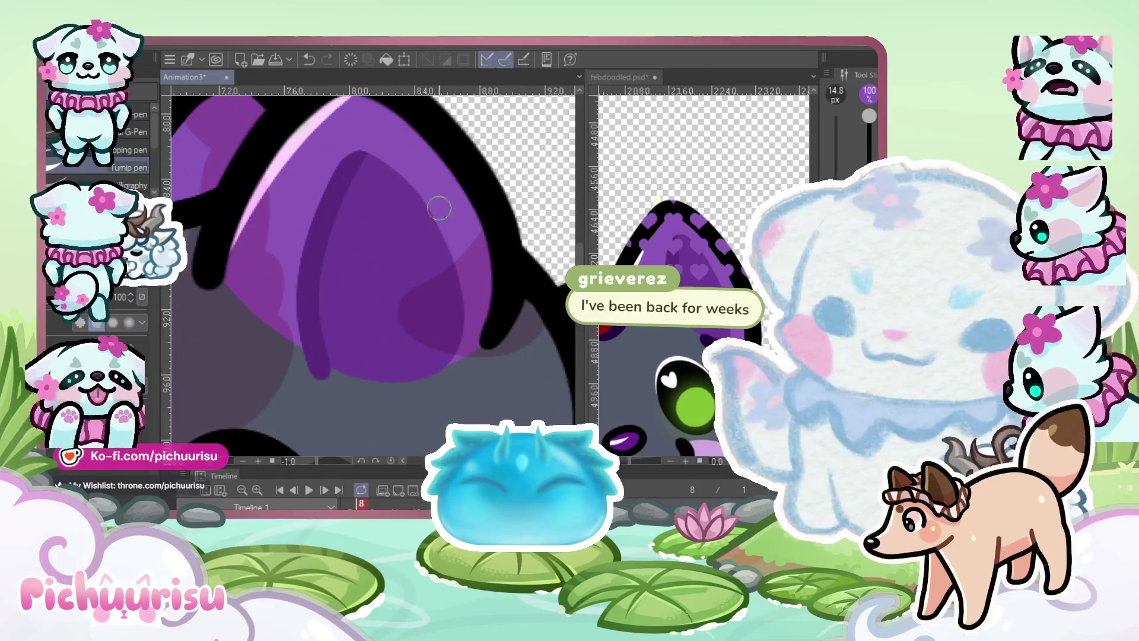
scroll(344, 186, "up", 5)
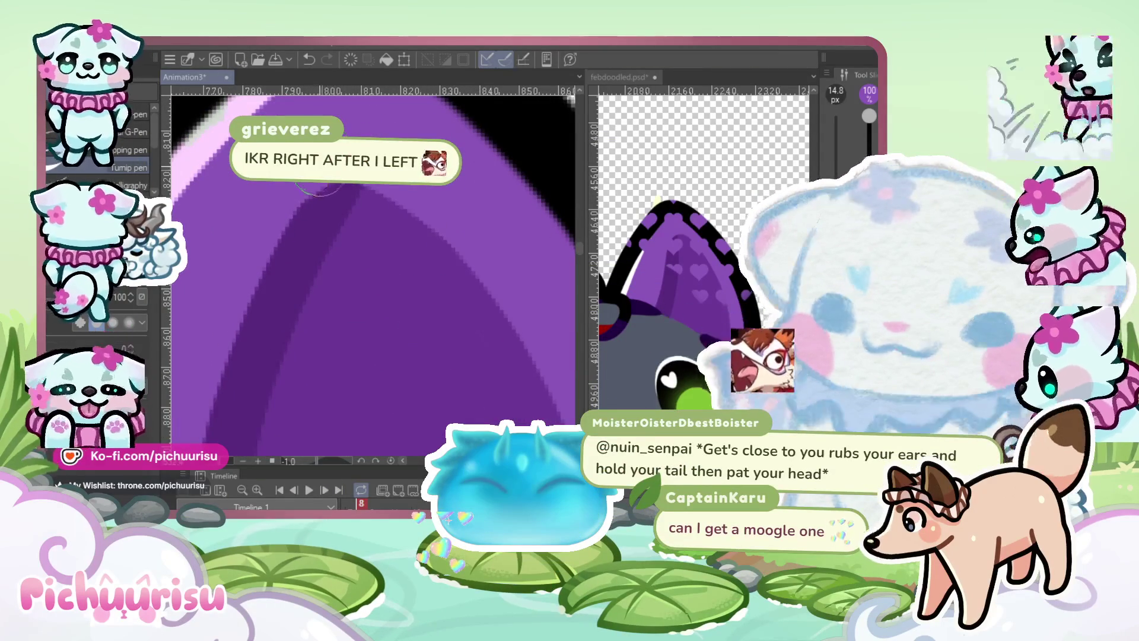
scroll(324, 181, "down", 1)
scroll(336, 184, "down", 1)
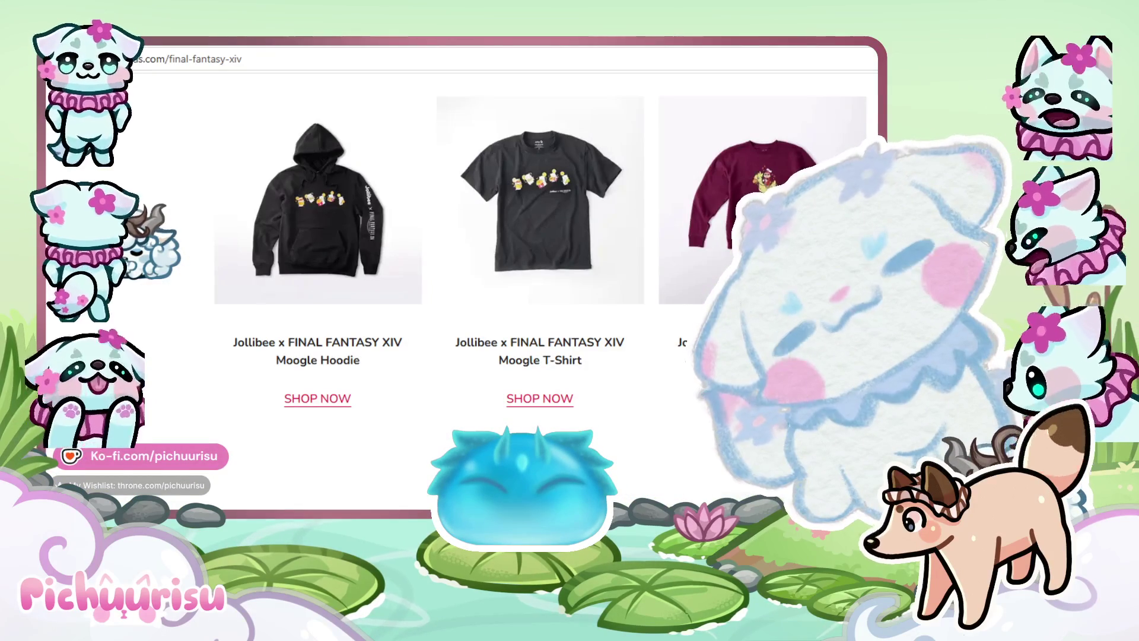
Browse the Jollibee x FINAL FANTASY XIV limited-time meals and open the Box Meal product page
scroll(457, 285, "down", 5)
scroll(457, 285, "up", 15)
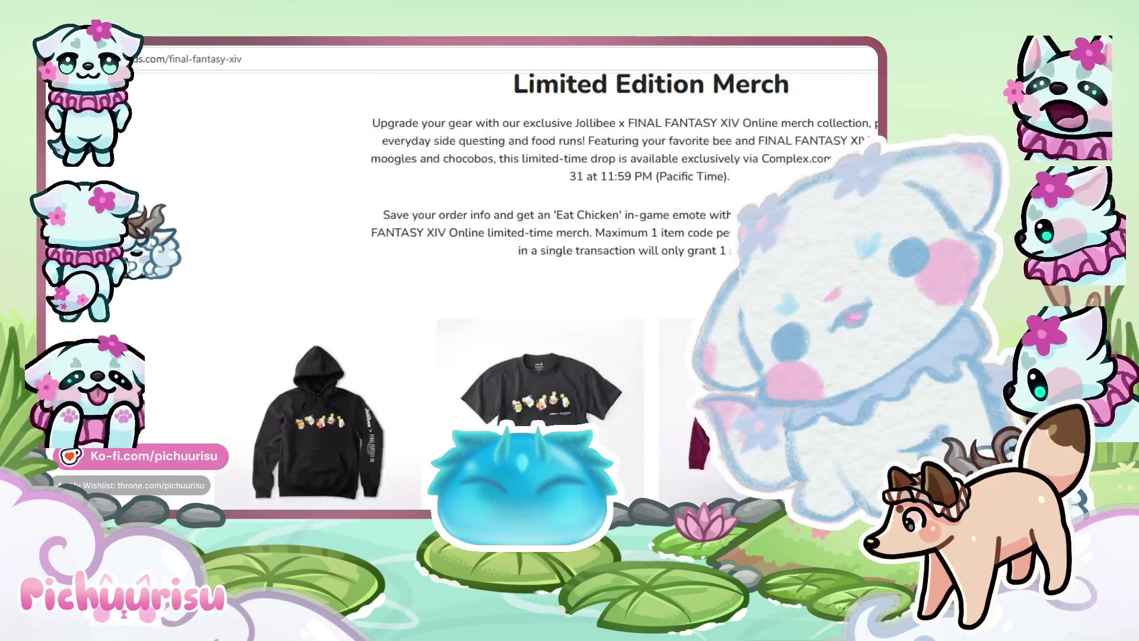
scroll(457, 285, "up", 4)
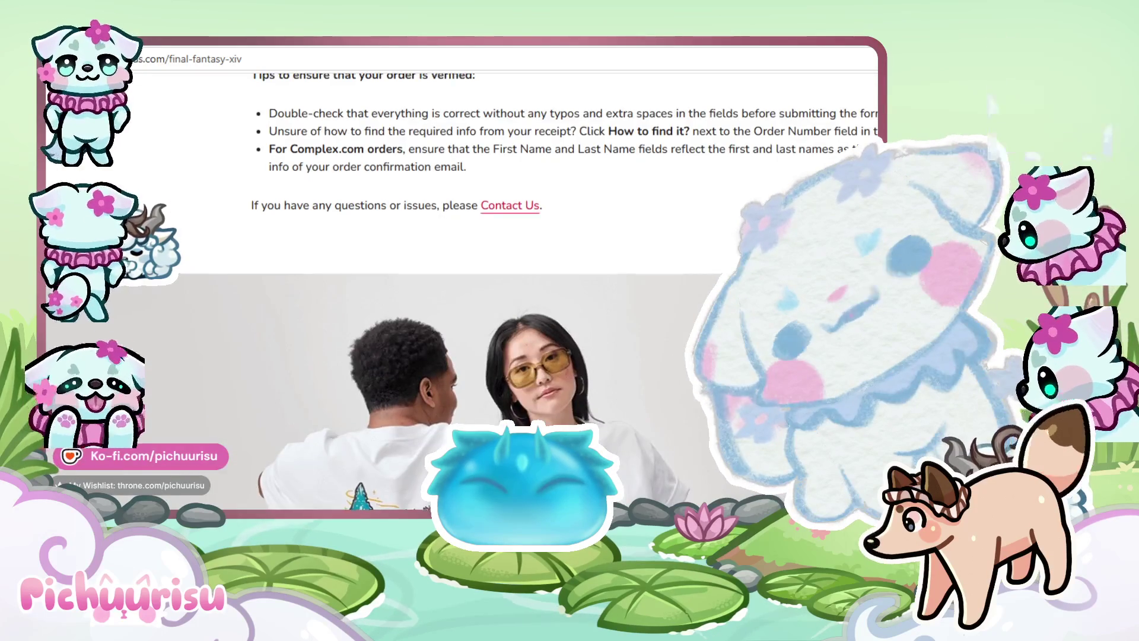
scroll(457, 285, "up", 10)
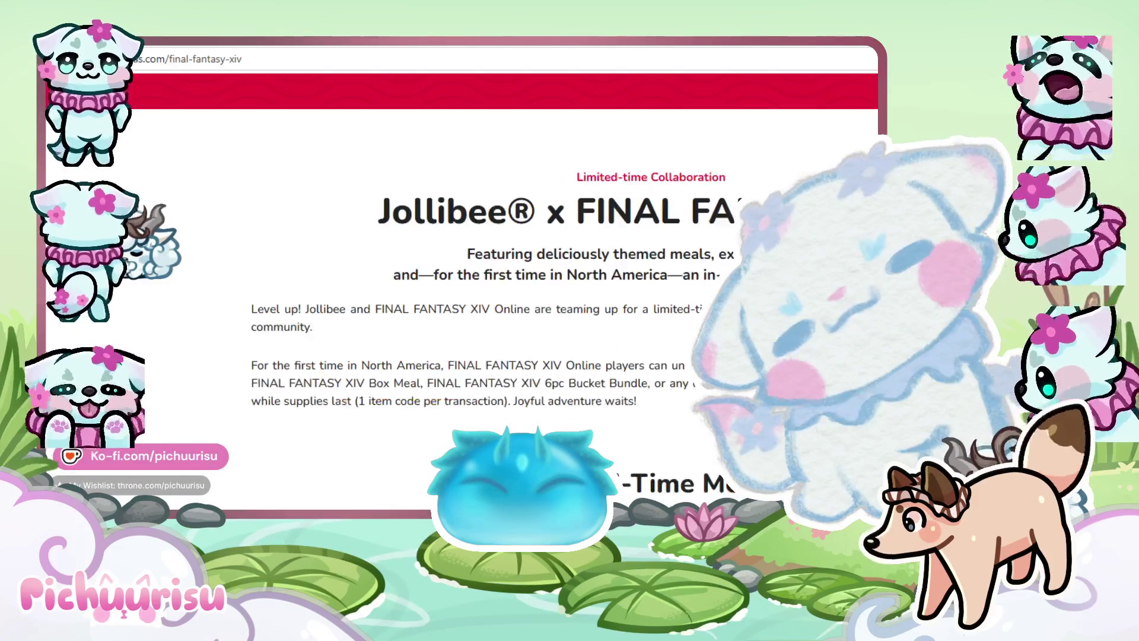
scroll(457, 284, "down", 5)
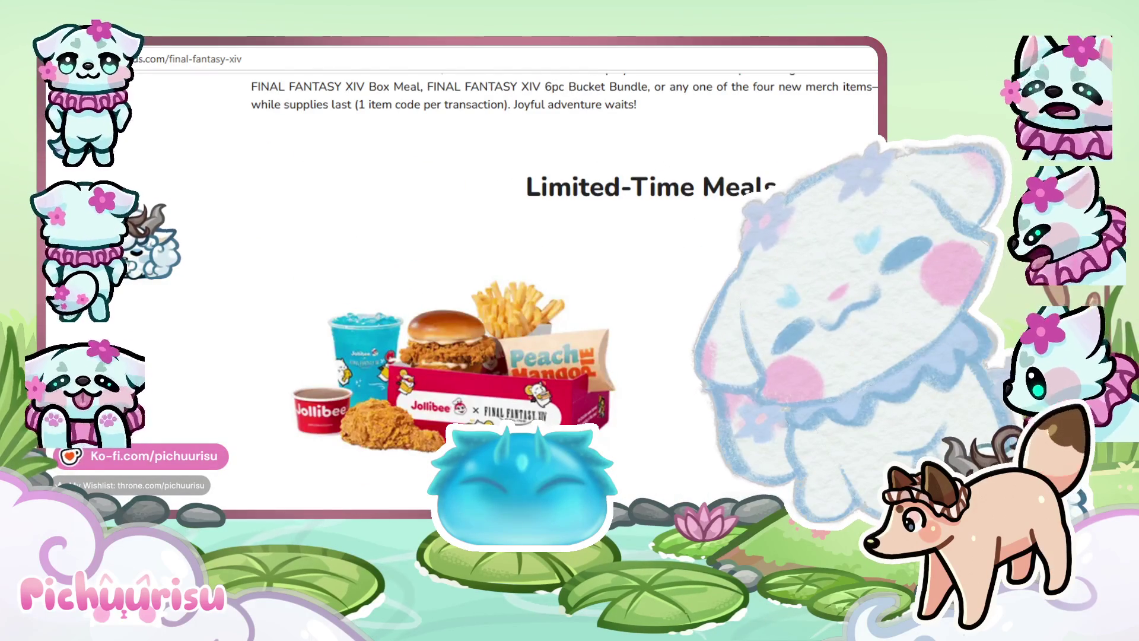
scroll(457, 285, "up", 5)
scroll(457, 285, "up", 5)
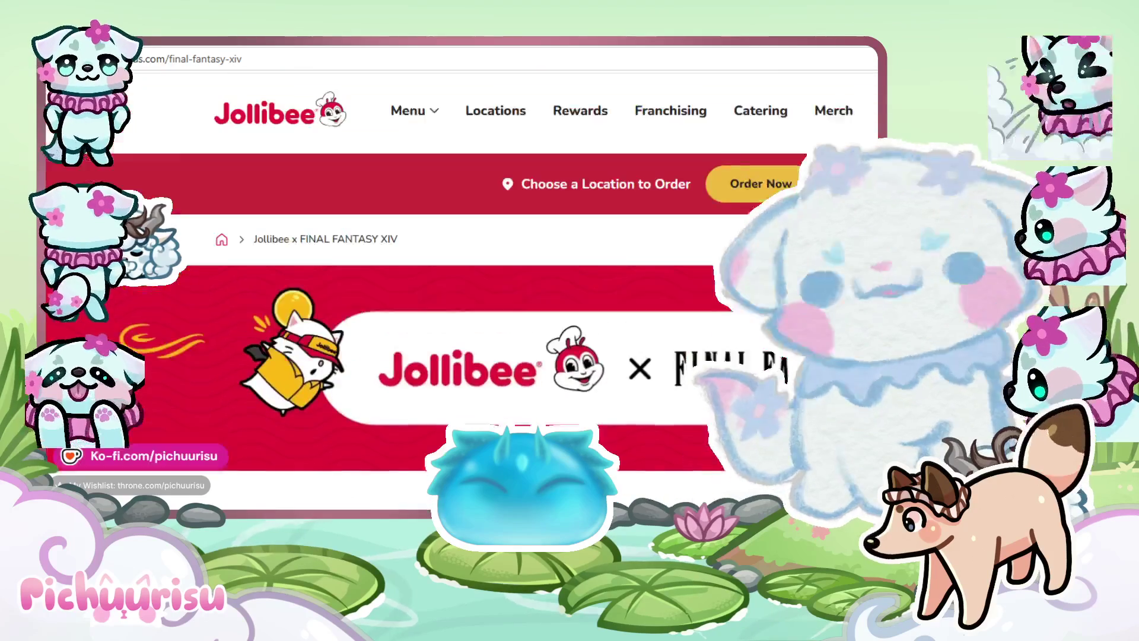
scroll(457, 285, "down", 10)
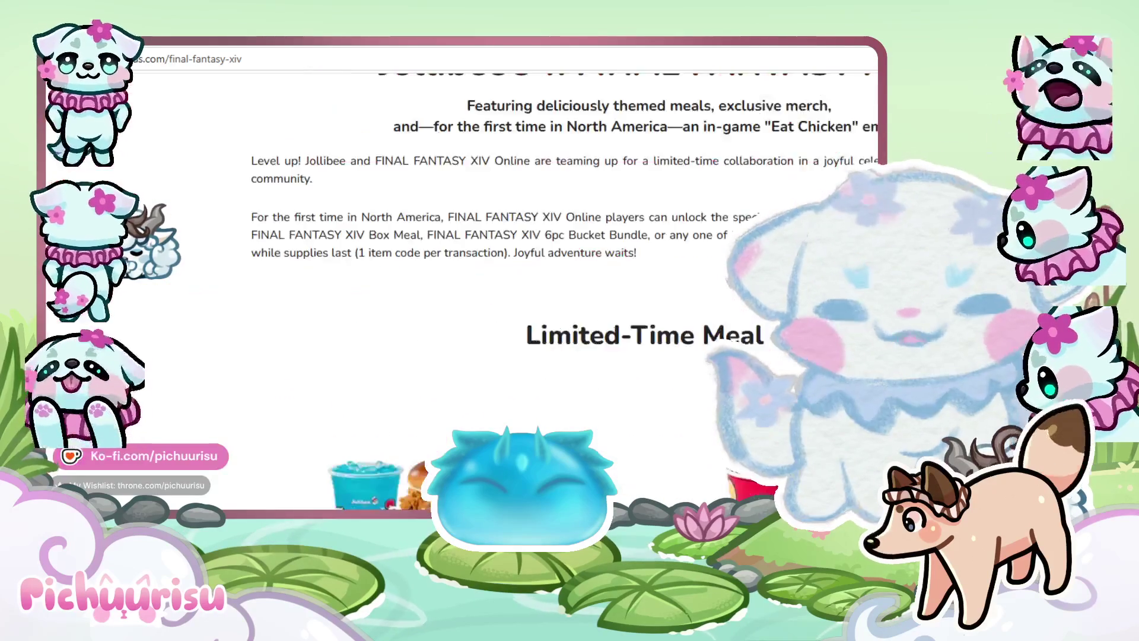
left_click(439, 433)
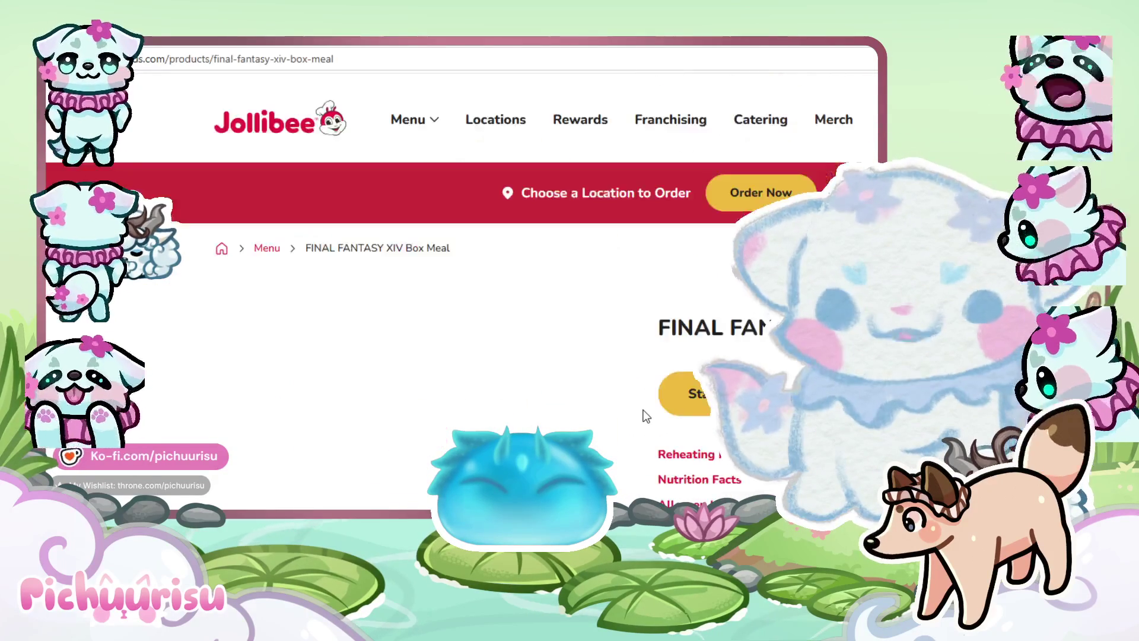
Look over the Box Meal product page, then return to the collaboration page
scroll(457, 285, "down", 5)
scroll(457, 285, "up", 5)
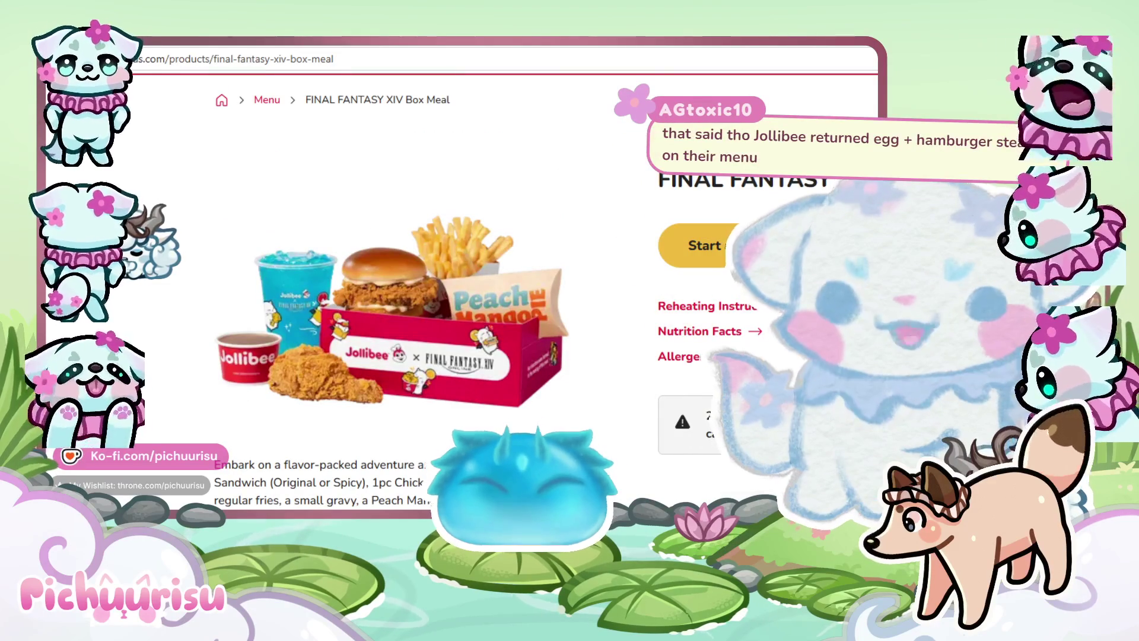
scroll(757, 486, "down", 5)
key("alt+Left")
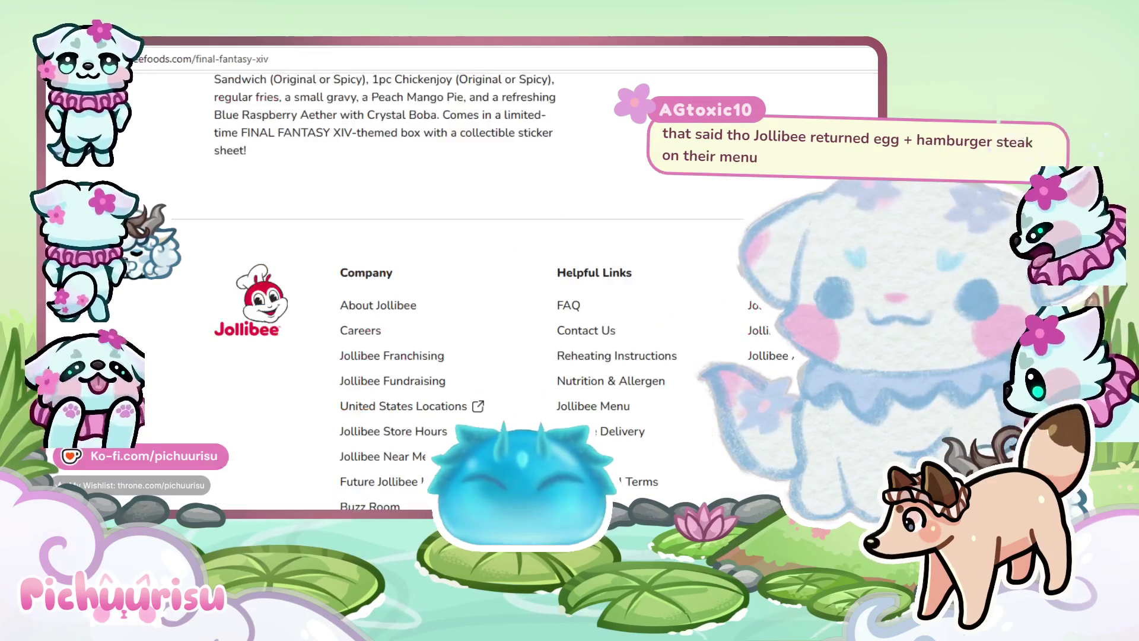
From Limited Edition Merch, open the hoodie's Complex shop page listing 4 Jollibee items
scroll(755, 480, "down", 10)
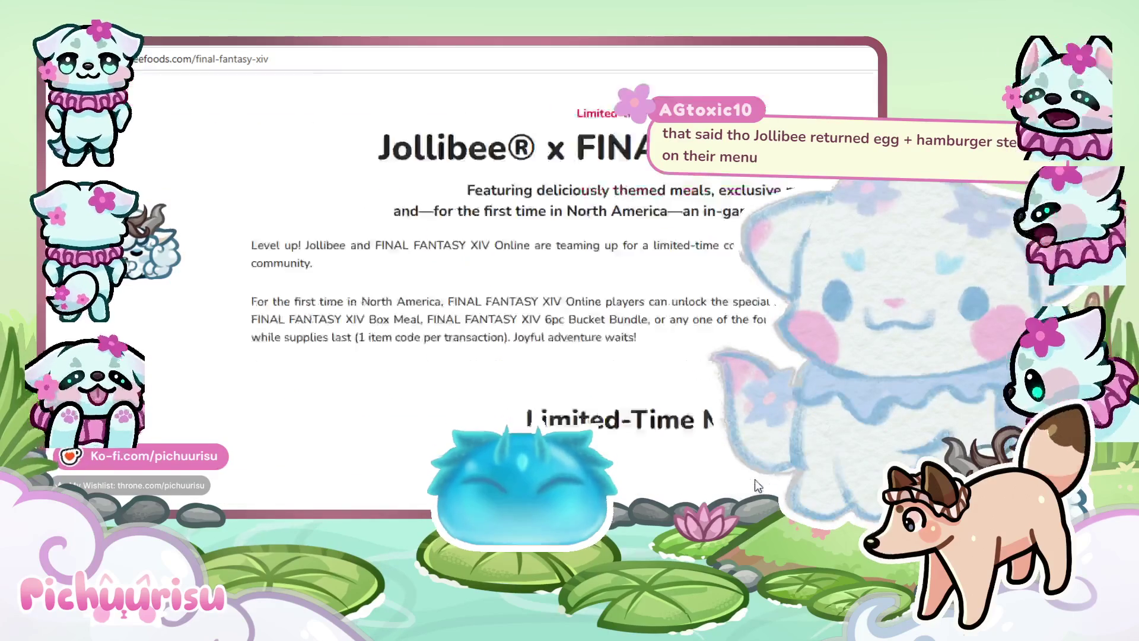
scroll(757, 487, "down", 7)
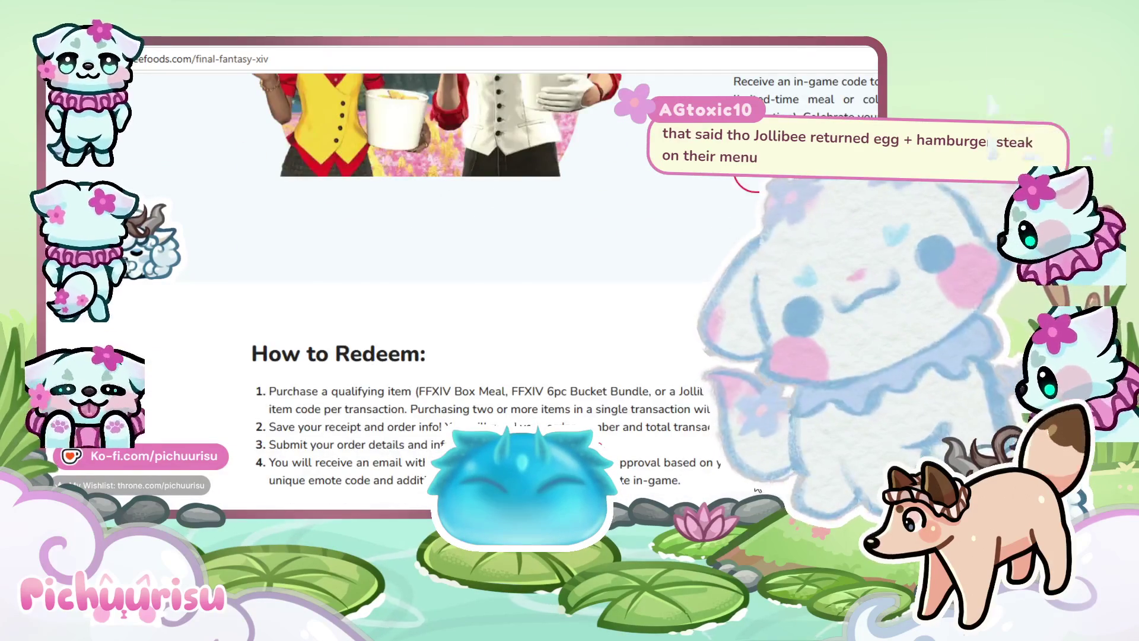
scroll(758, 490, "down", 7)
scroll(758, 488, "up", 6)
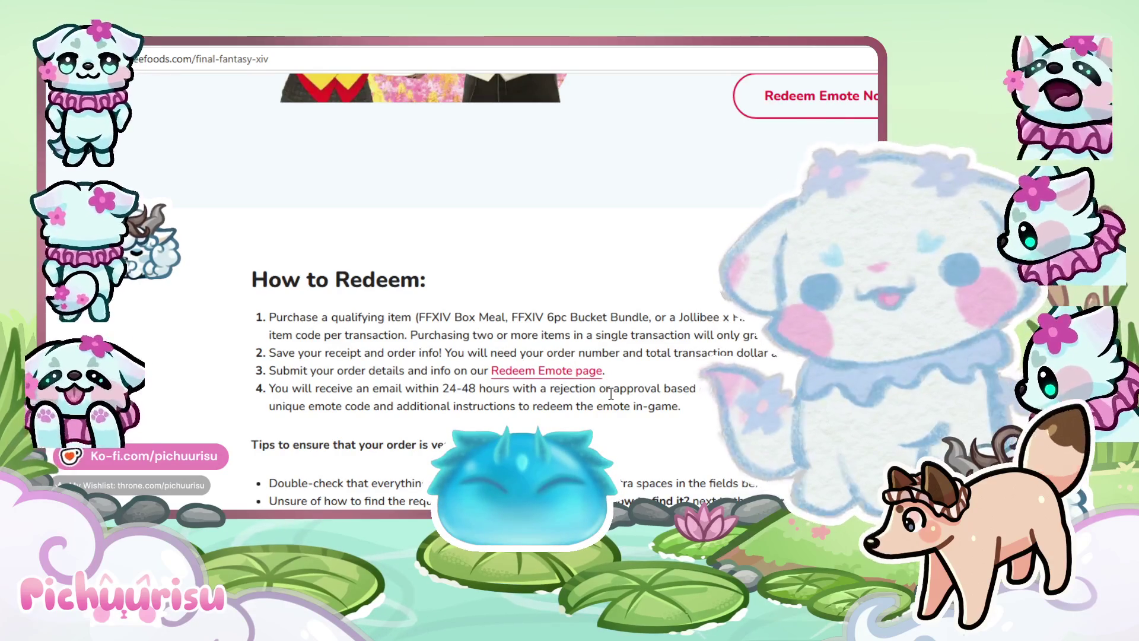
scroll(612, 396, "down", 5)
scroll(612, 396, "down", 10)
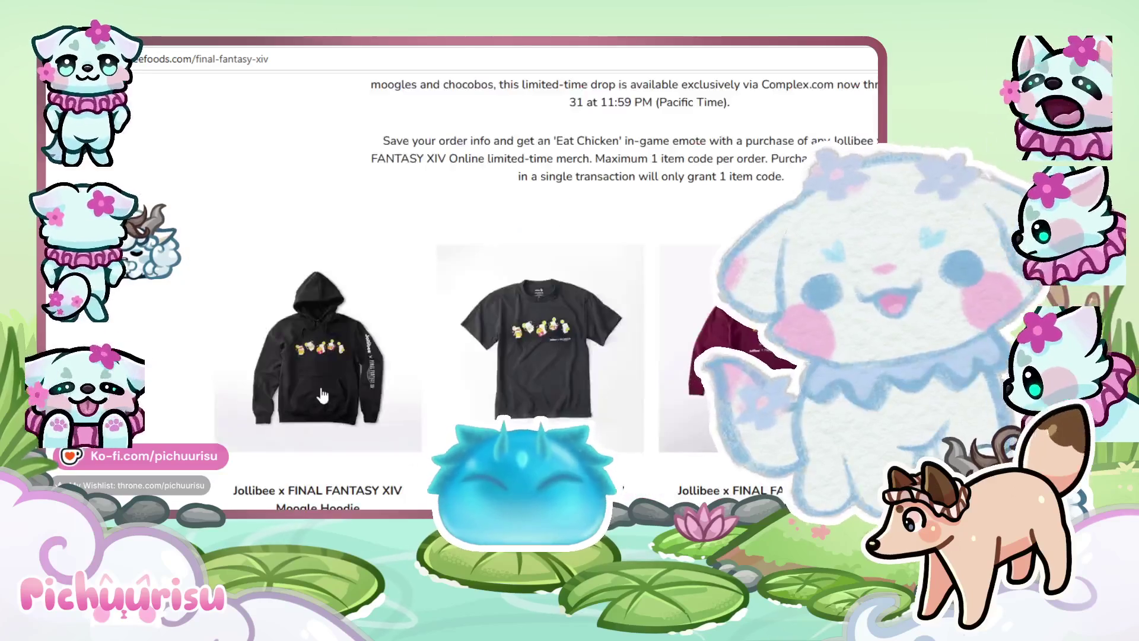
left_click(322, 395)
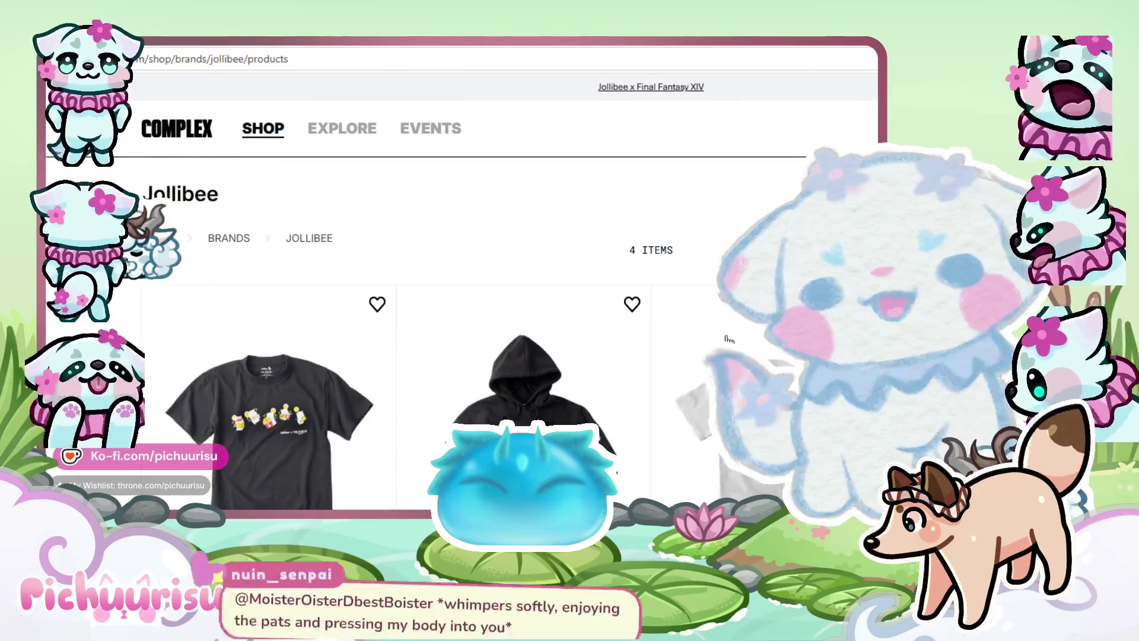
scroll(463, 297, "down", 5)
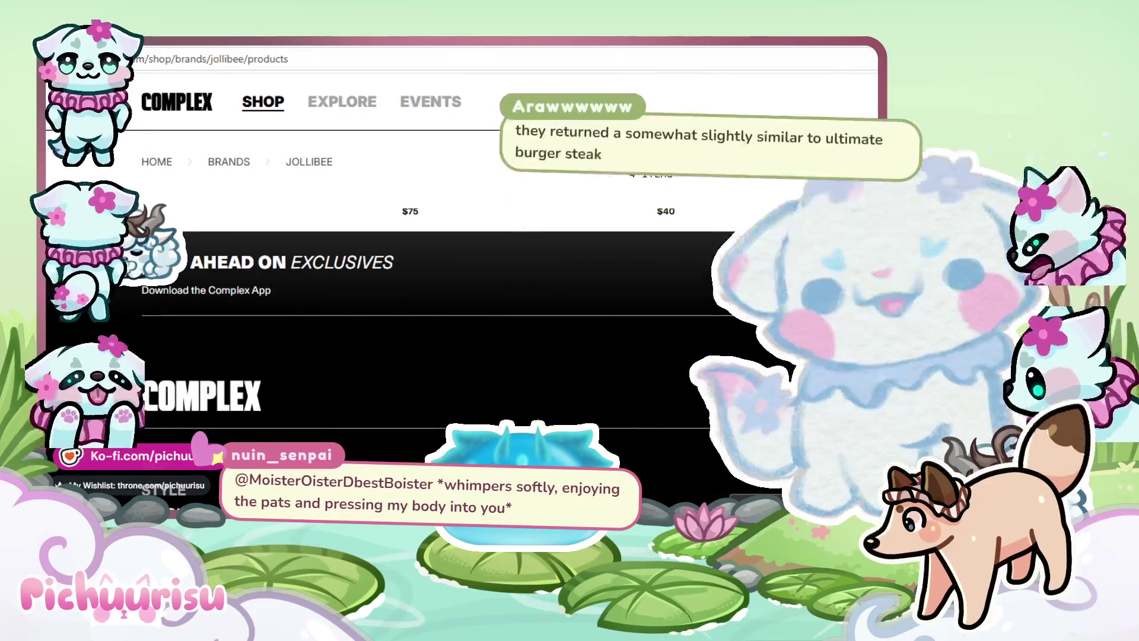
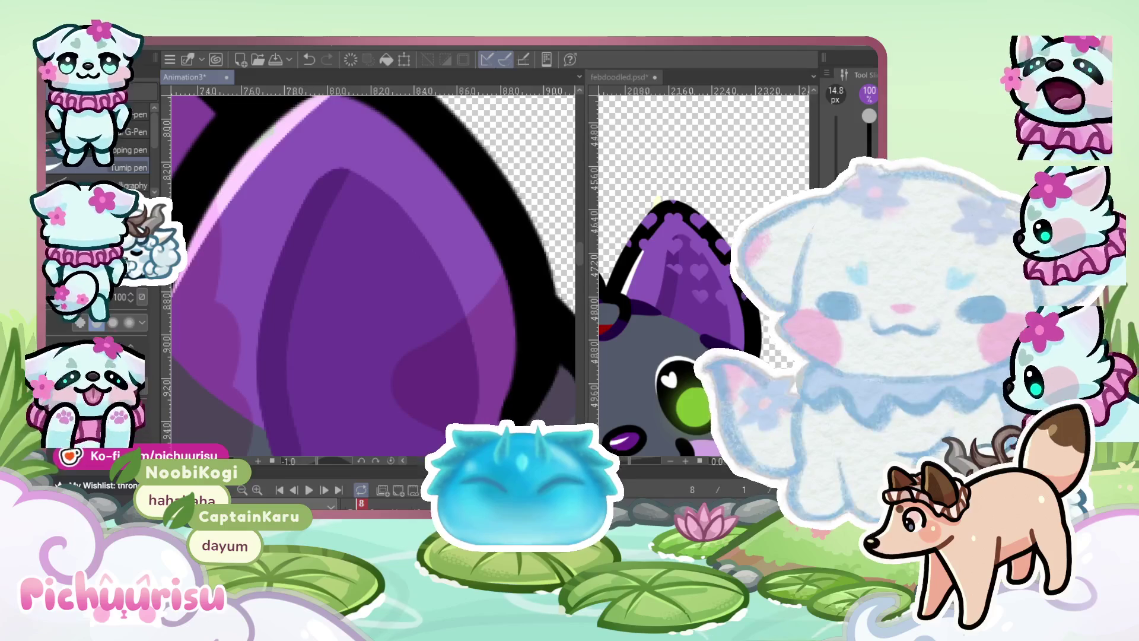
Undo the previous inner-ear shading stroke on the wolf's ear
scroll(414, 307, "down", 3)
scroll(399, 349, "up", 2)
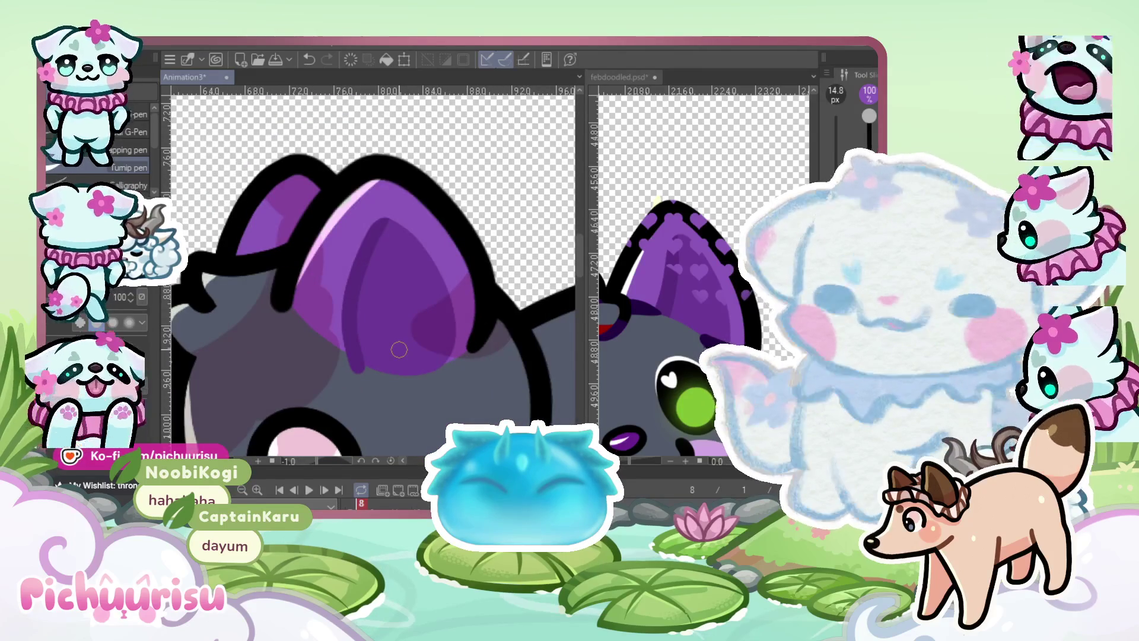
scroll(387, 394, "up", 1)
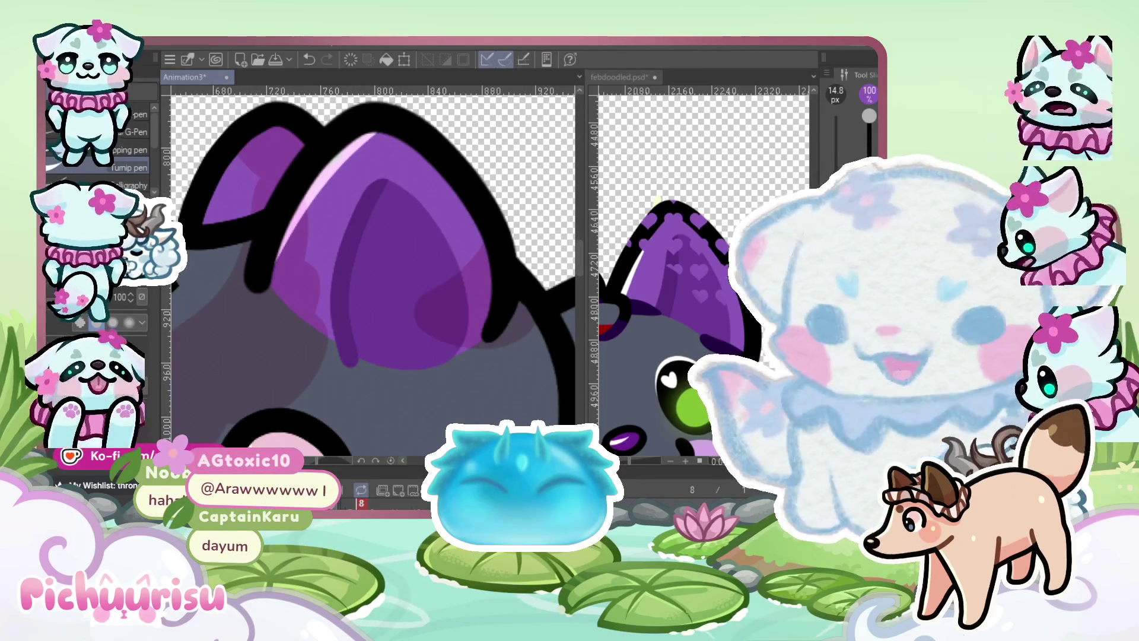
scroll(297, 331, "up", 1)
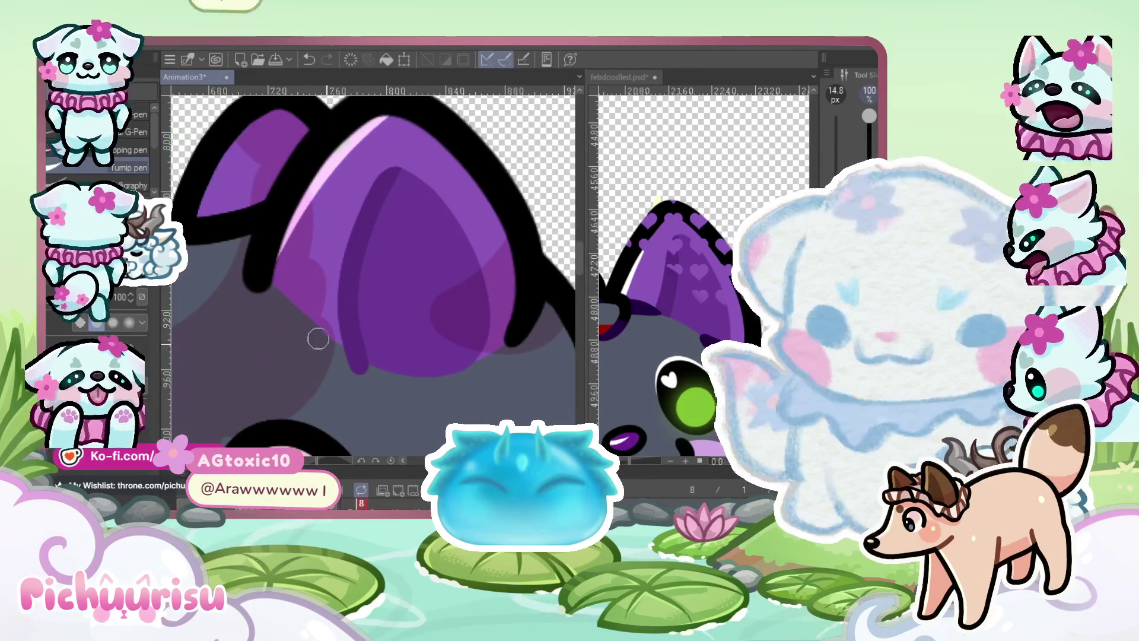
scroll(452, 320, "up", 1)
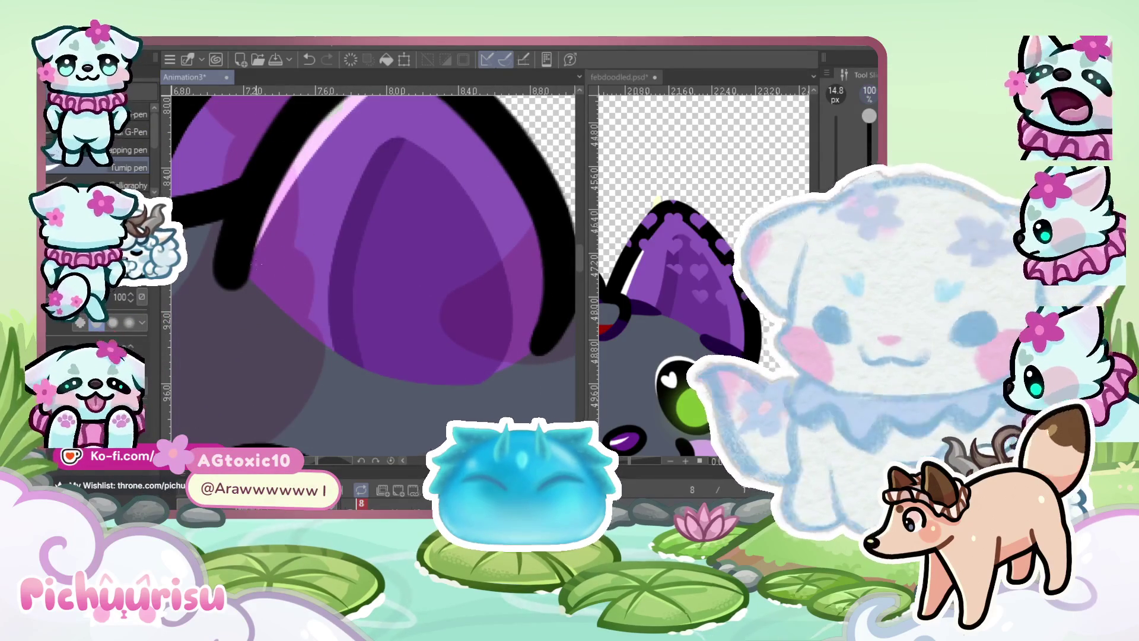
key("ctrl+z")
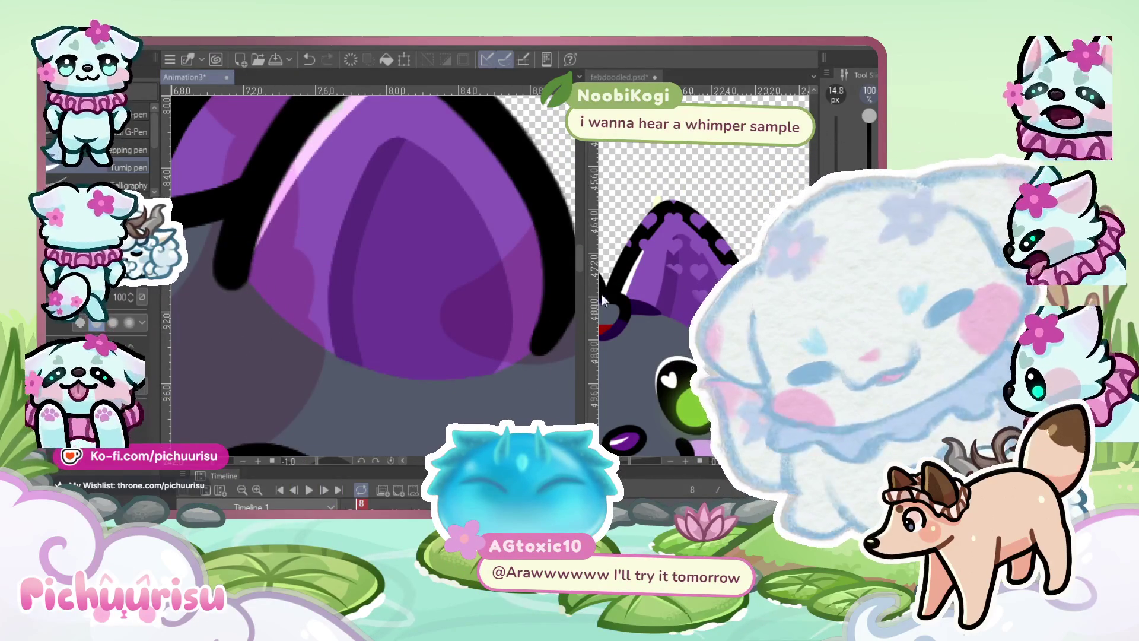
Brush darker purple shading along the ear's lower edge
scroll(425, 274, "down", 5)
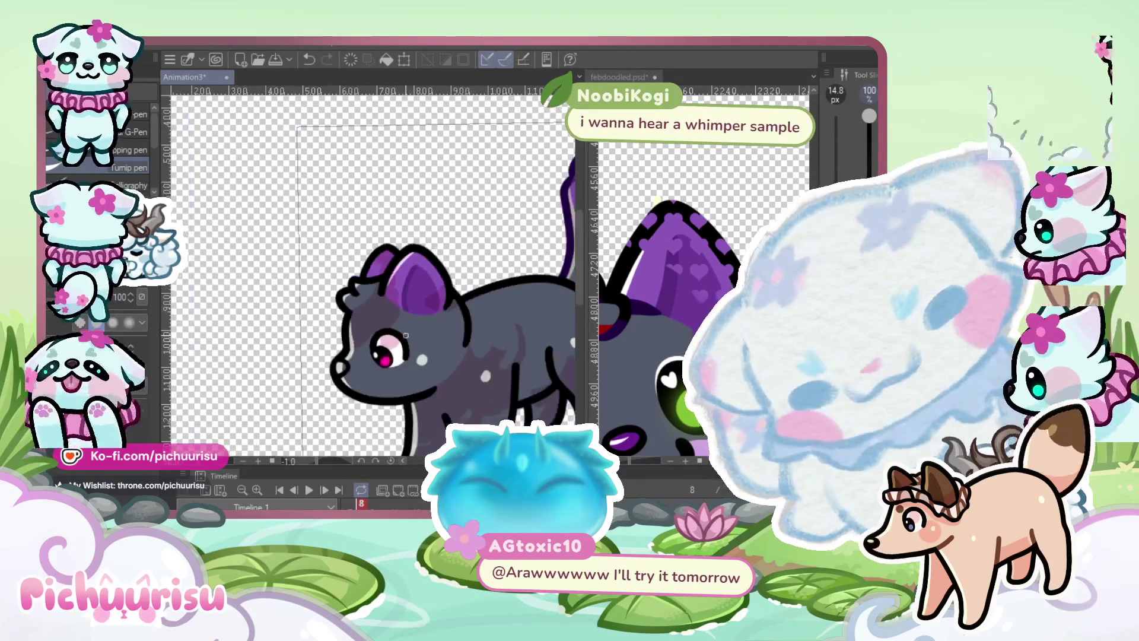
scroll(413, 323, "down", 1)
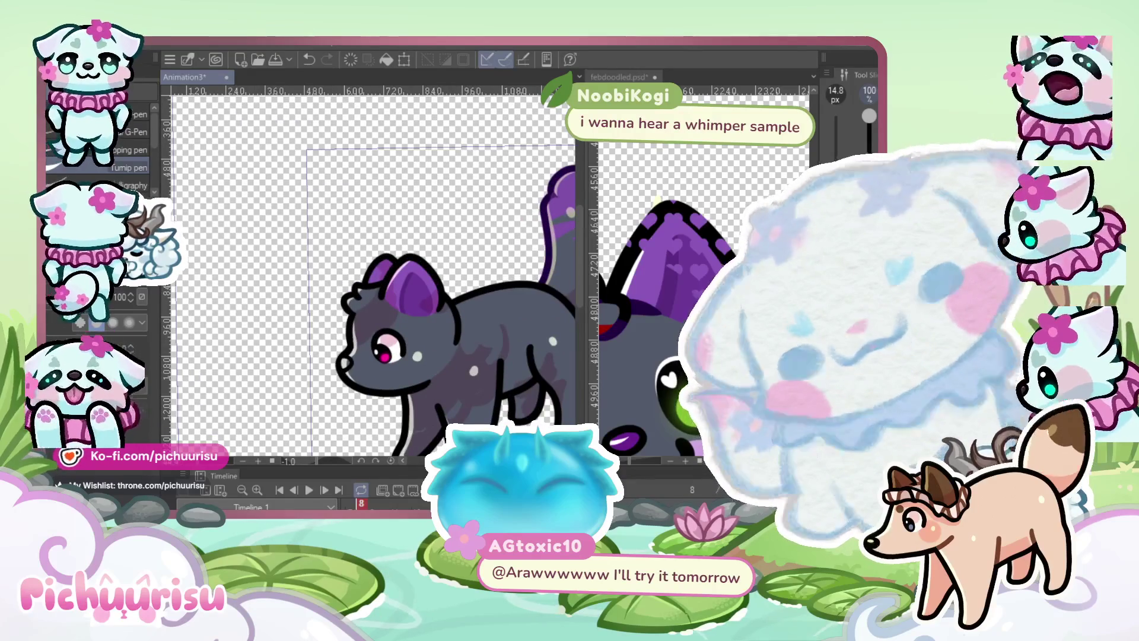
scroll(418, 328, "up", 6)
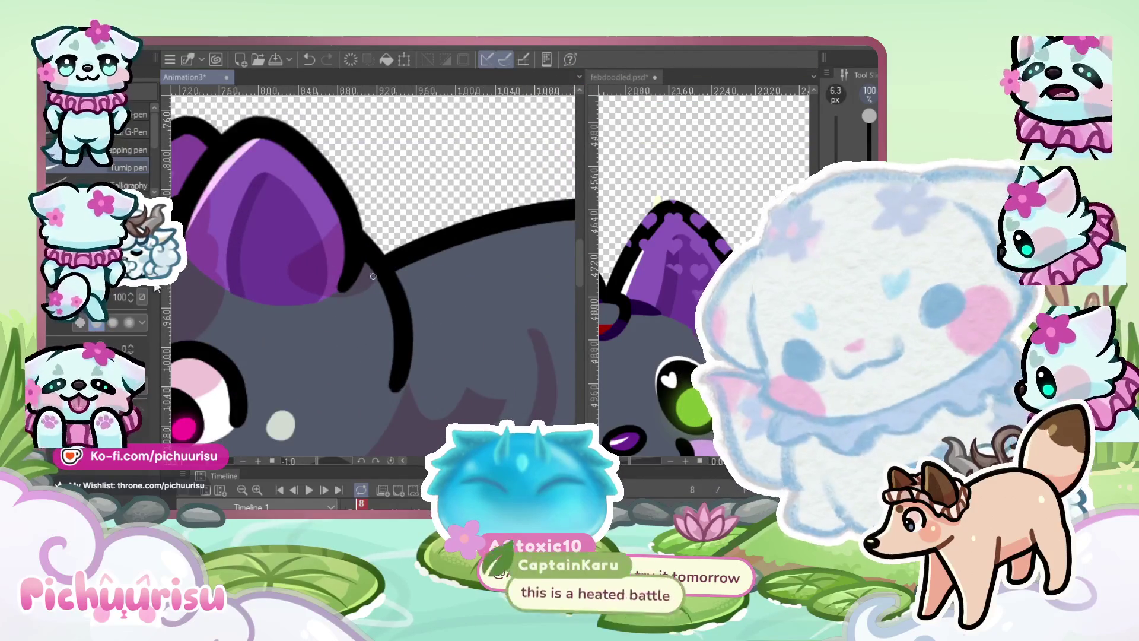
scroll(240, 279, "up", 5)
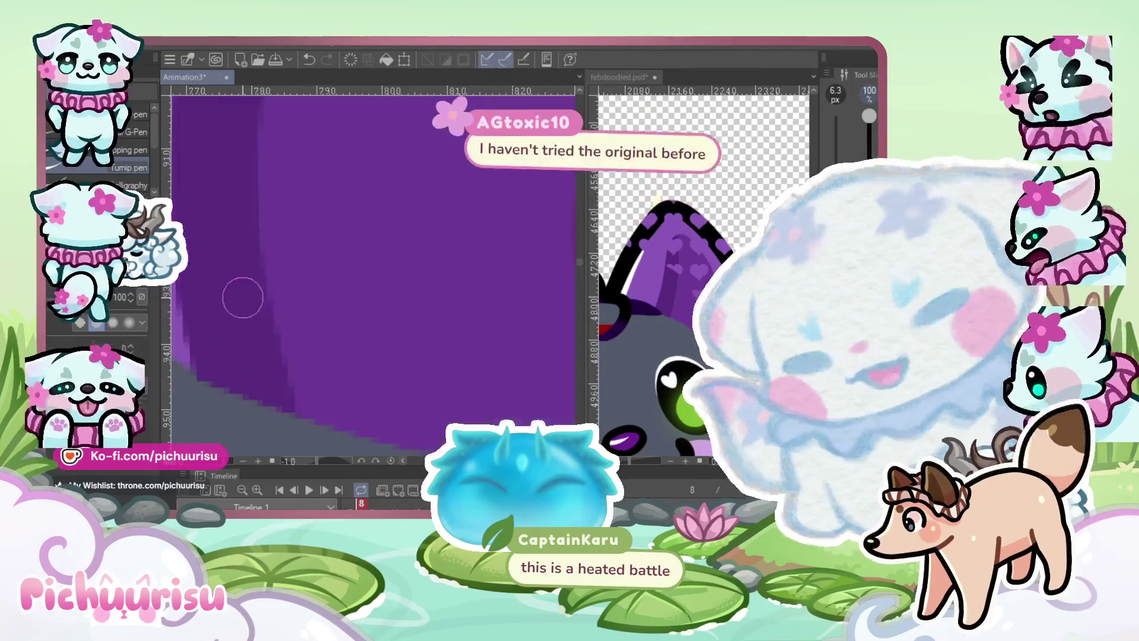
mouse_move(240, 249)
left_mouse_down()
mouse_move(305, 376)
mouse_move(267, 386)
mouse_move(285, 364)
left_mouse_up()
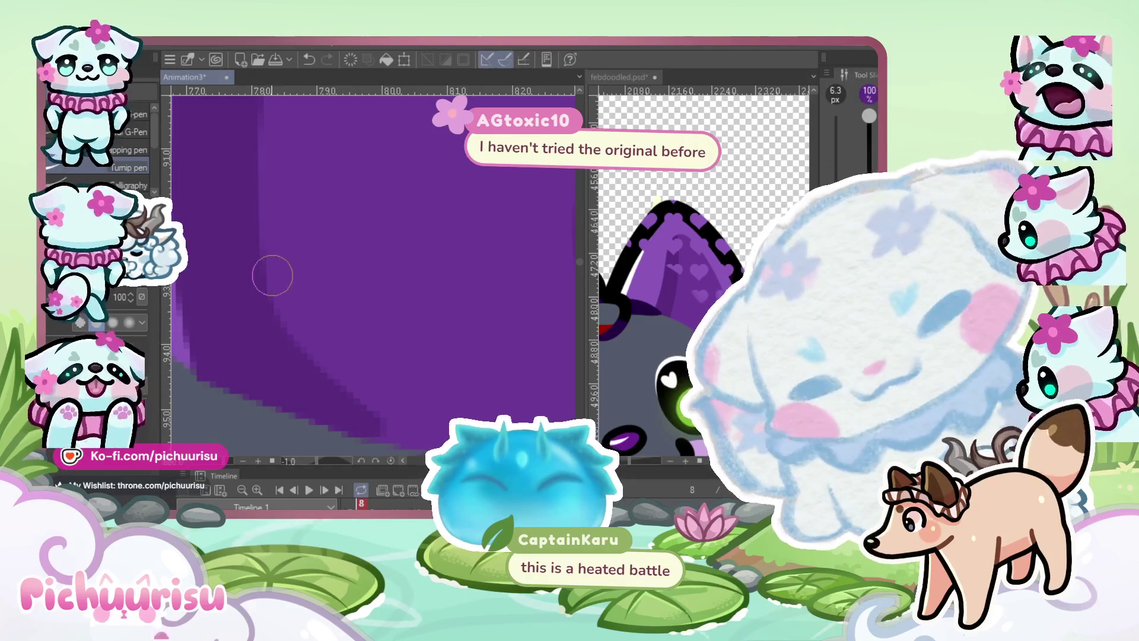
scroll(264, 270, "down", 7)
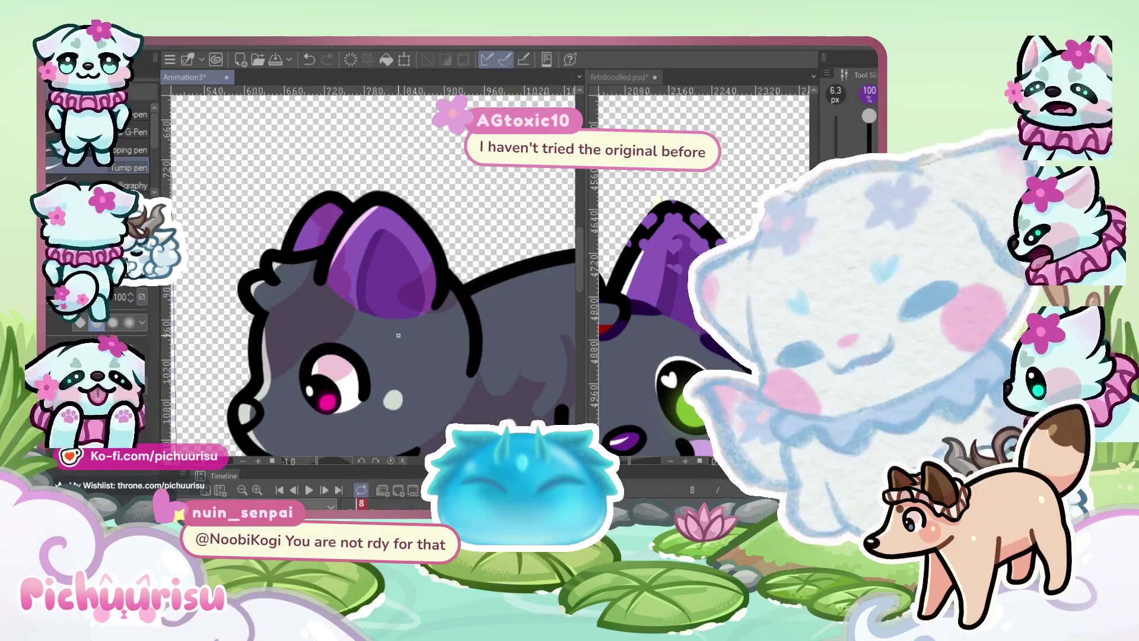
scroll(398, 335, "down", 3)
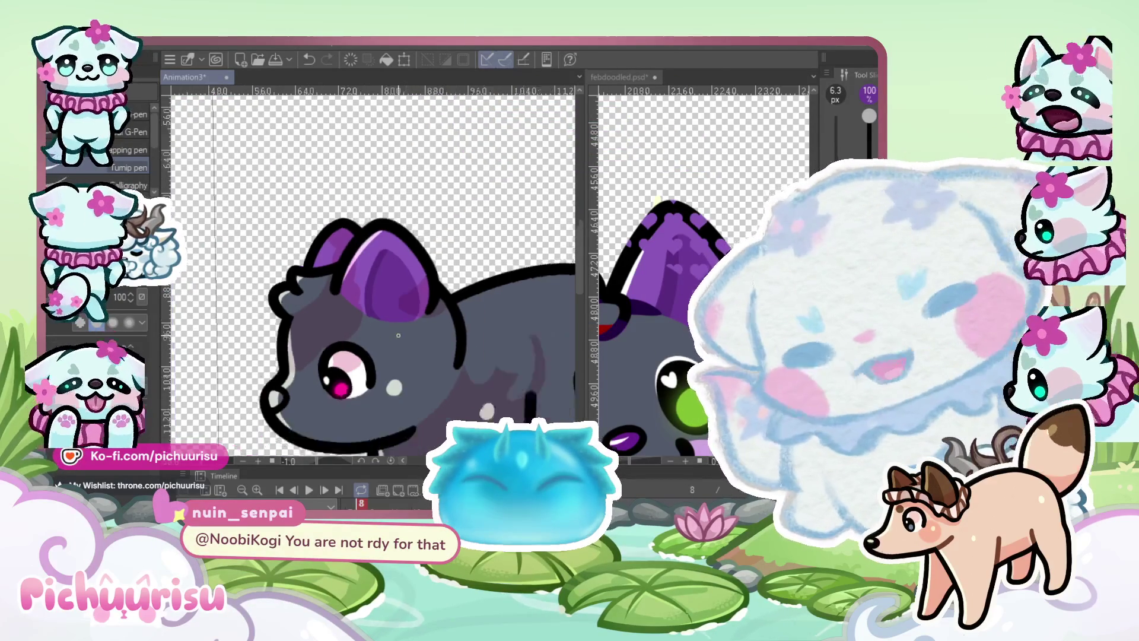
scroll(707, 224, "down", 2)
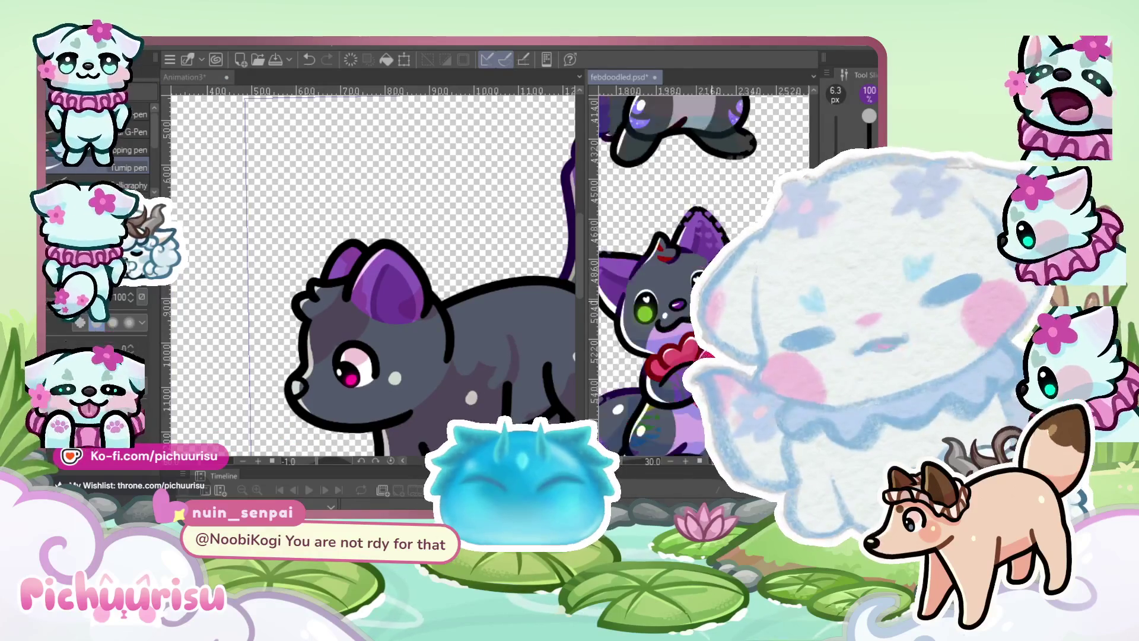
Paint a light purple stroke across the wolf's lower muzzle and chin
scroll(393, 371, "up", 2)
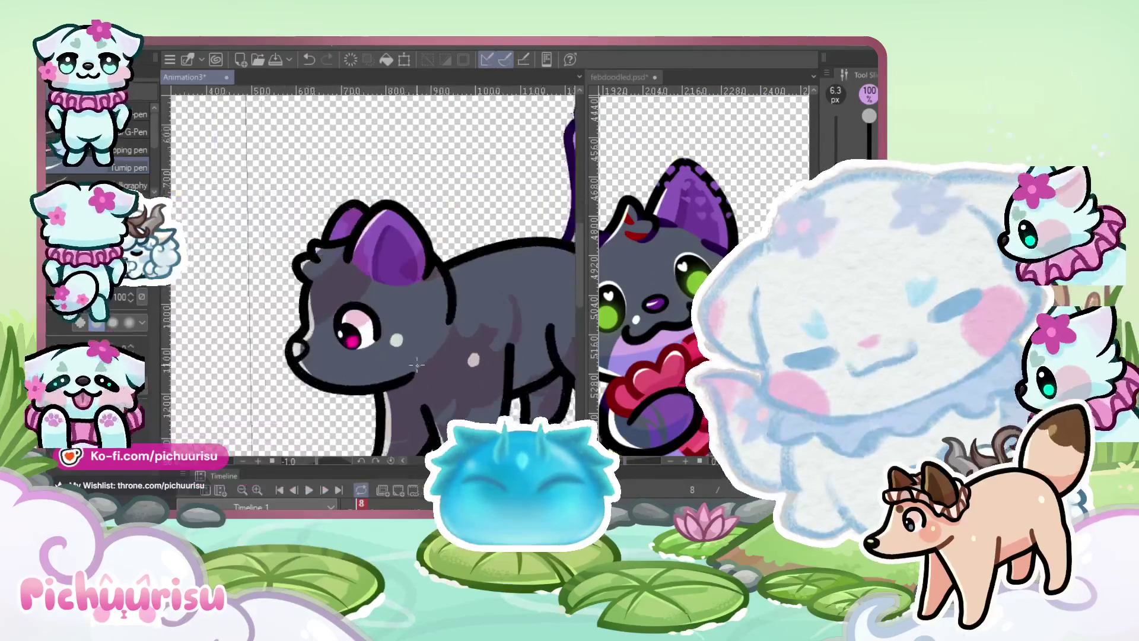
scroll(380, 389, "up", 1)
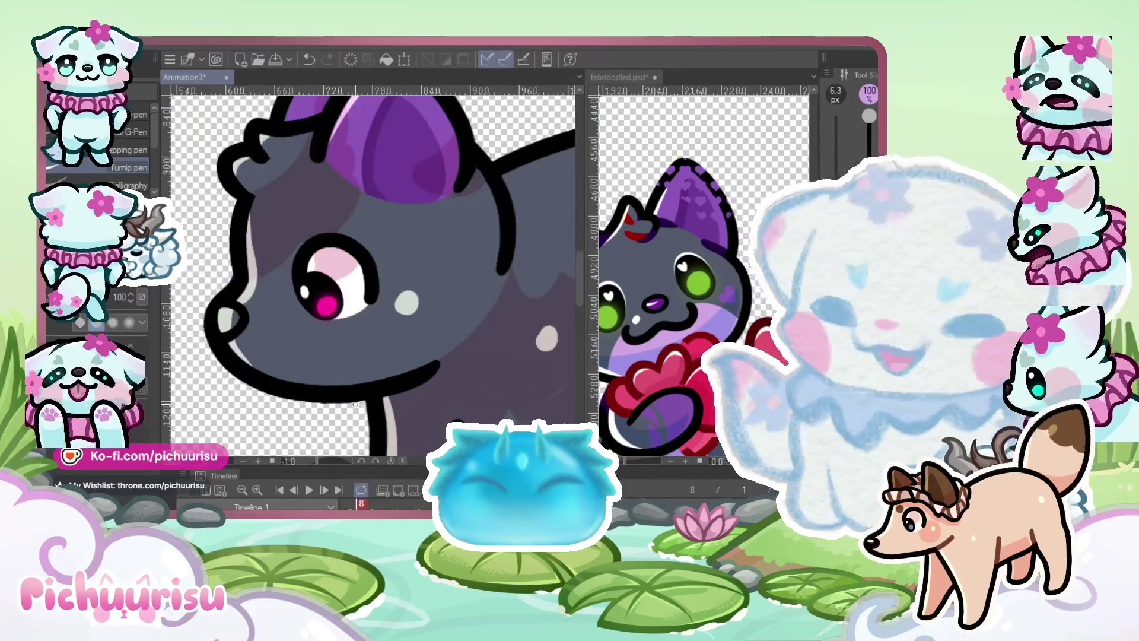
scroll(257, 363, "up", 1)
left_click_drag(244, 377, 437, 346)
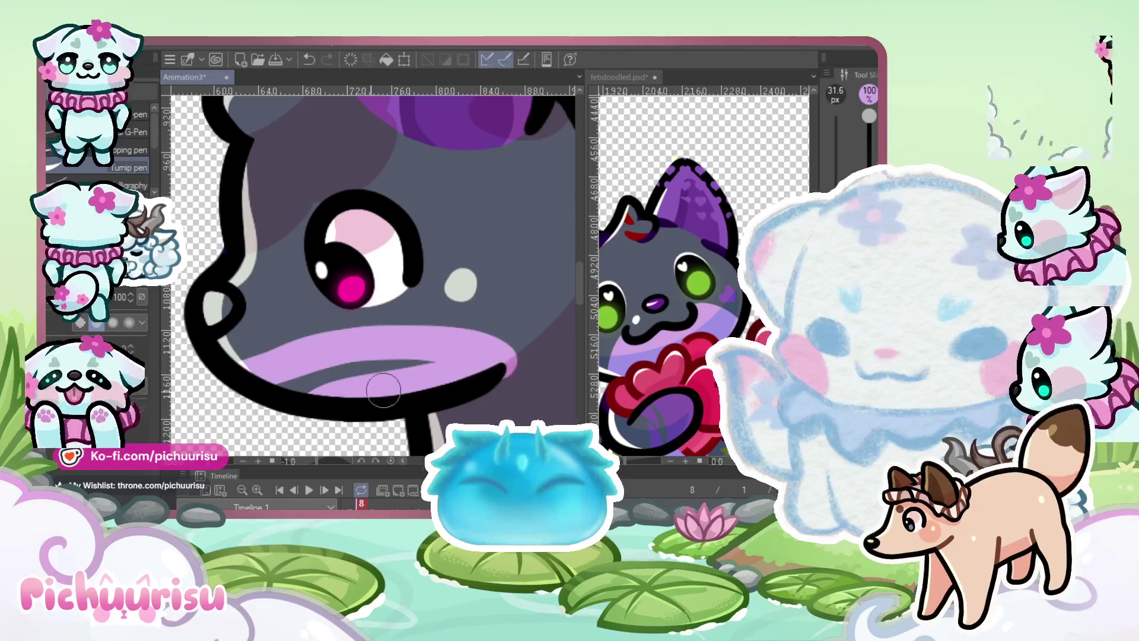
scroll(431, 359, "down", 2)
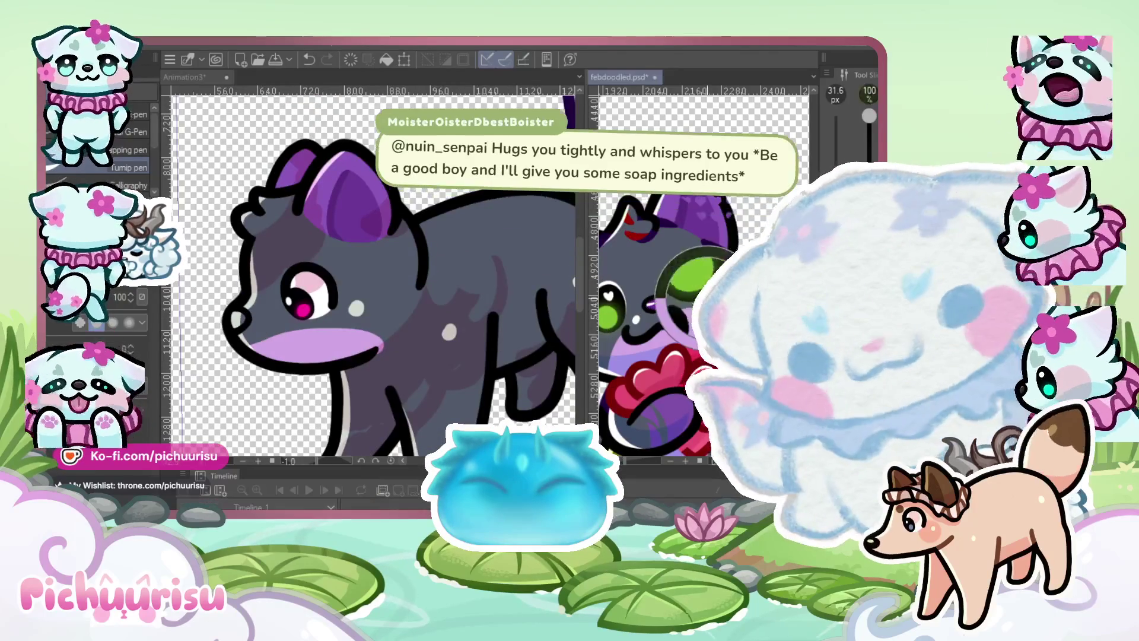
scroll(267, 329, "up", 2)
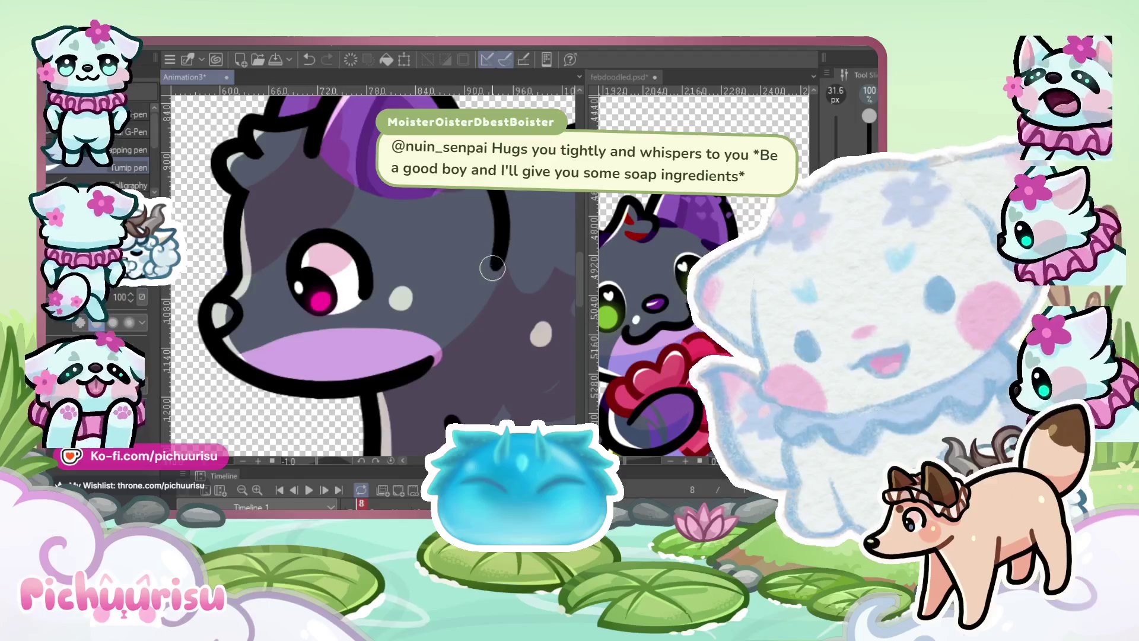
scroll(433, 242, "down", 1)
scroll(422, 327, "up", 1)
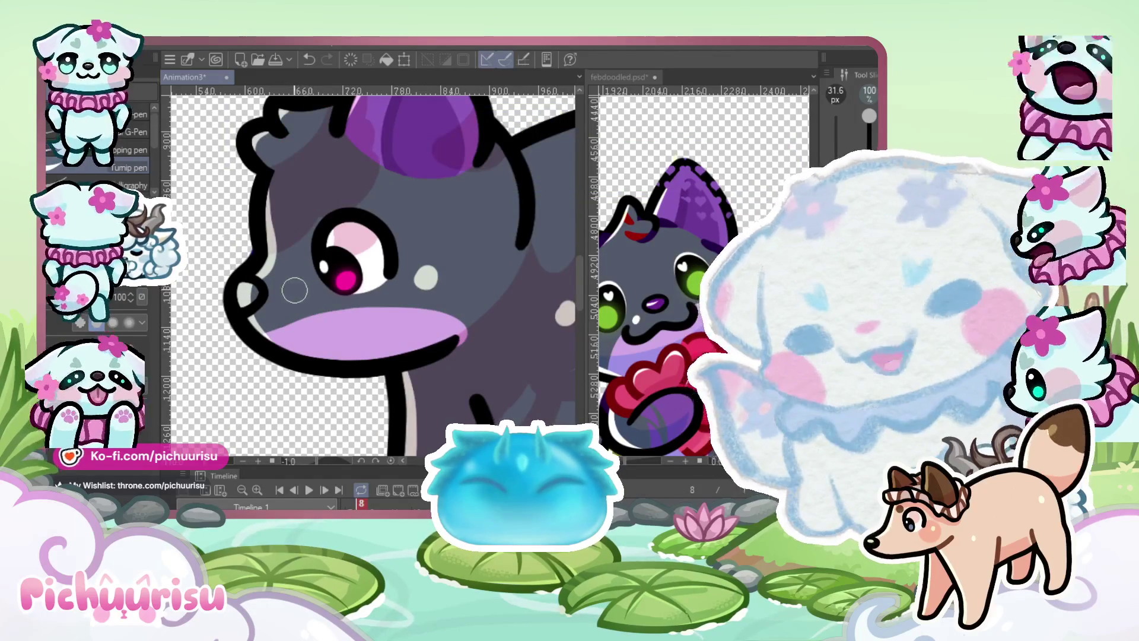
scroll(309, 291, "up", 1)
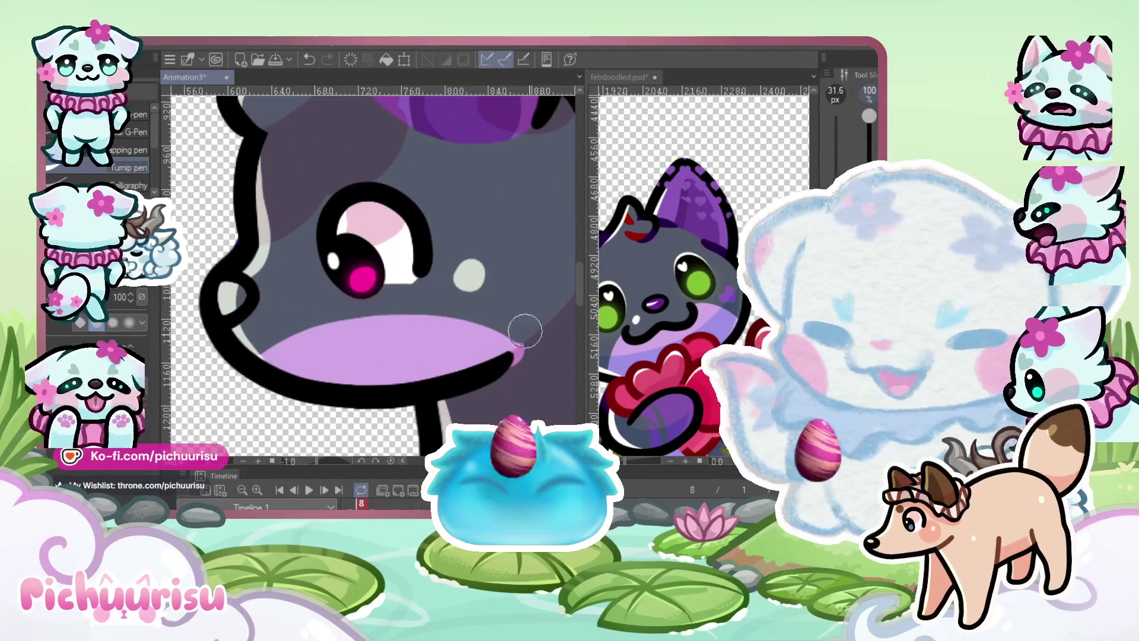
scroll(525, 362, "up", 2)
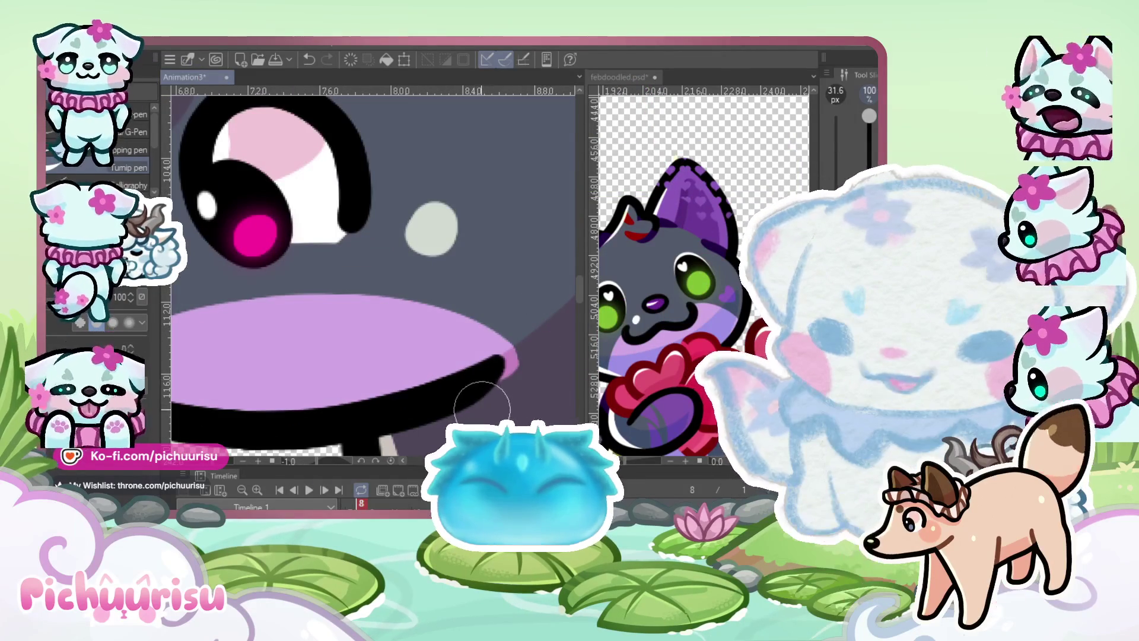
scroll(356, 255, "down", 4)
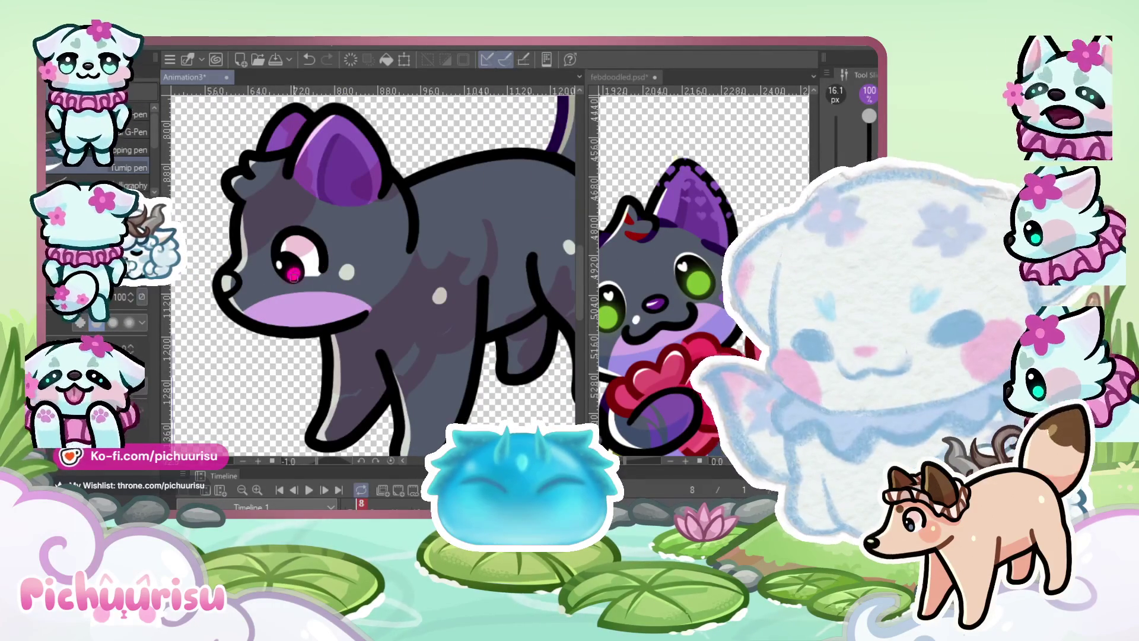
scroll(347, 291, "up", 4)
scroll(346, 292, "up", 2)
mouse_move(363, 301)
left_mouse_down()
mouse_move(330, 304)
mouse_move(394, 344)
mouse_move(320, 297)
mouse_move(356, 288)
left_mouse_up()
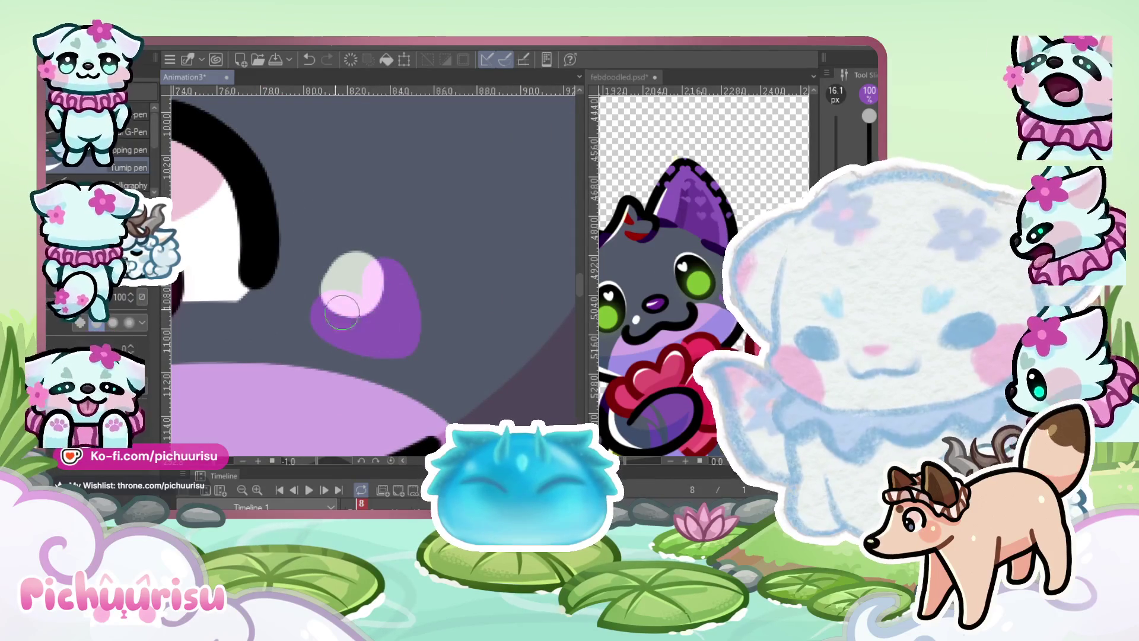
scroll(316, 272, "down", 2)
scroll(315, 273, "up", 2)
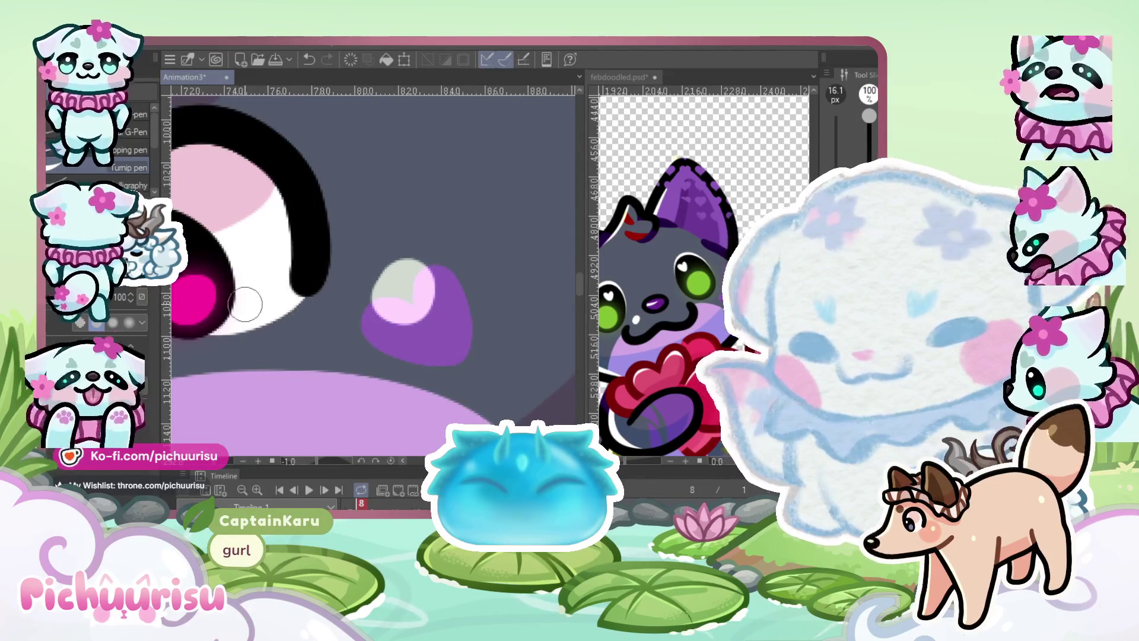
scroll(321, 300, "down", 5)
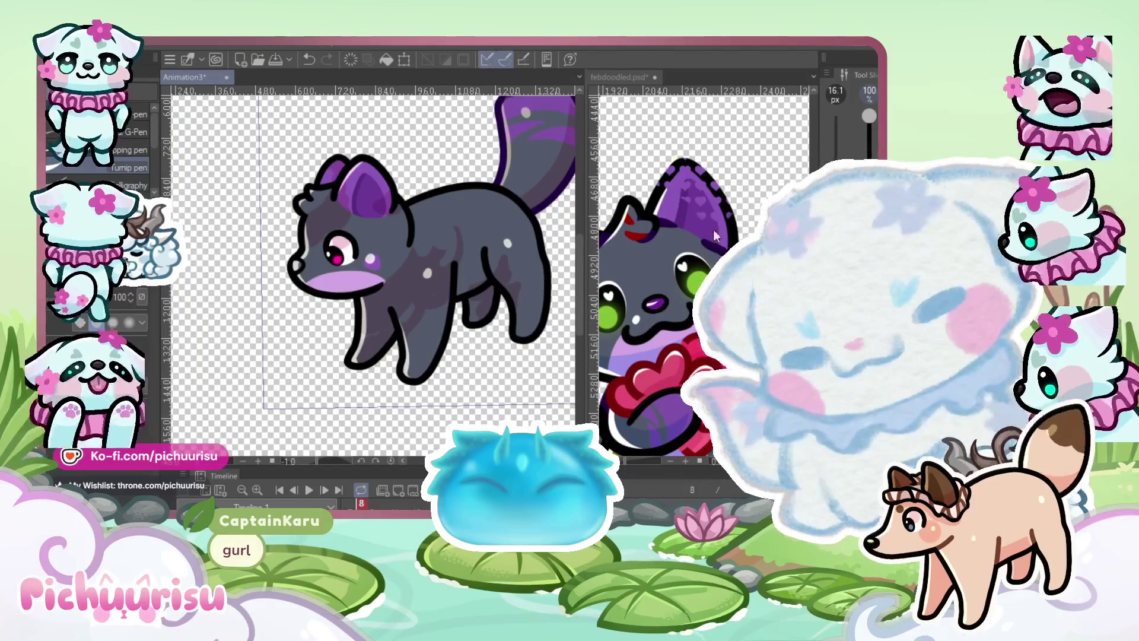
scroll(381, 303, "down", 1)
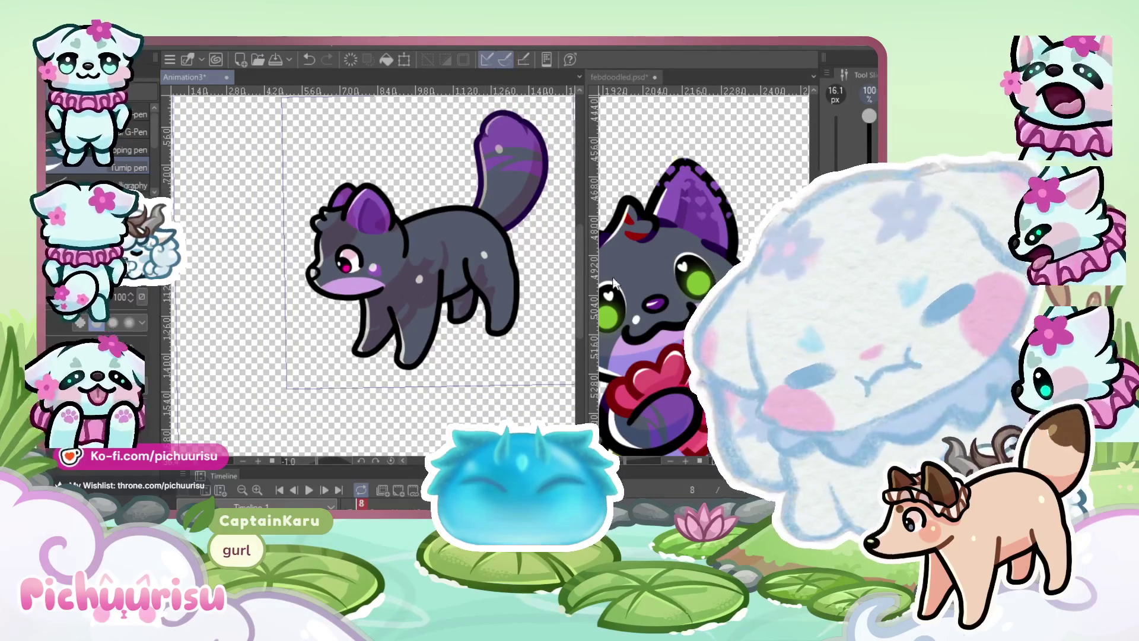
left_click(626, 294)
scroll(428, 285, "up", 3)
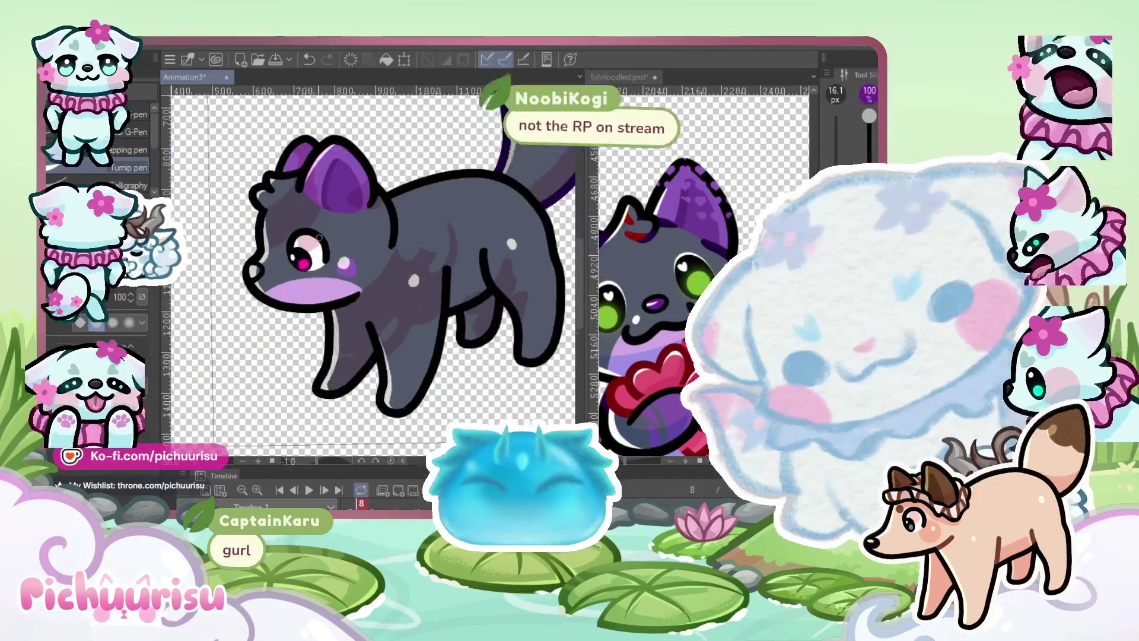
scroll(244, 234, "up", 4)
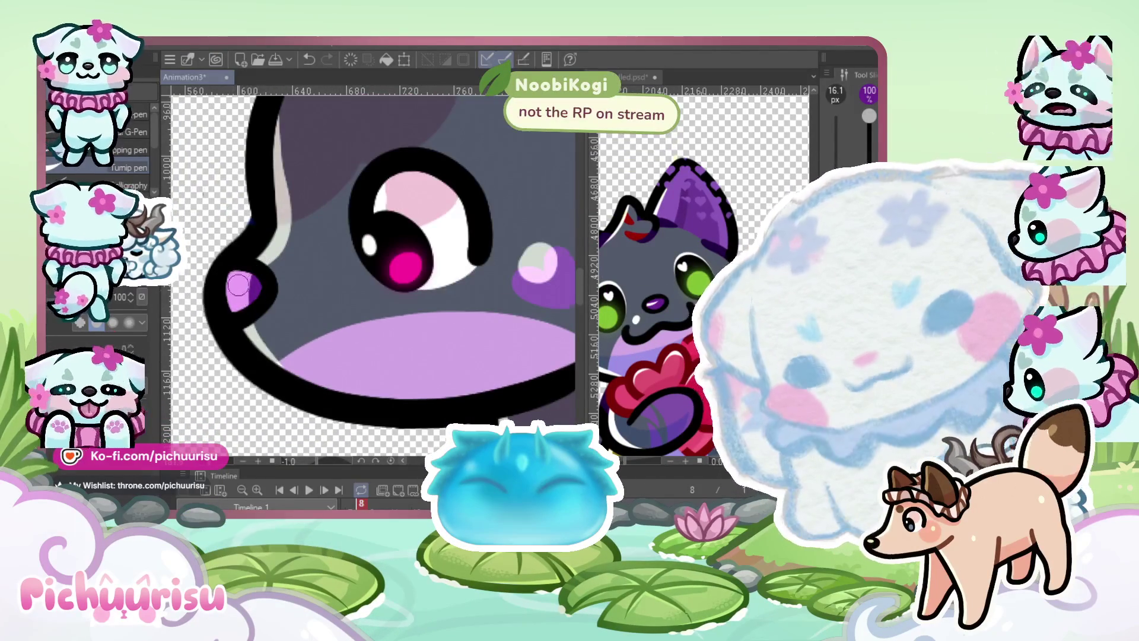
scroll(235, 266, "down", 3)
scroll(235, 267, "down", 3)
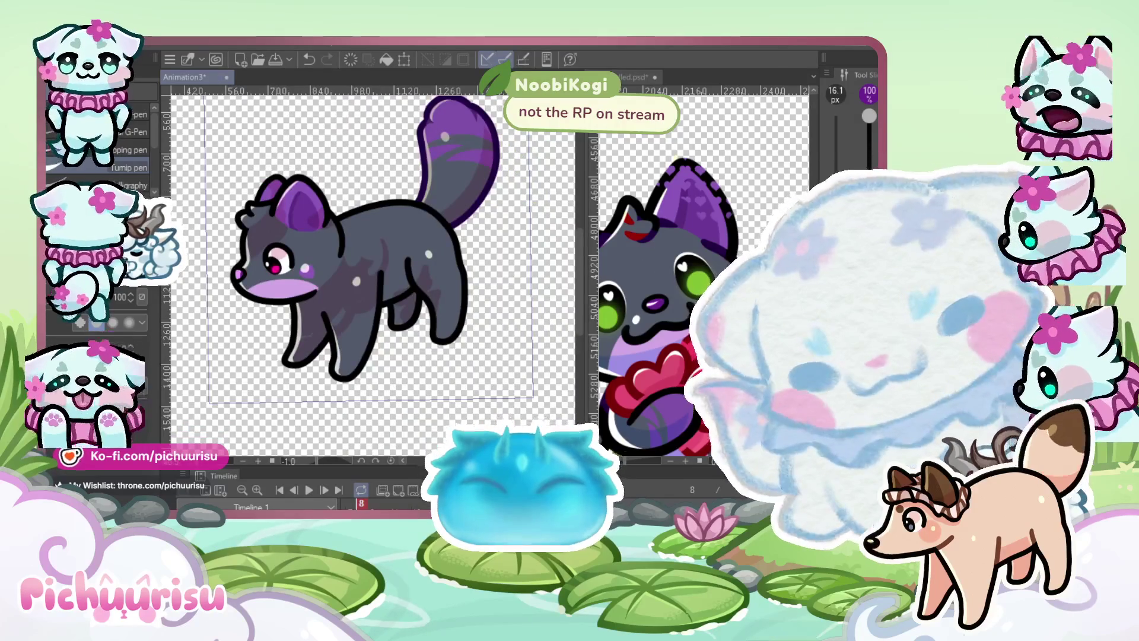
With the brush, paint purple across the bottom of the front leg and dab the left leg tip
key("e")
scroll(353, 341, "up", 5)
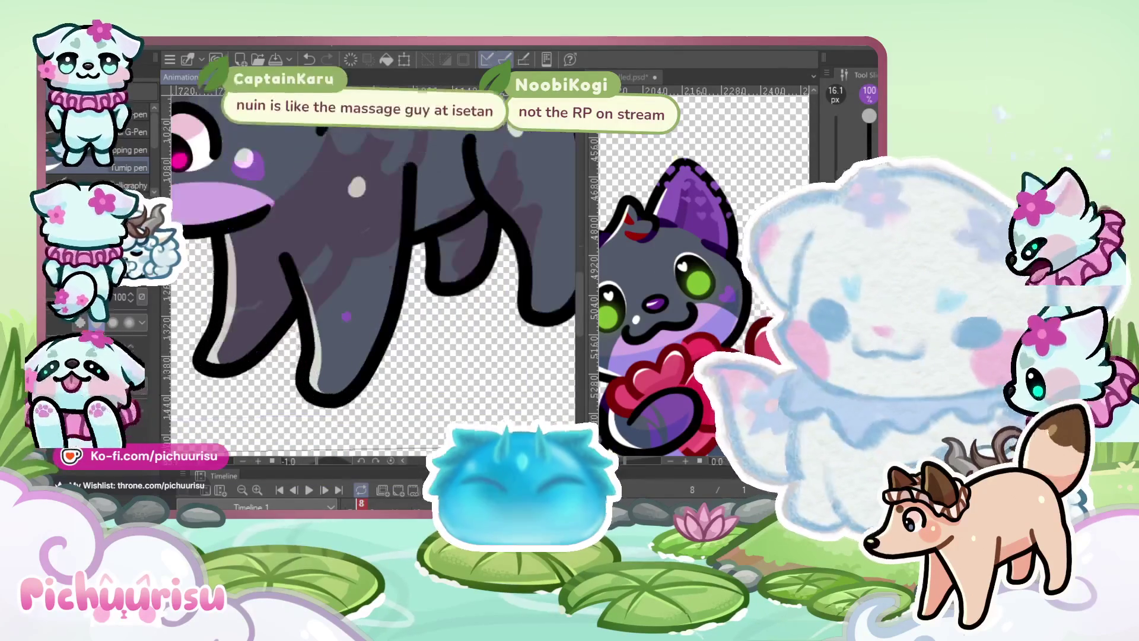
scroll(328, 378, "up", 1)
left_click_drag(308, 379, 379, 350)
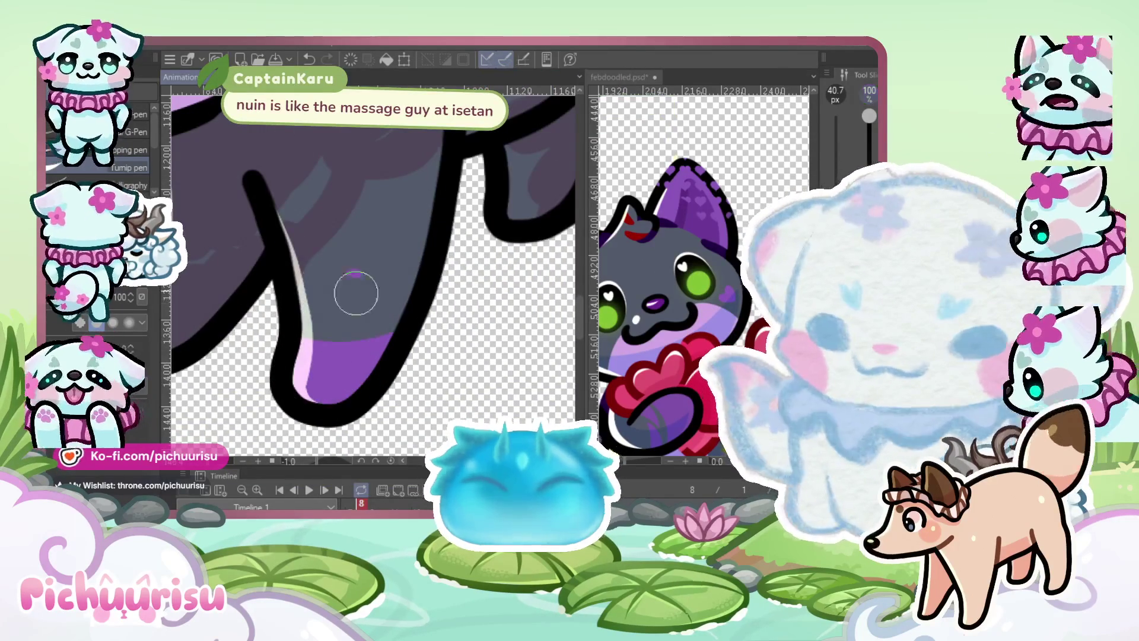
scroll(334, 369, "down", 3)
scroll(265, 330, "up", 3)
left_click(264, 330)
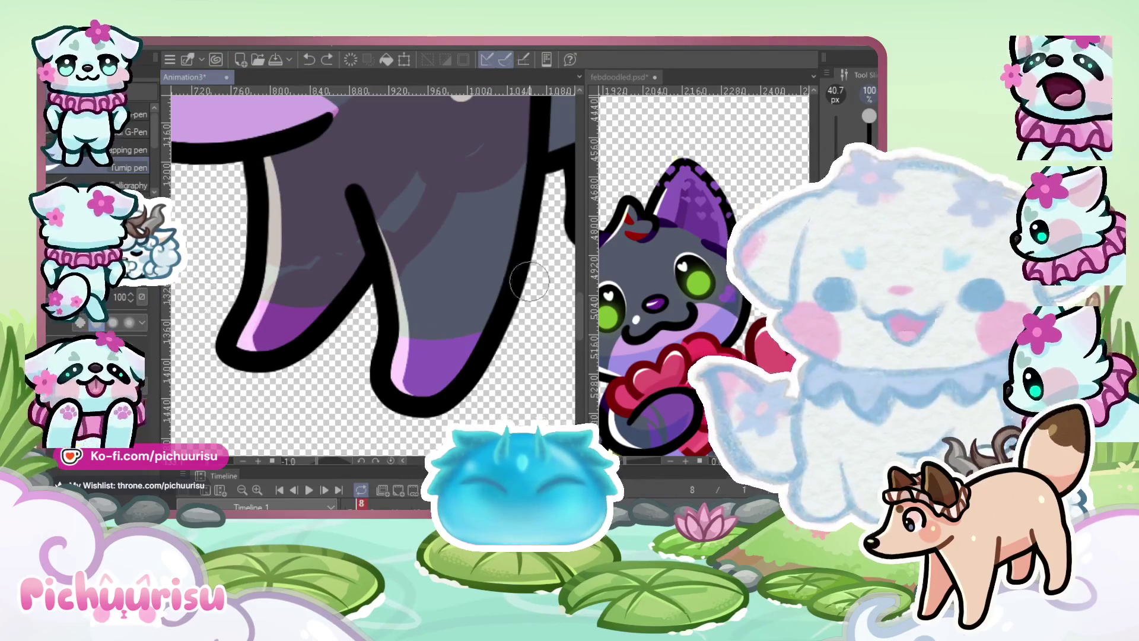
Extend the purple shading down the leg edges with two more strokes
scroll(494, 299, "up", 2)
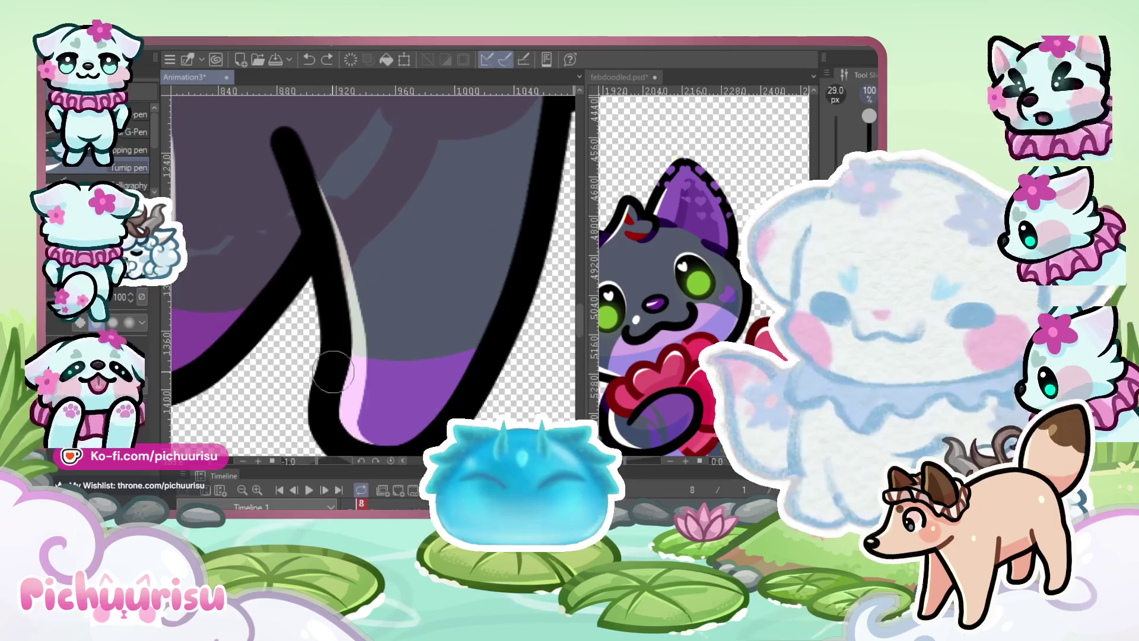
scroll(341, 312, "up", 1)
left_click_drag(356, 308, 430, 342)
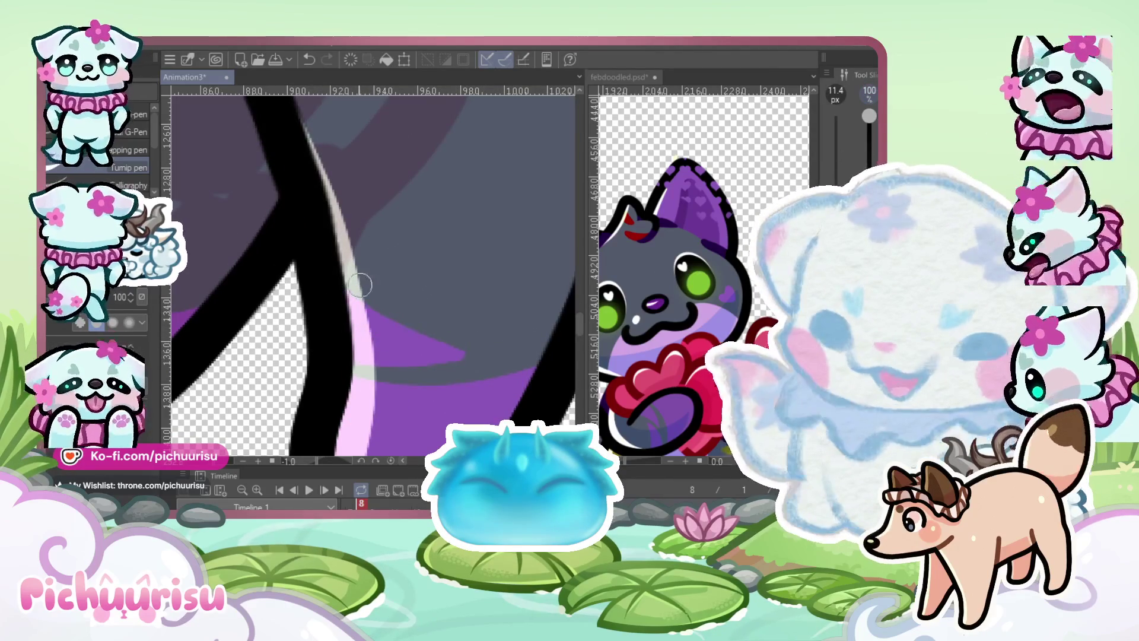
scroll(454, 365, "up", 1)
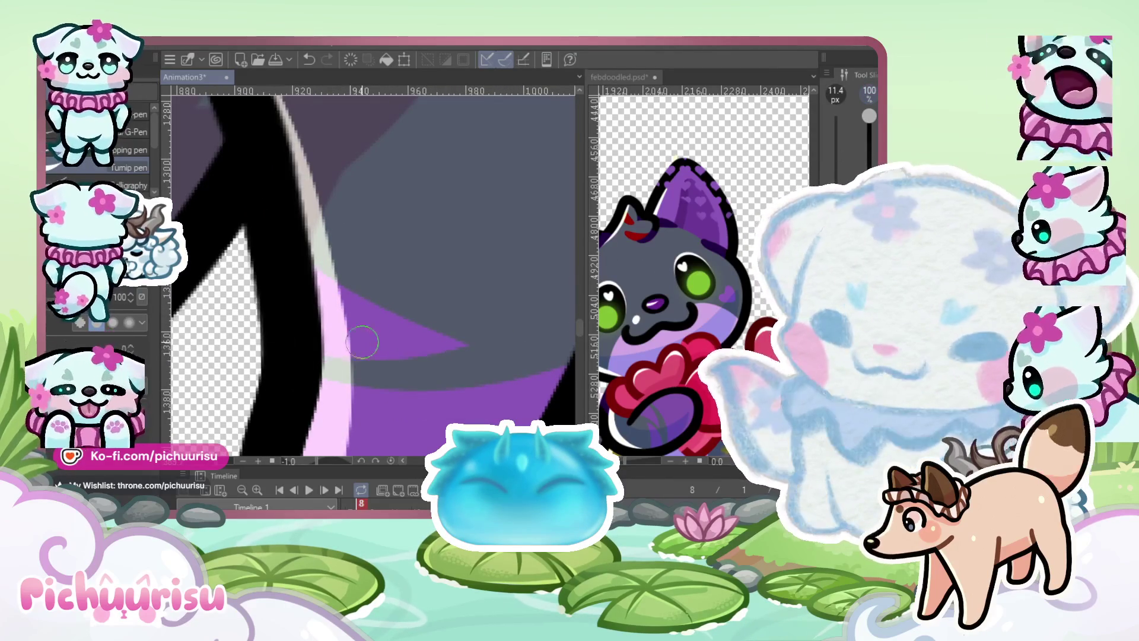
scroll(350, 344, "down", 1)
left_click_drag(498, 288, 366, 322)
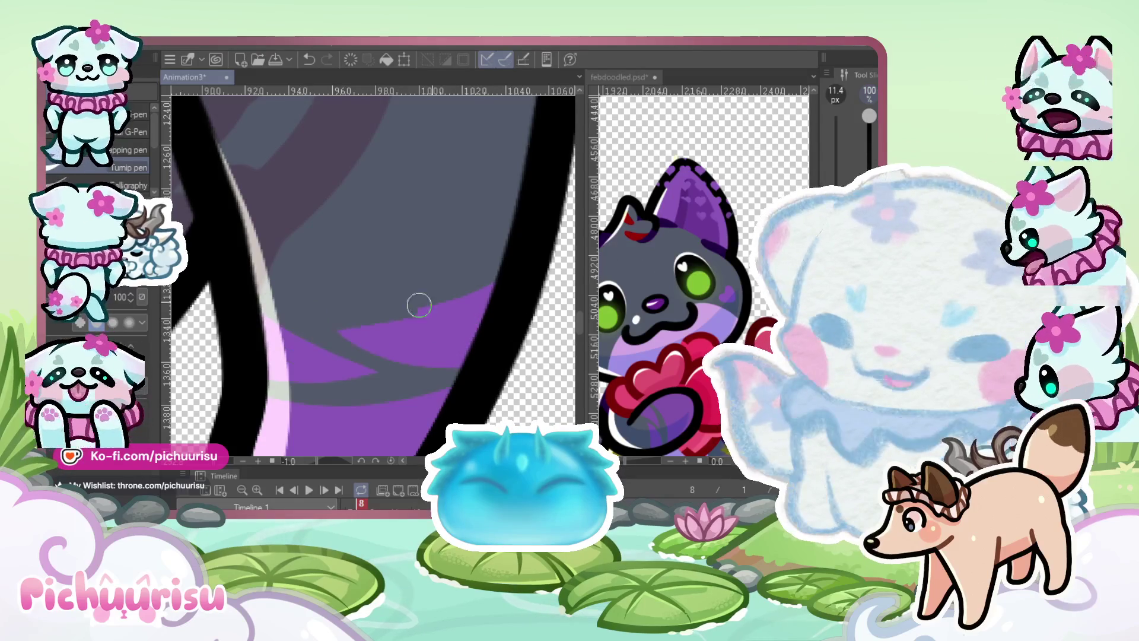
scroll(424, 339, "down", 4)
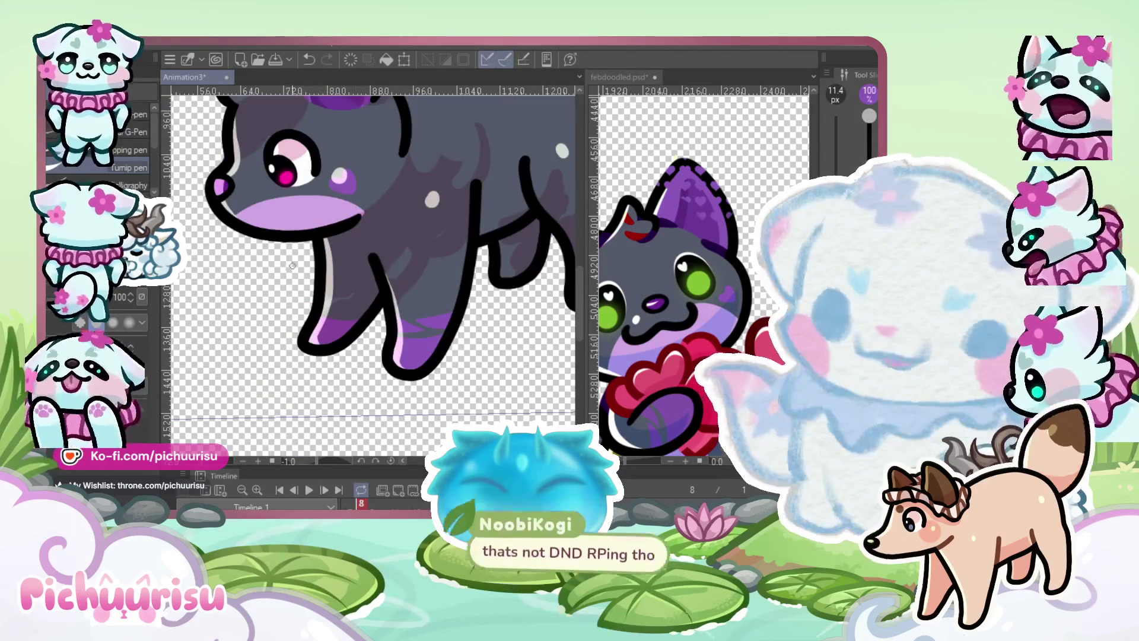
scroll(332, 309, "up", 2)
scroll(331, 308, "up", 4)
Add final purple strokes across the lower legs and view the whole wolf
mouse_move(350, 332)
left_mouse_down()
mouse_move(470, 369)
mouse_move(285, 339)
left_mouse_up()
scroll(357, 324, "down", 4)
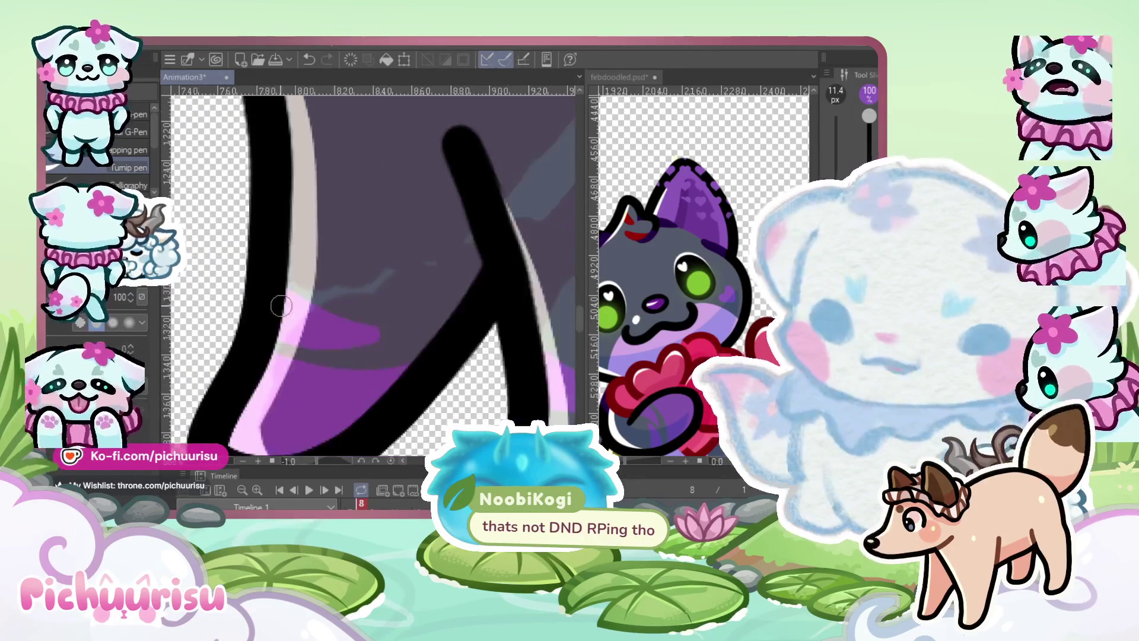
scroll(470, 298, "up", 3)
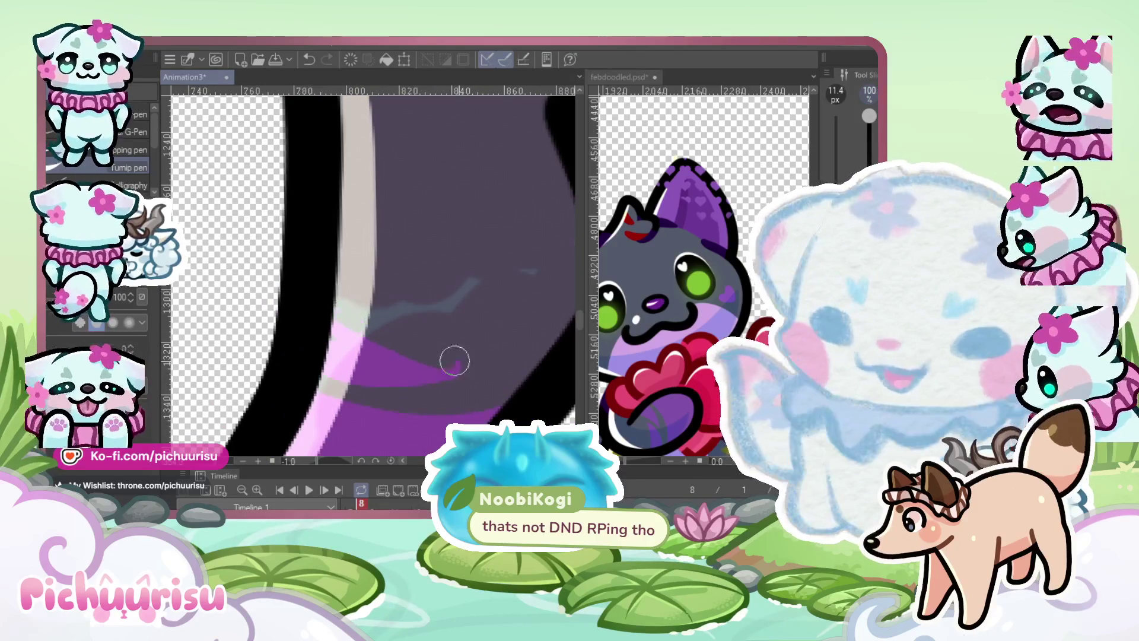
scroll(454, 364, "down", 4)
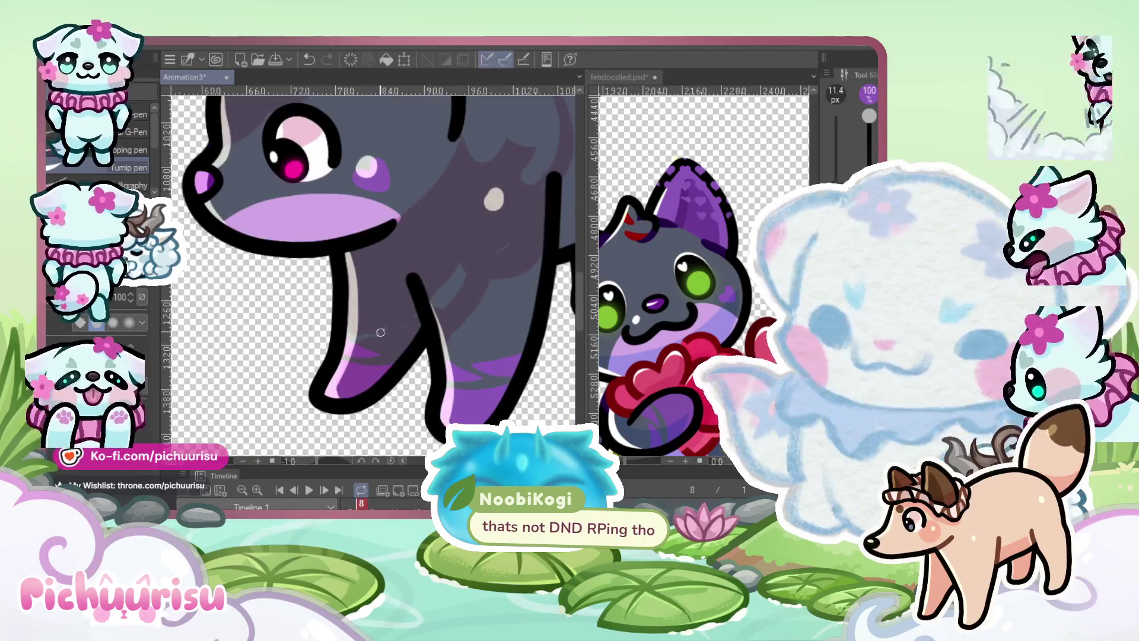
scroll(437, 336, "up", 3)
left_click_drag(451, 330, 322, 350)
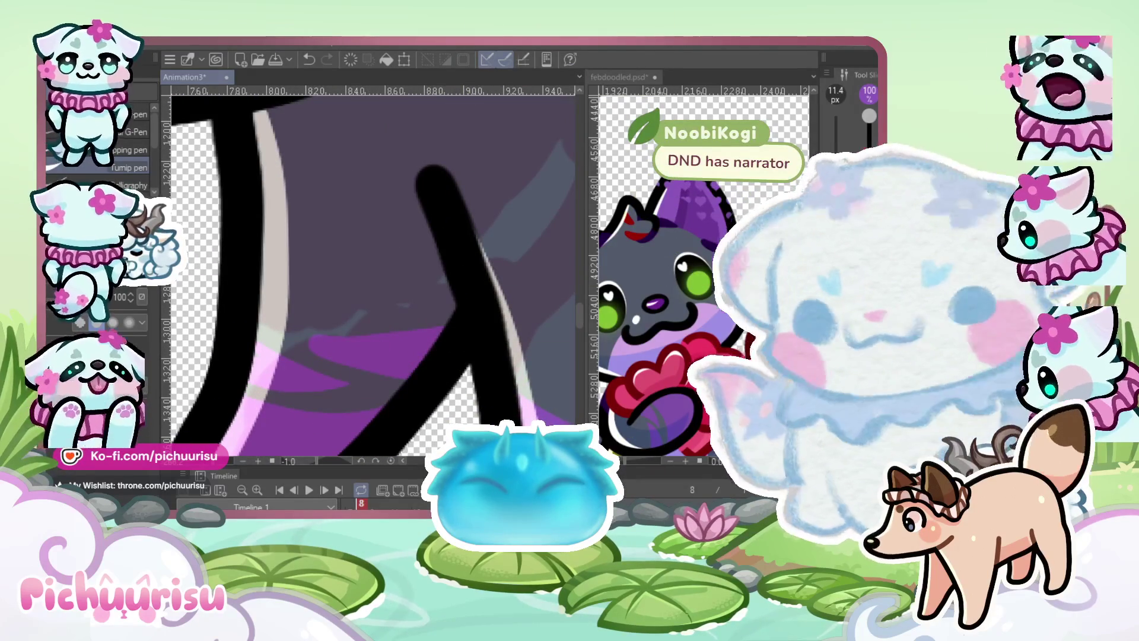
scroll(456, 317, "down", 4)
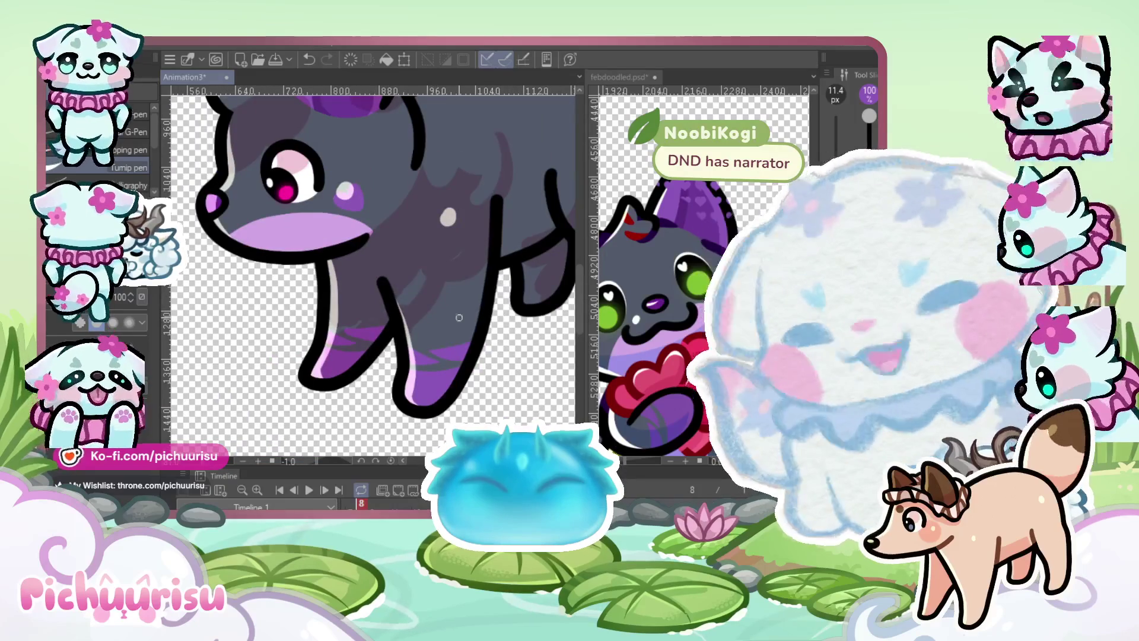
scroll(457, 317, "up", 3)
scroll(250, 318, "up", 2)
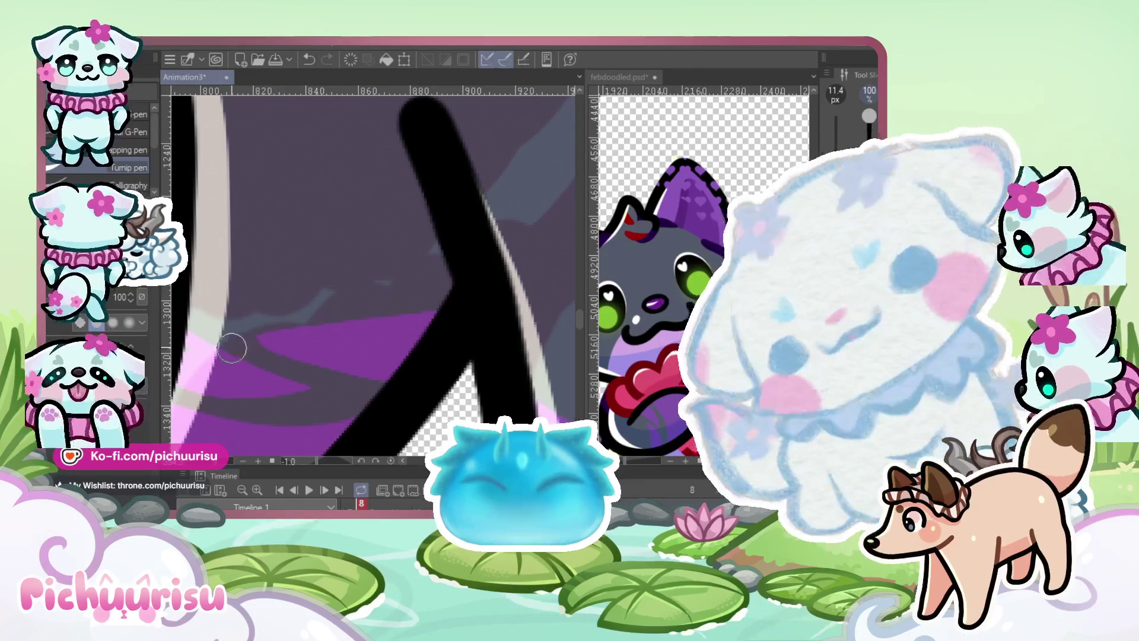
scroll(368, 356, "down", 8)
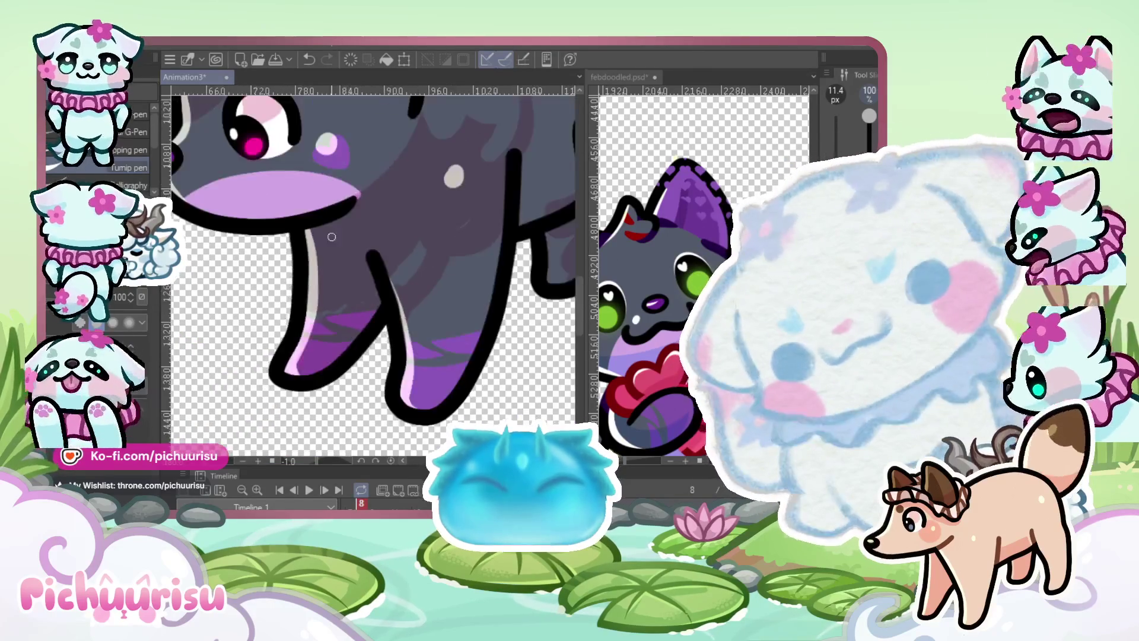
scroll(282, 218, "down", 2)
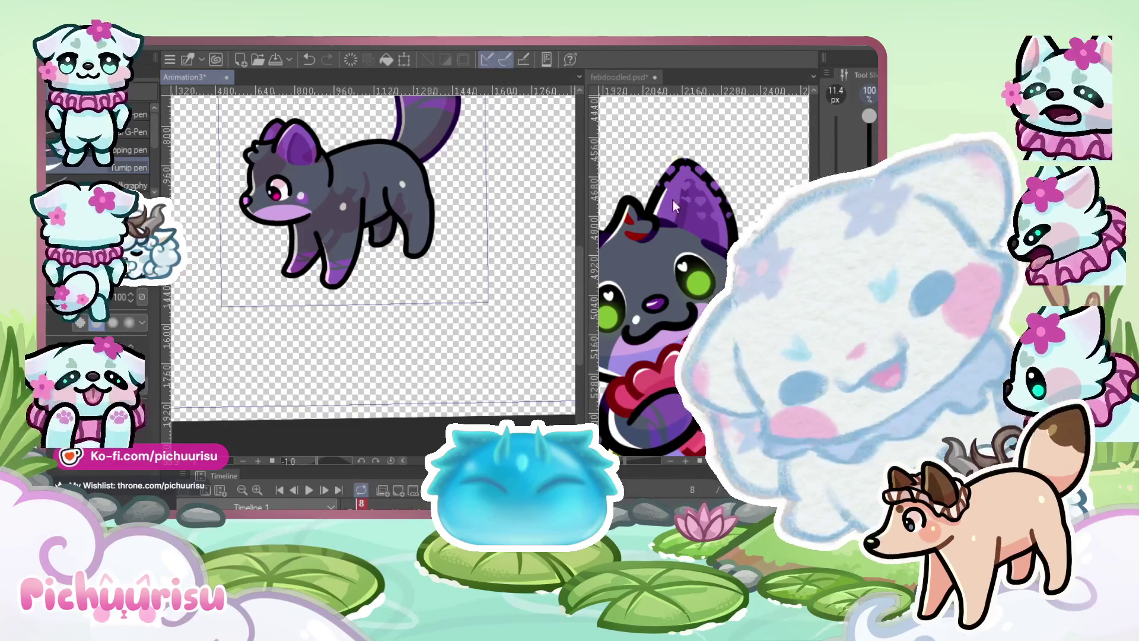
Add a fine purple stroke along the front edge of the wolf
scroll(700, 267, "down", 2)
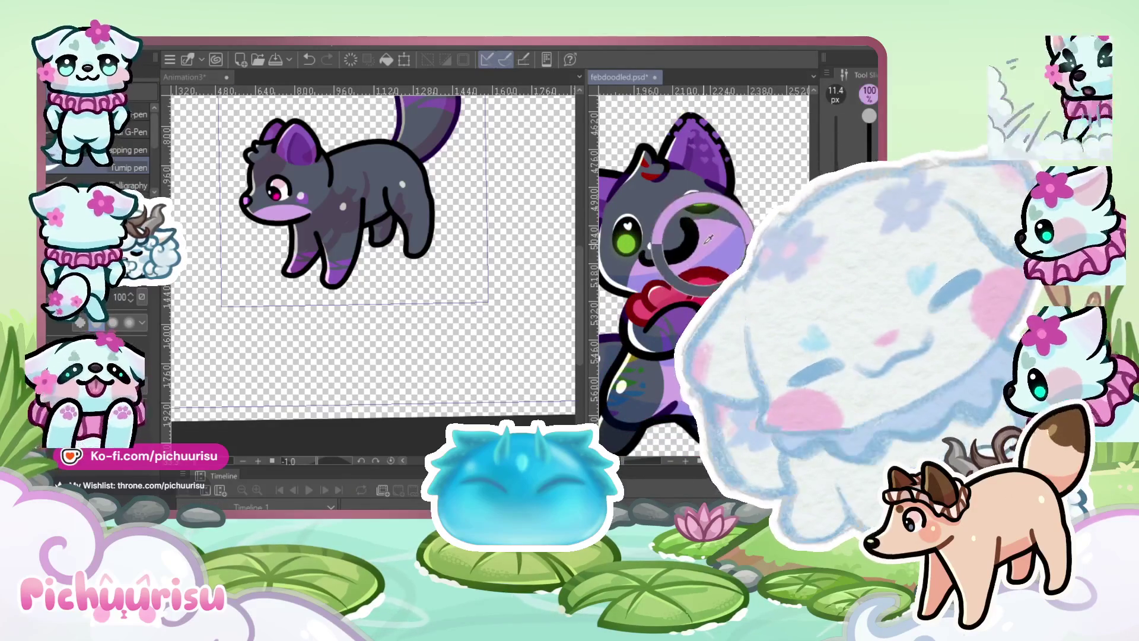
scroll(206, 228, "up", 6)
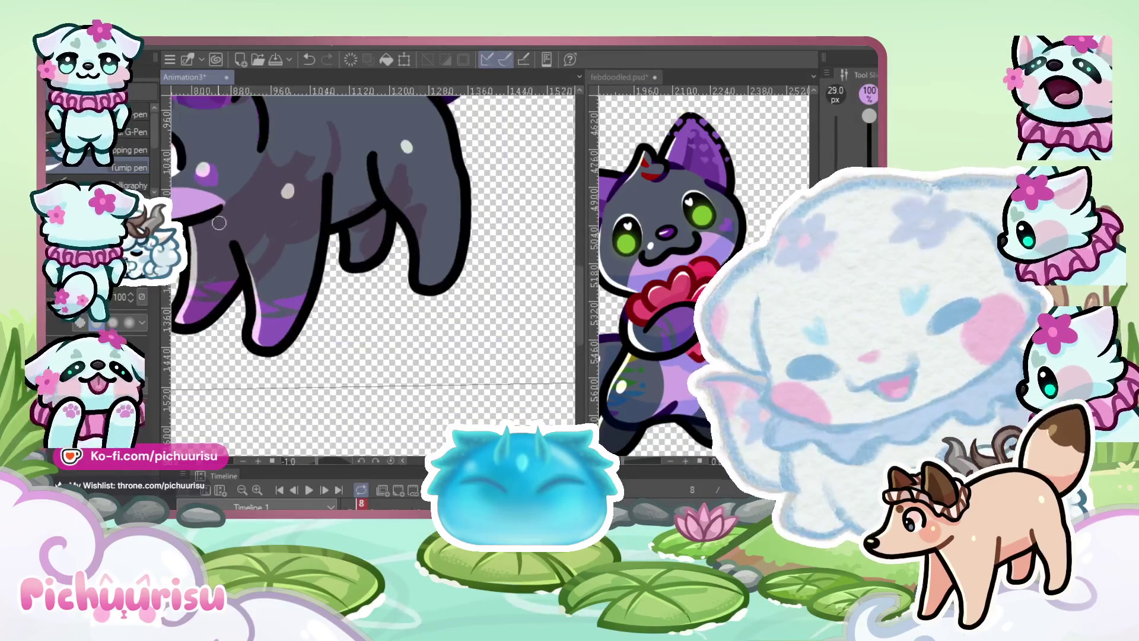
scroll(206, 228, "down", 1)
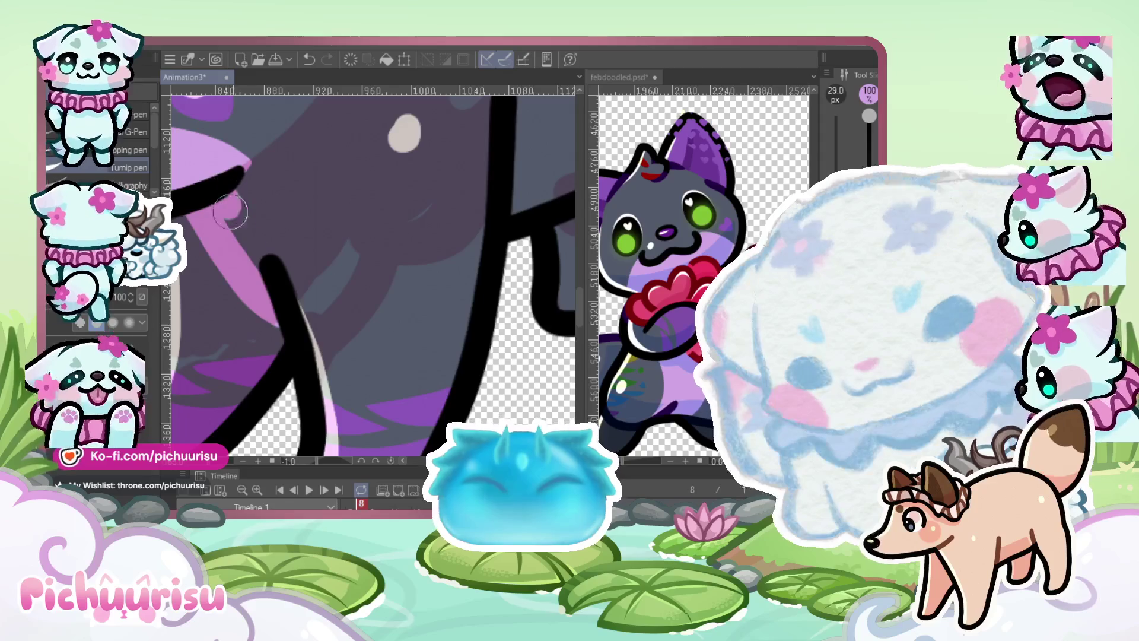
scroll(268, 281, "down", 1)
scroll(212, 239, "up", 2)
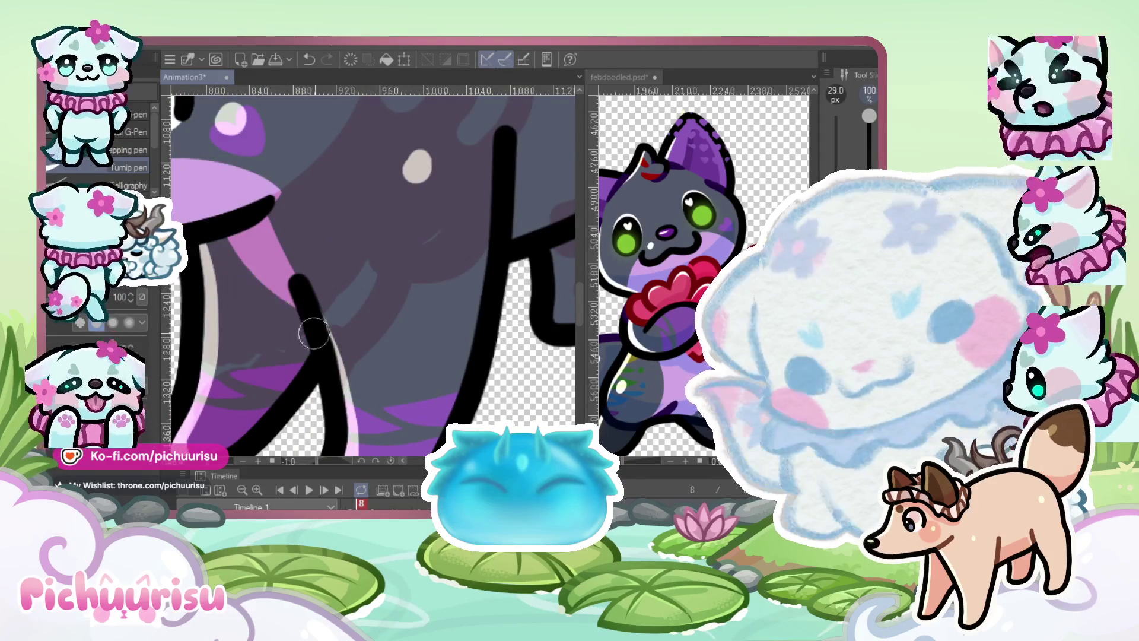
scroll(311, 332, "down", 6)
scroll(285, 261, "up", 3)
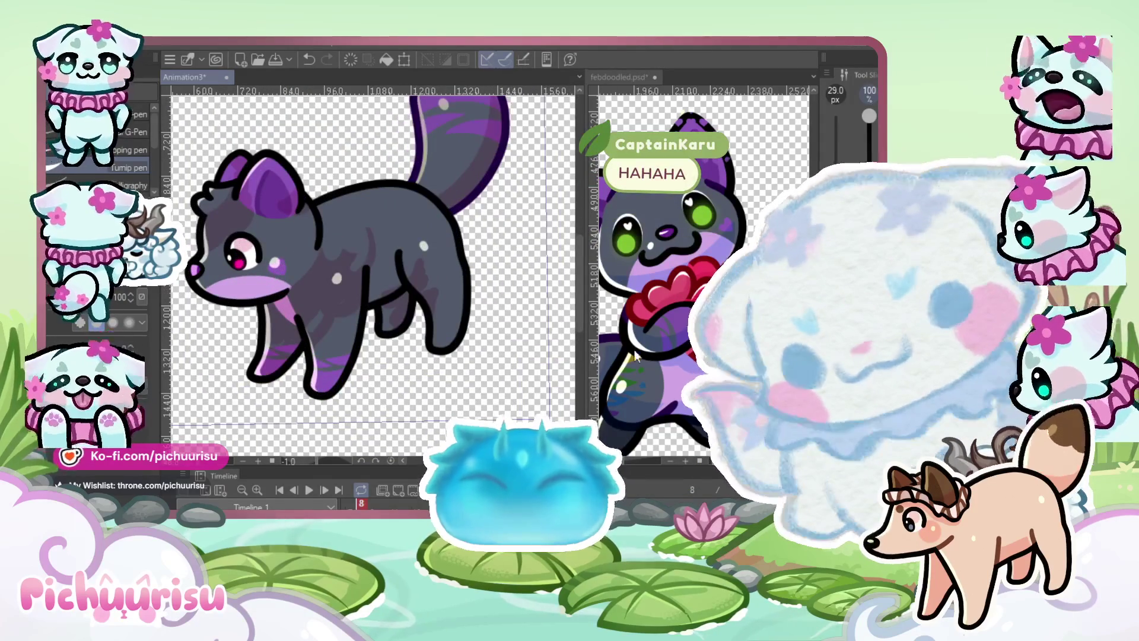
scroll(314, 240, "up", 4)
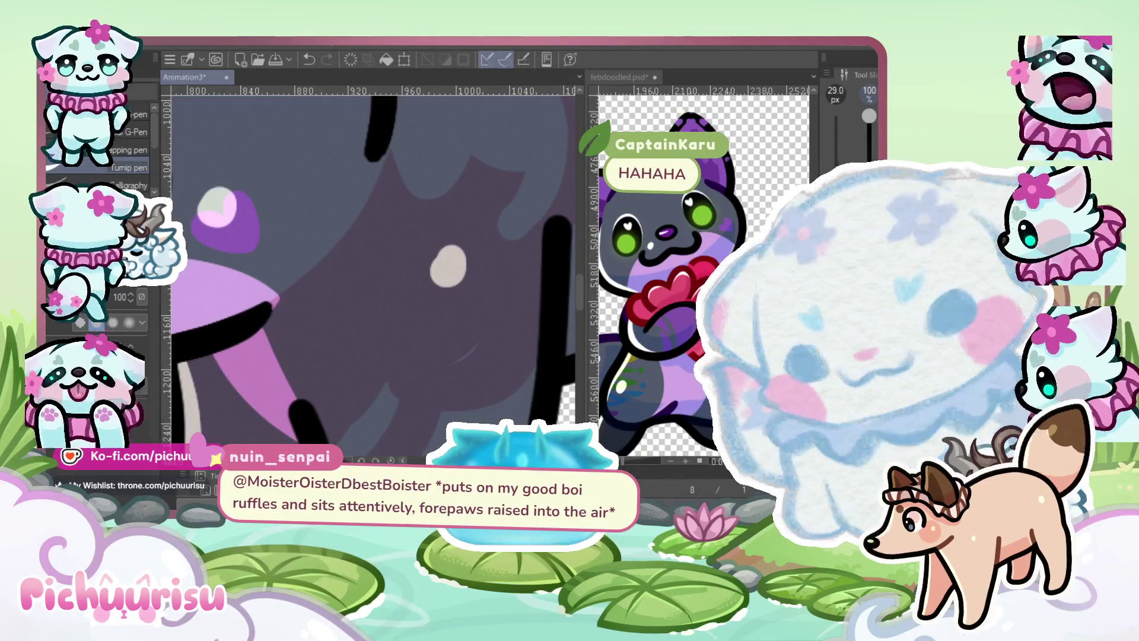
scroll(279, 315, "up", 2)
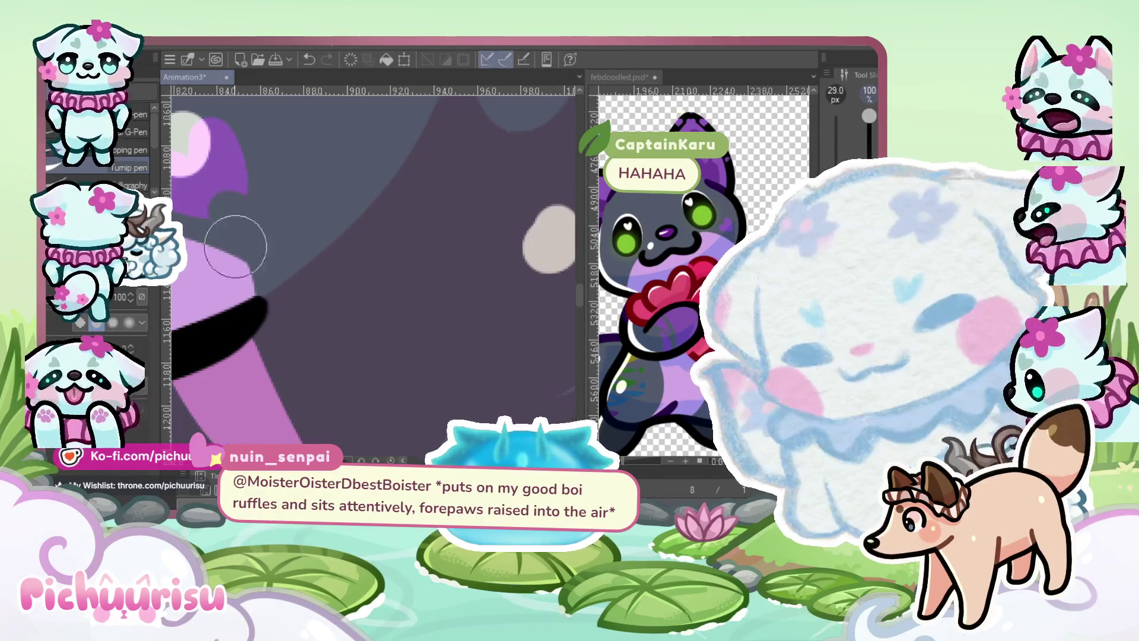
scroll(199, 262, "up", 2)
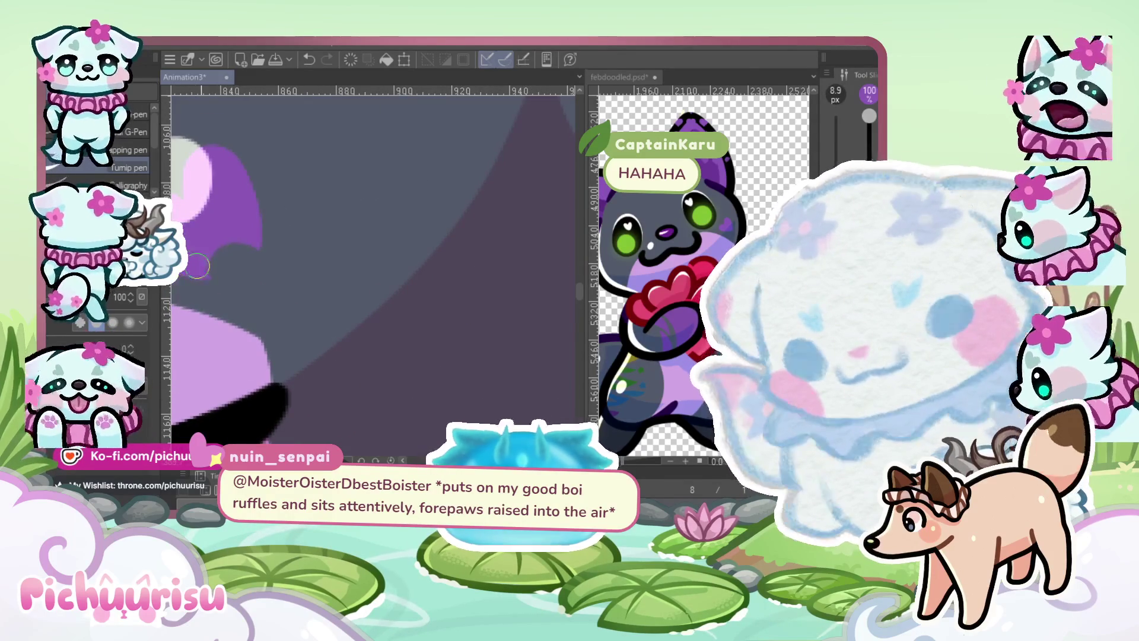
left_click_drag(194, 265, 249, 256)
scroll(222, 263, "down", 2)
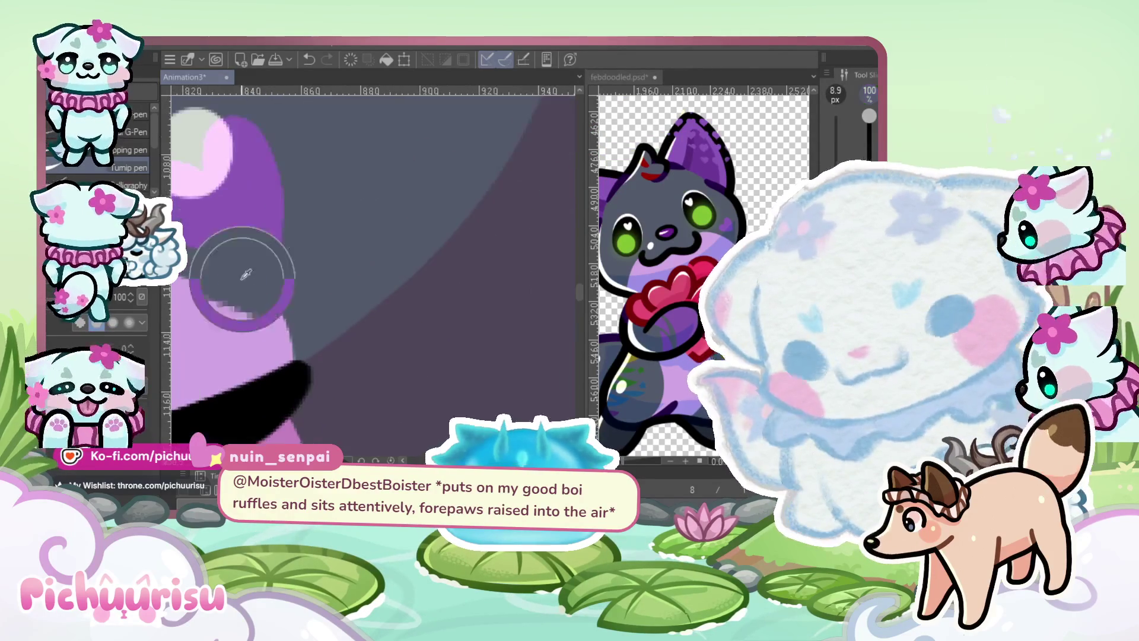
scroll(259, 271, "down", 5)
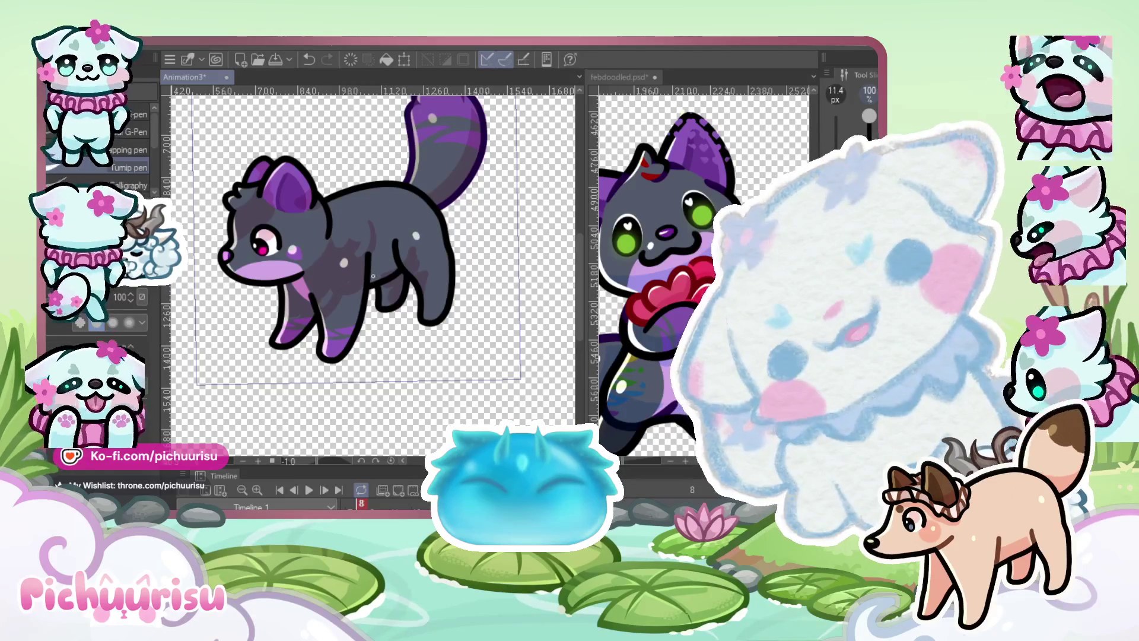
Enlarge the brush to about 31.6 px and brush lilac into the belly up to the outline
scroll(287, 270, "up", 5)
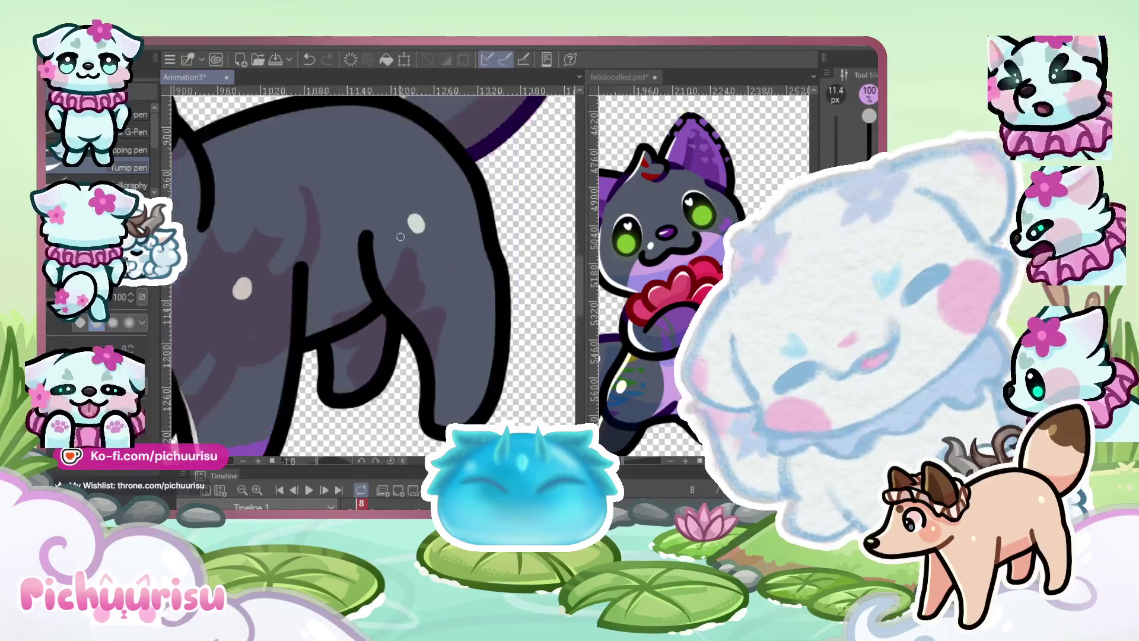
left_click_drag(348, 275, 373, 276)
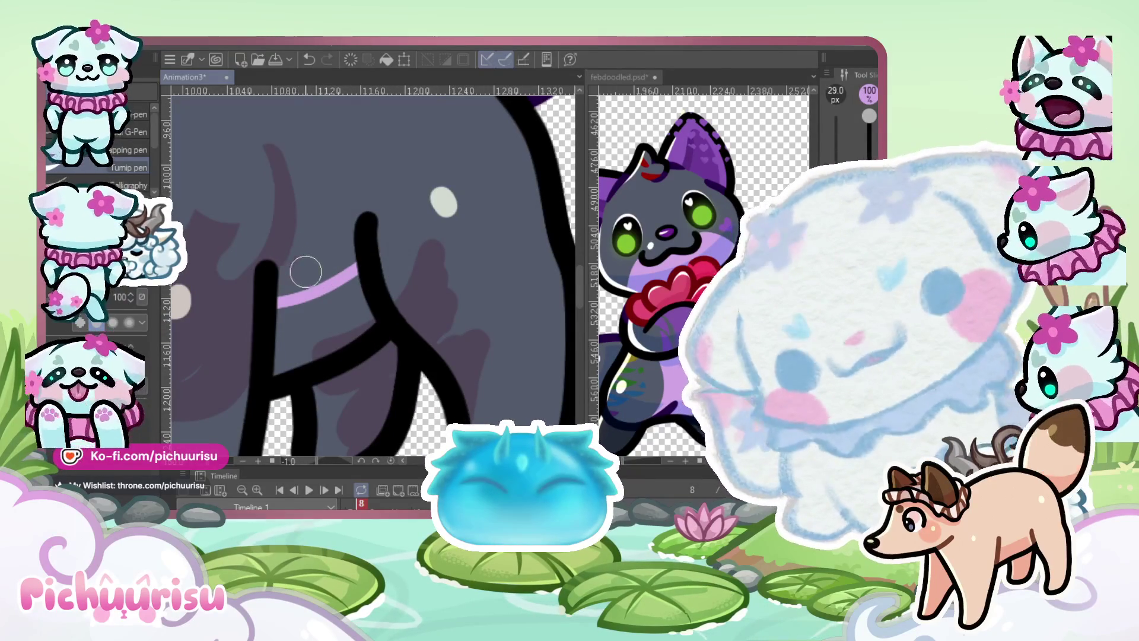
mouse_move(296, 297)
left_mouse_down()
mouse_move(273, 373)
mouse_move(309, 303)
mouse_move(344, 339)
mouse_move(338, 315)
left_mouse_up()
left_click_drag(273, 300, 358, 253)
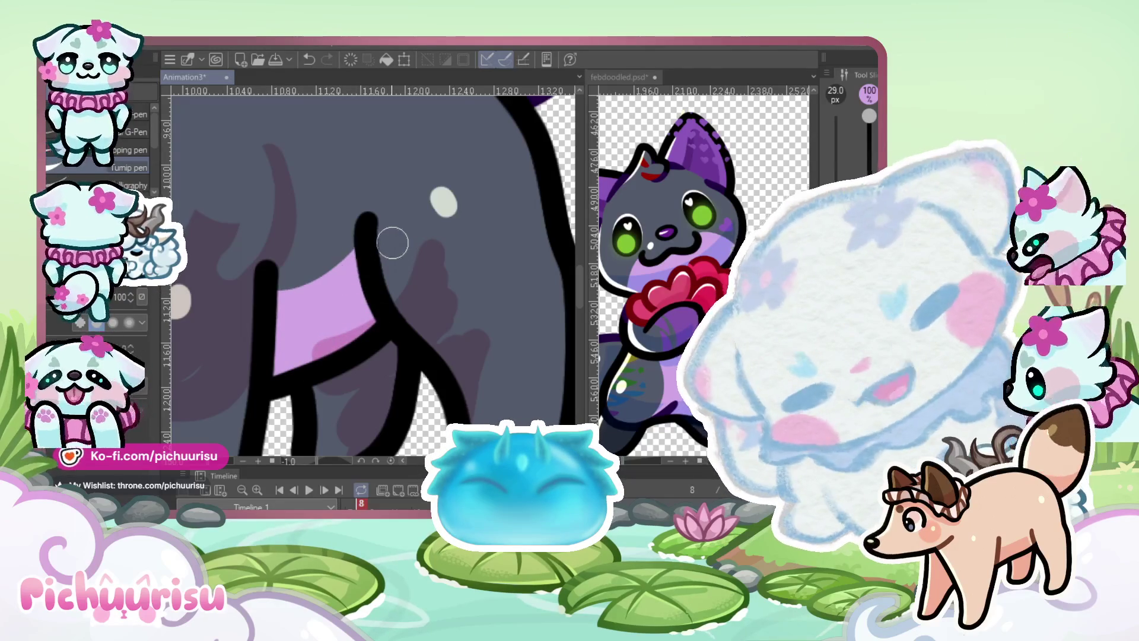
scroll(268, 279, "down", 10)
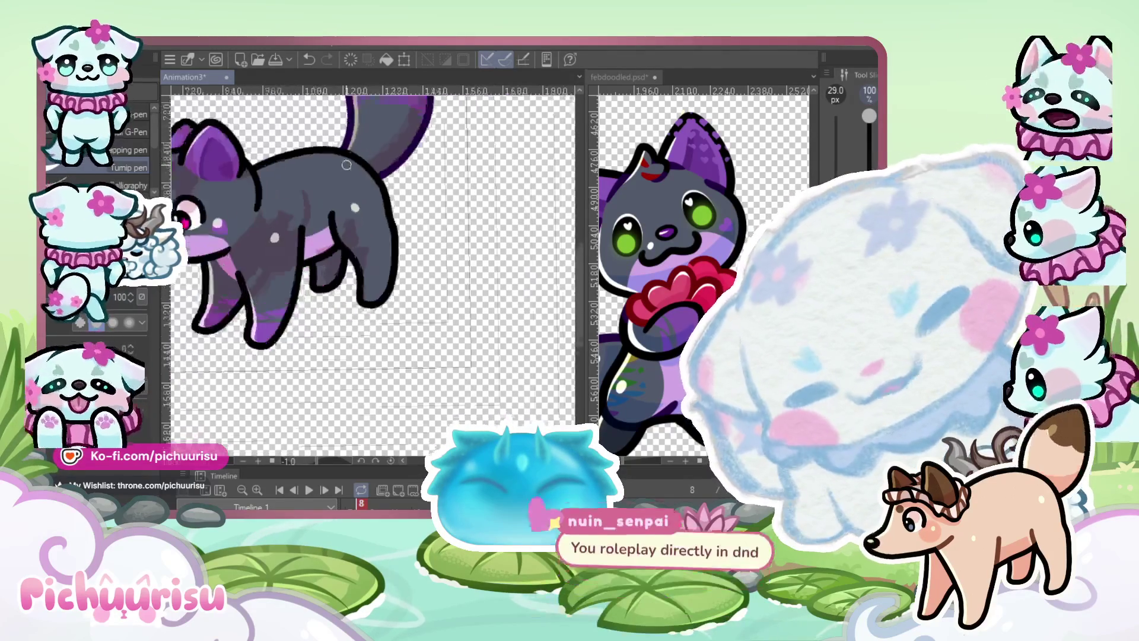
scroll(700, 255, "up", 3)
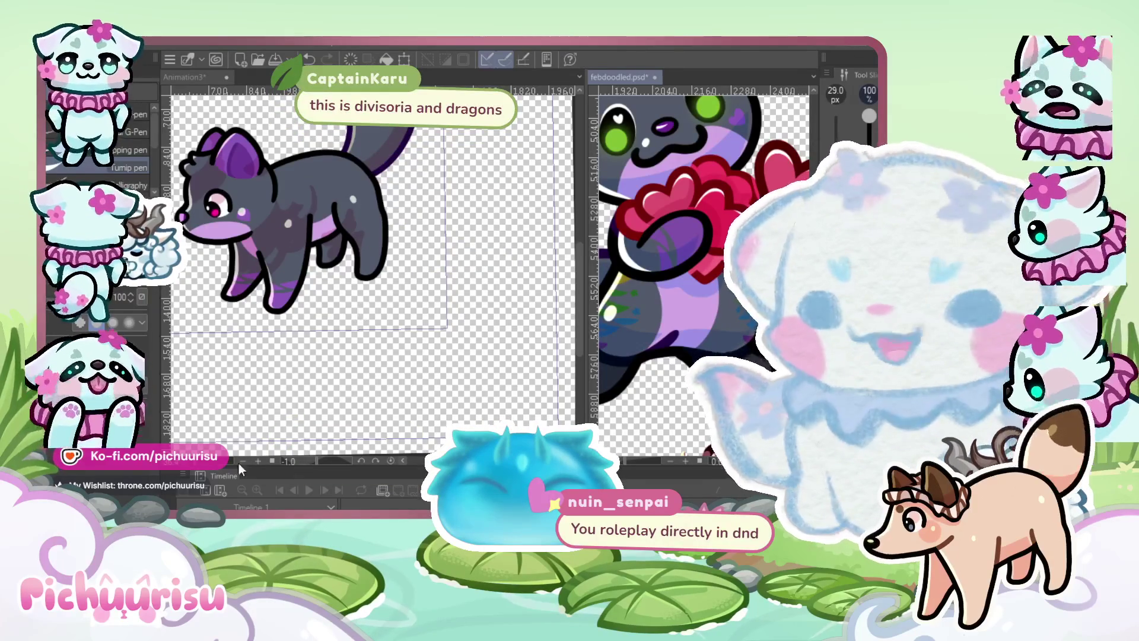
scroll(335, 357, "up", 5)
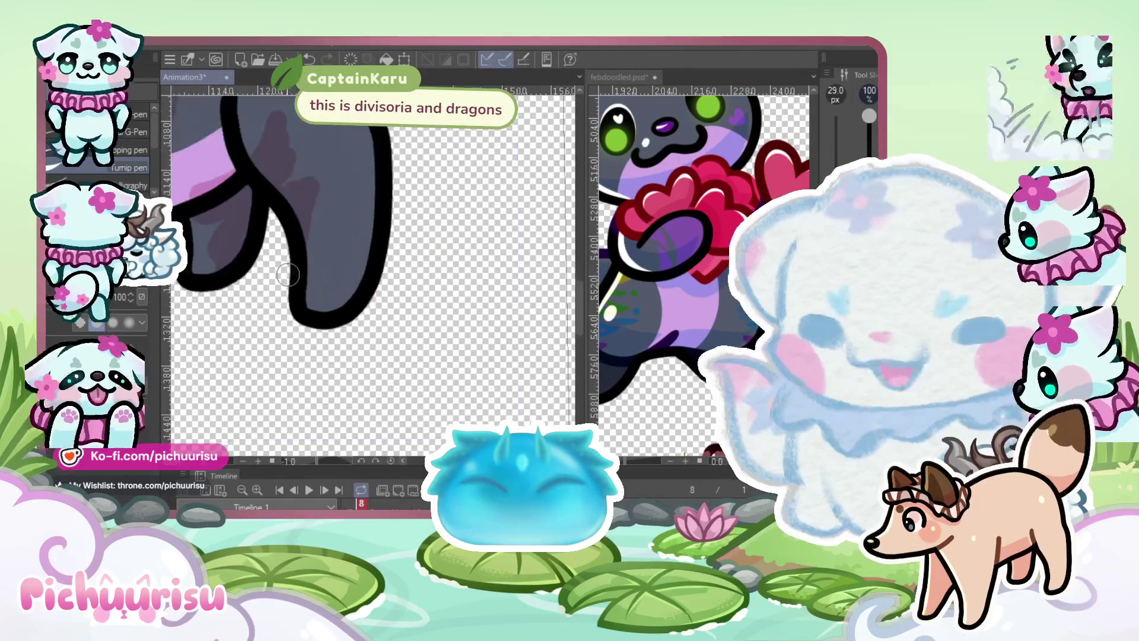
scroll(360, 300, "up", 3)
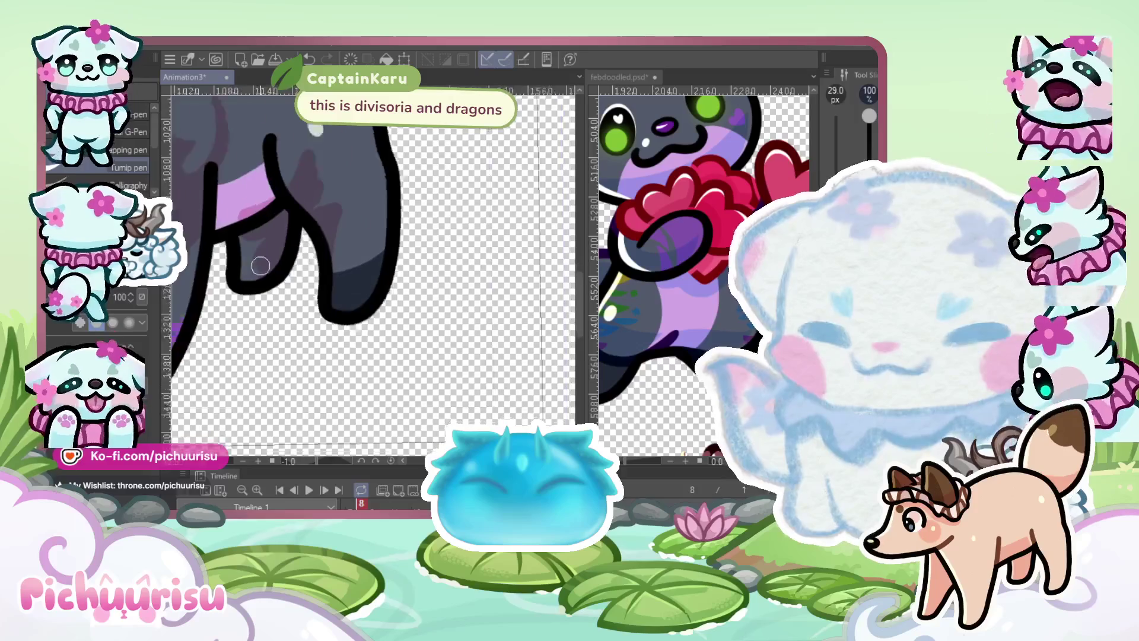
scroll(361, 262, "down", 8)
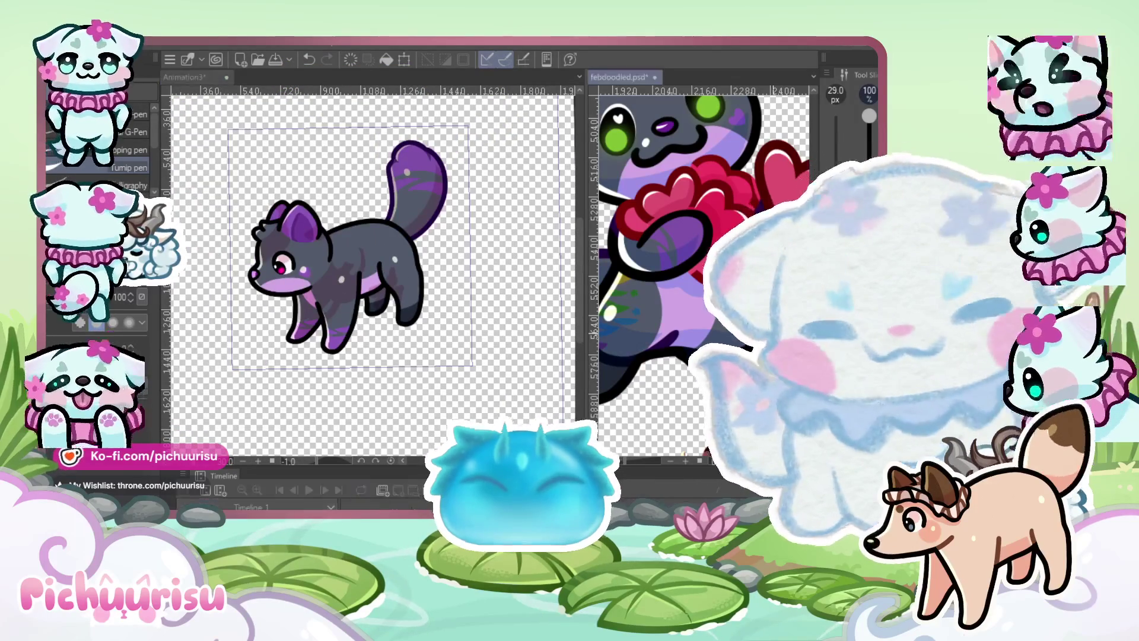
scroll(704, 273, "down", 4)
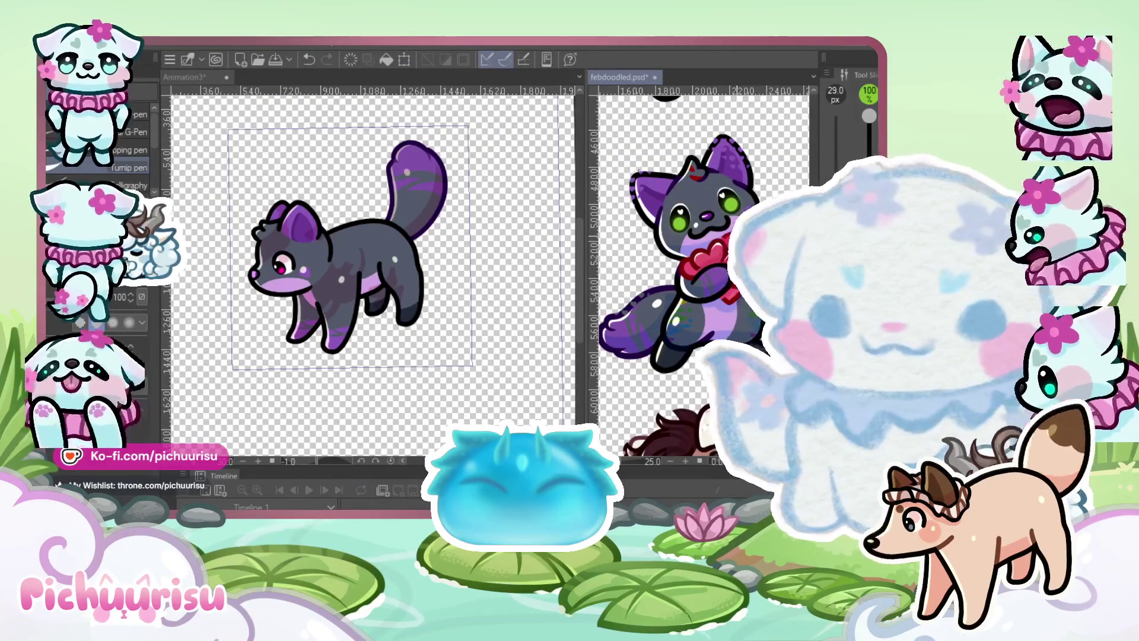
Paint small red markings near the base of the wolf's ear
scroll(667, 161, "up", 3)
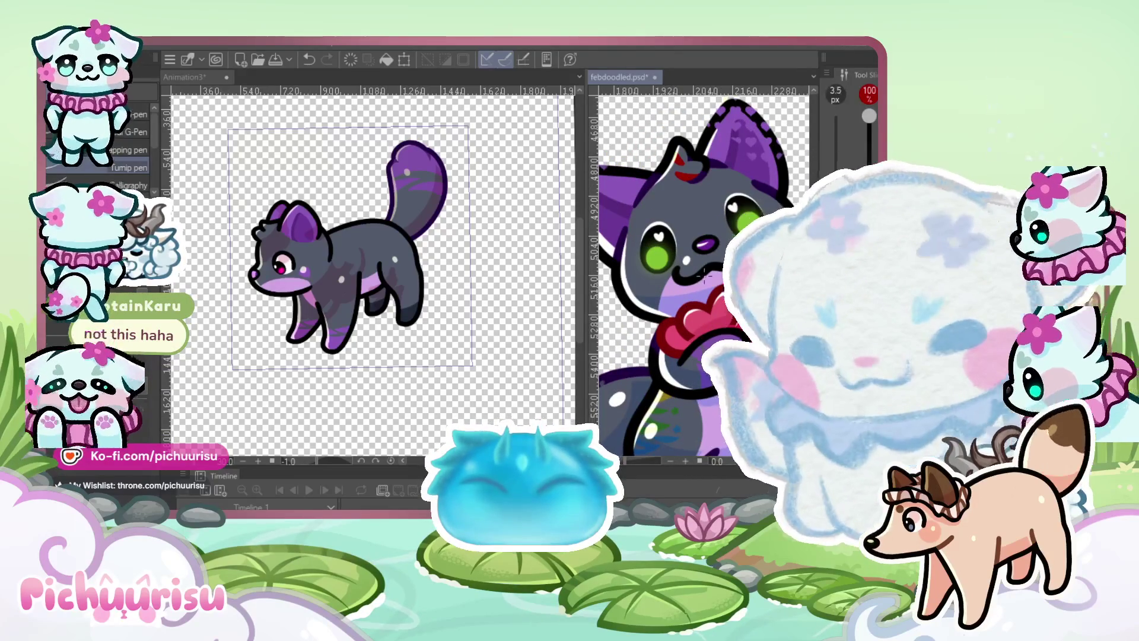
scroll(264, 230, "up", 5)
scroll(220, 234, "up", 4)
left_click_drag(292, 218, 303, 248)
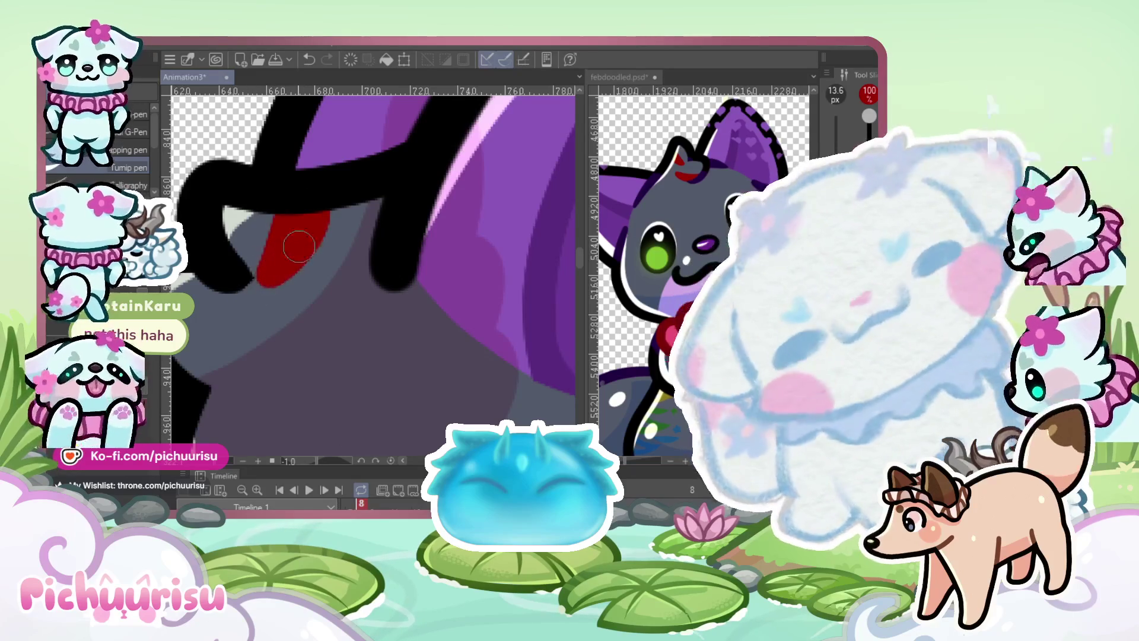
scroll(294, 250, "down", 3)
scroll(235, 286, "up", 3)
left_click(236, 286)
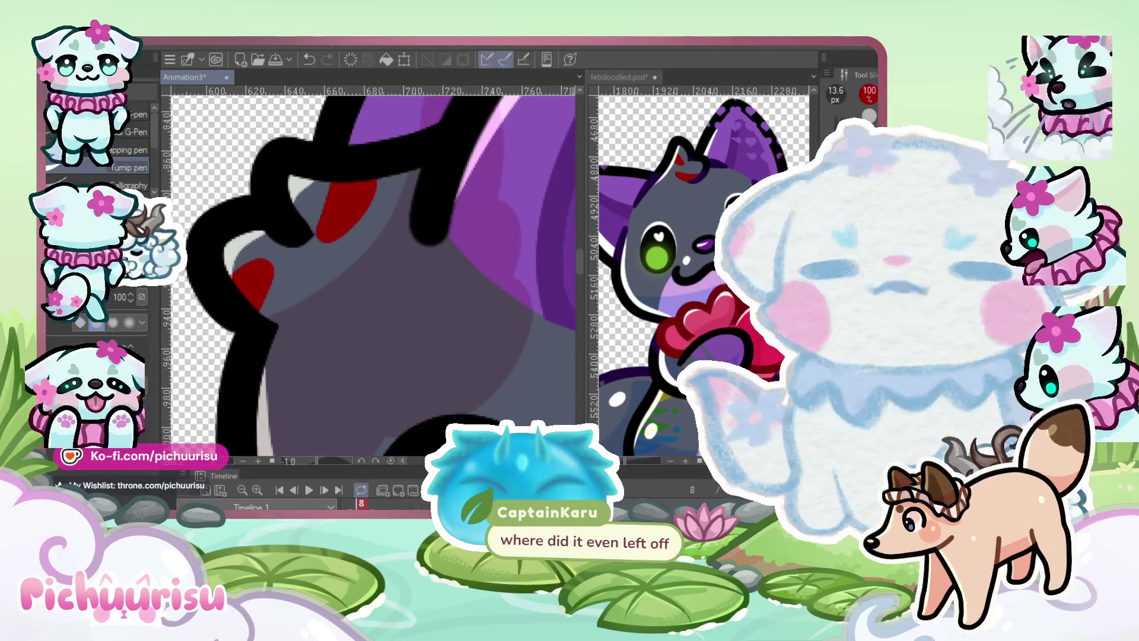
Tidy the red markings' edges with the Eraser and view the full canvas
scroll(195, 265, "up", 2)
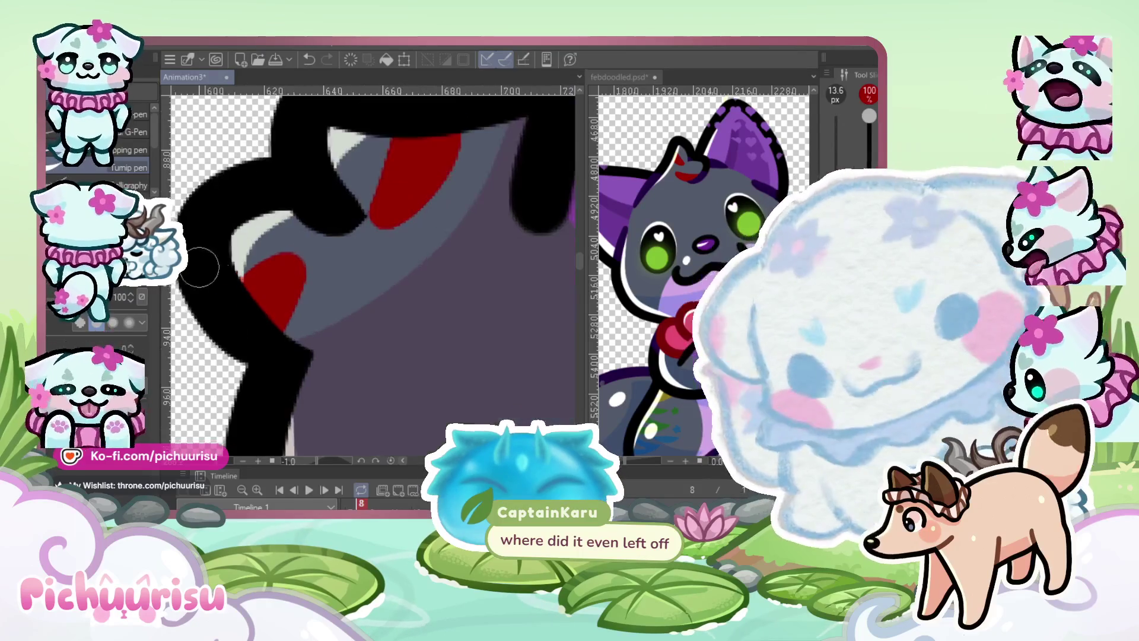
scroll(220, 255, "down", 2)
scroll(247, 246, "up", 2)
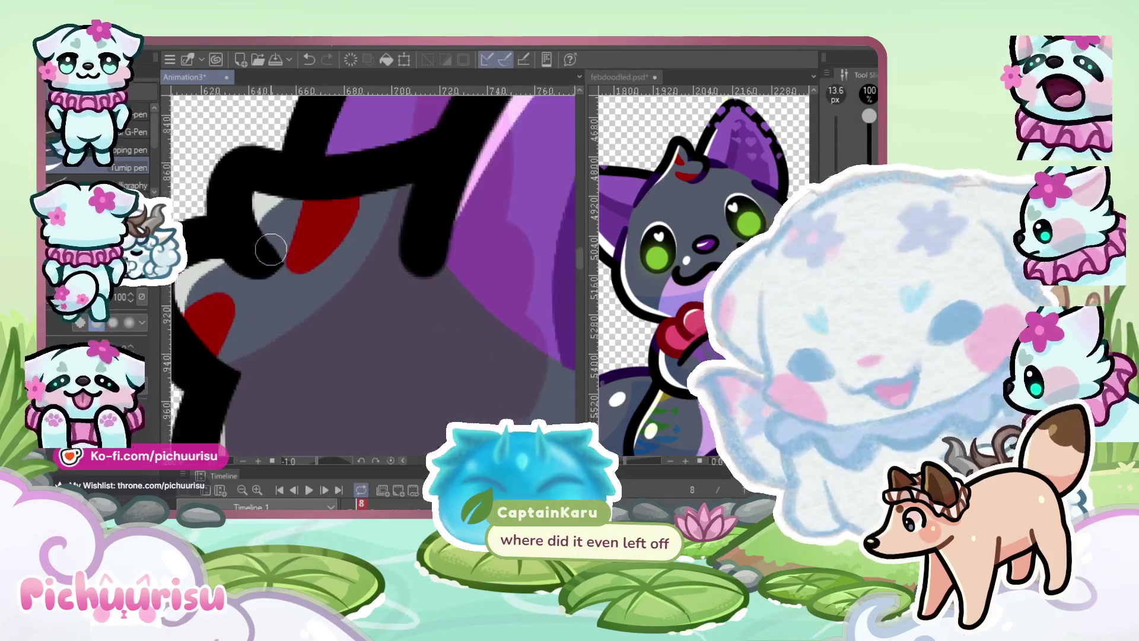
scroll(260, 235, "up", 1)
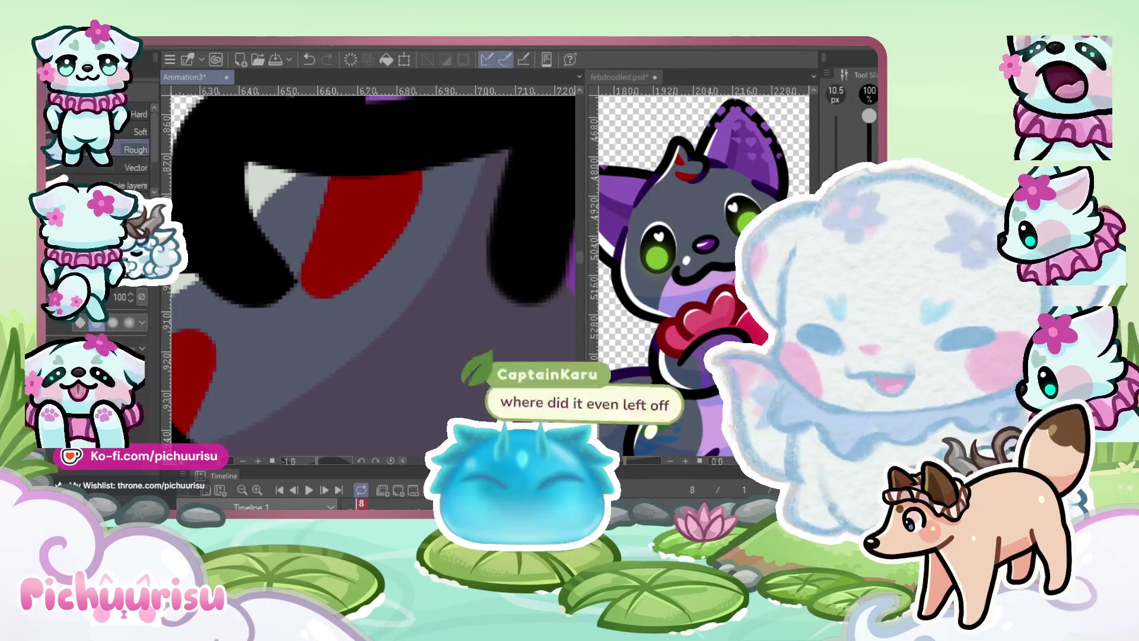
scroll(273, 255, "up", 1)
key("e")
scroll(247, 247, "down", 2)
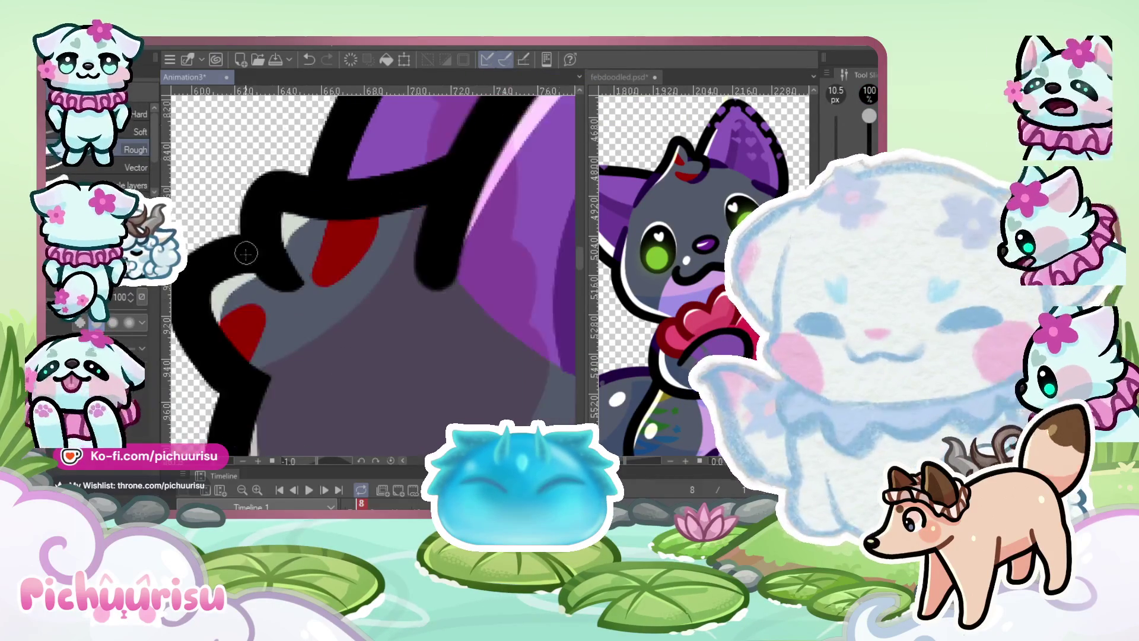
scroll(255, 279, "up", 2)
scroll(277, 304, "down", 2)
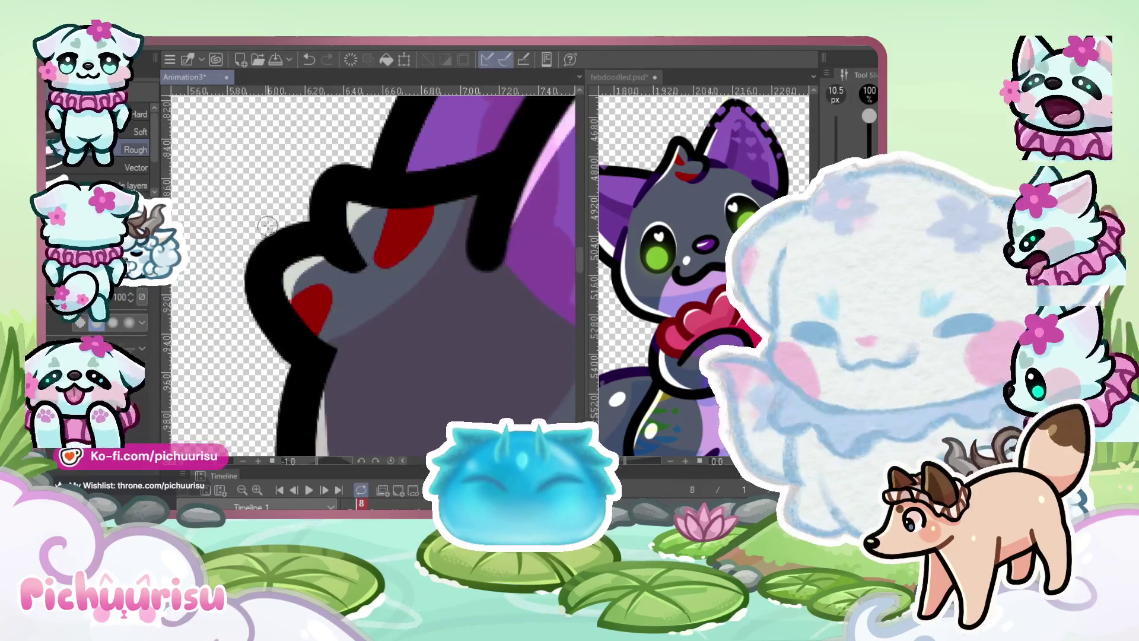
scroll(325, 268, "up", 2)
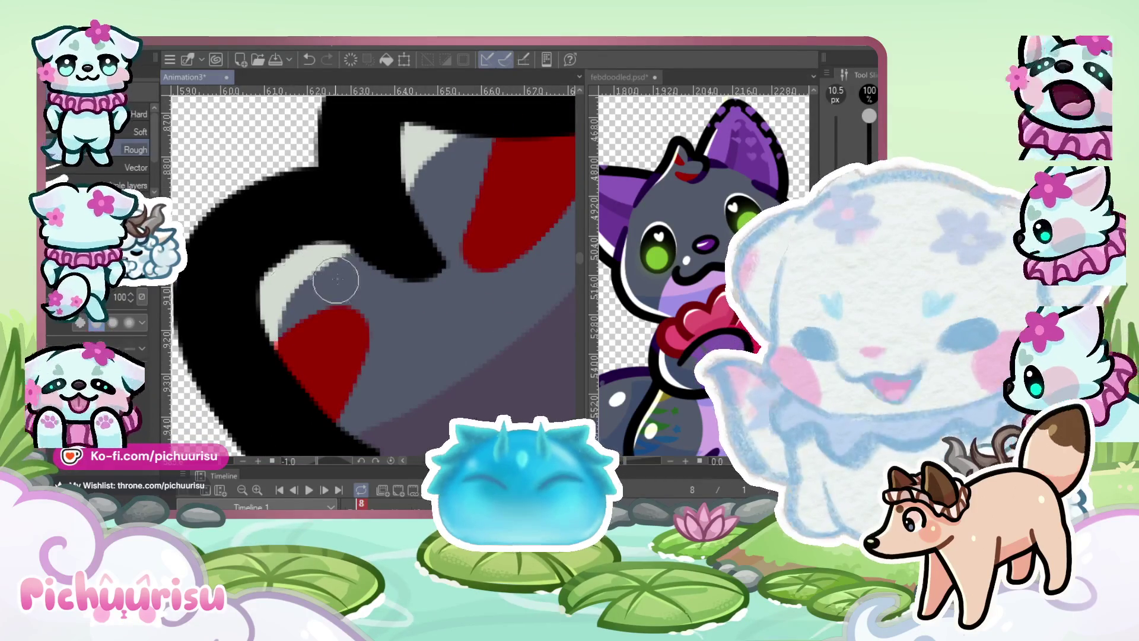
scroll(301, 302, "down", 1)
scroll(301, 302, "down", 6)
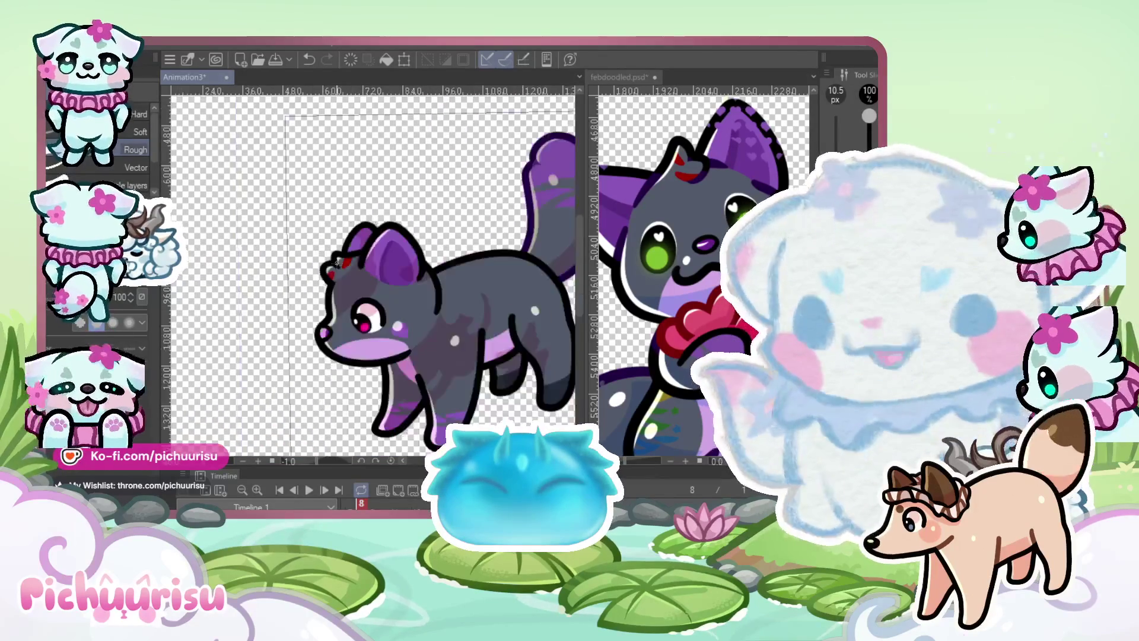
scroll(472, 278, "up", 1)
scroll(473, 279, "down", 2)
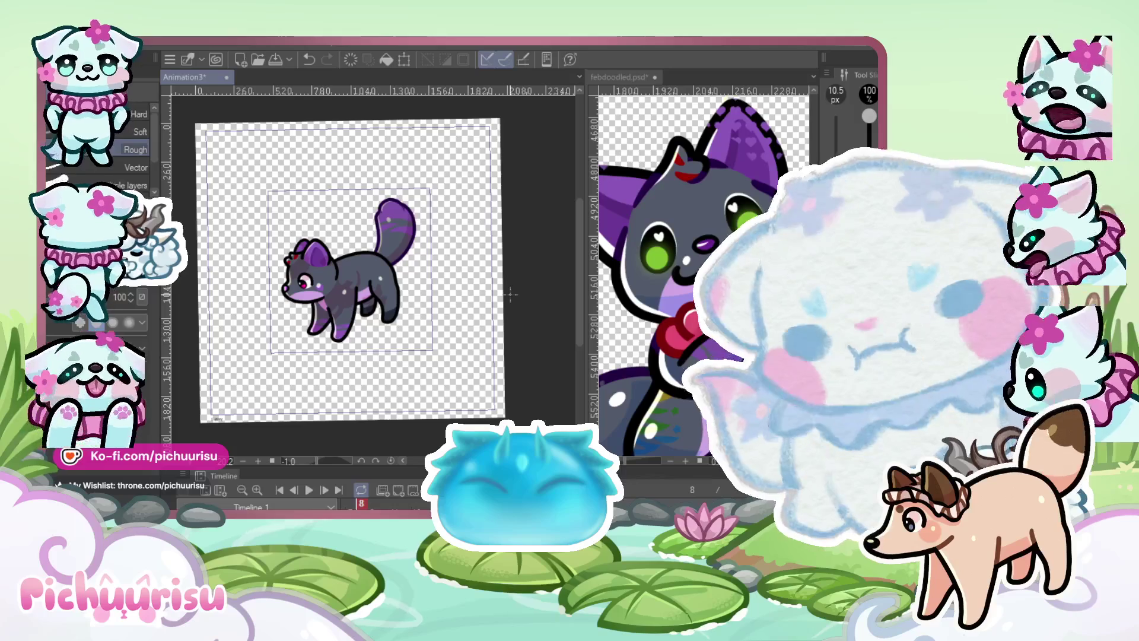
scroll(653, 257, "down", 2)
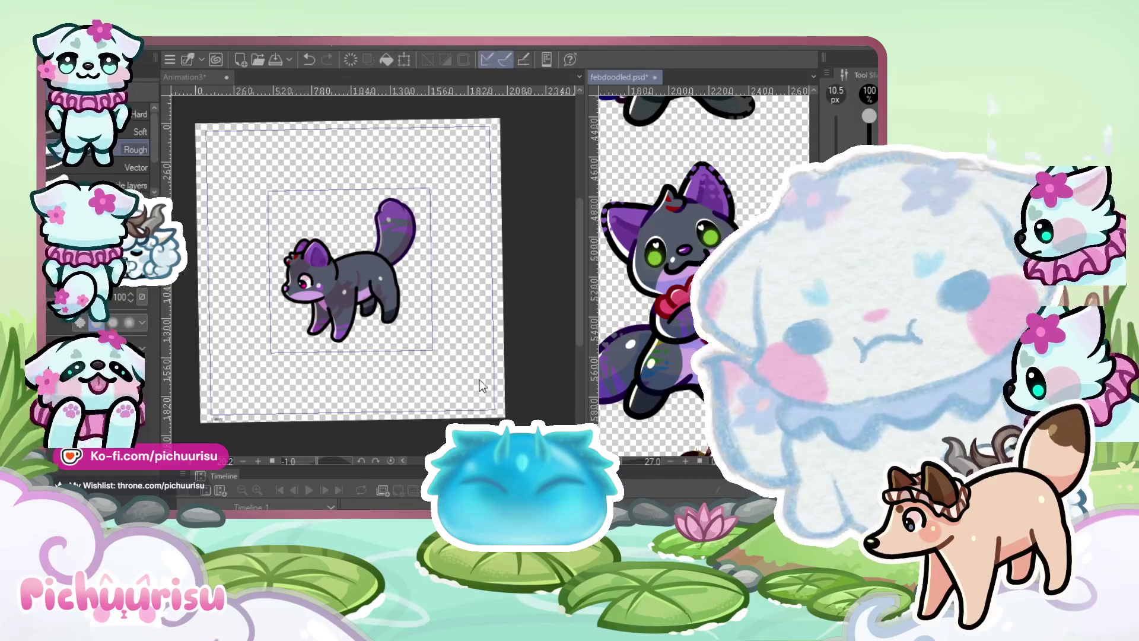
Sample the eye green and mouth dark purple from the febdoodled reference
left_click(540, 332)
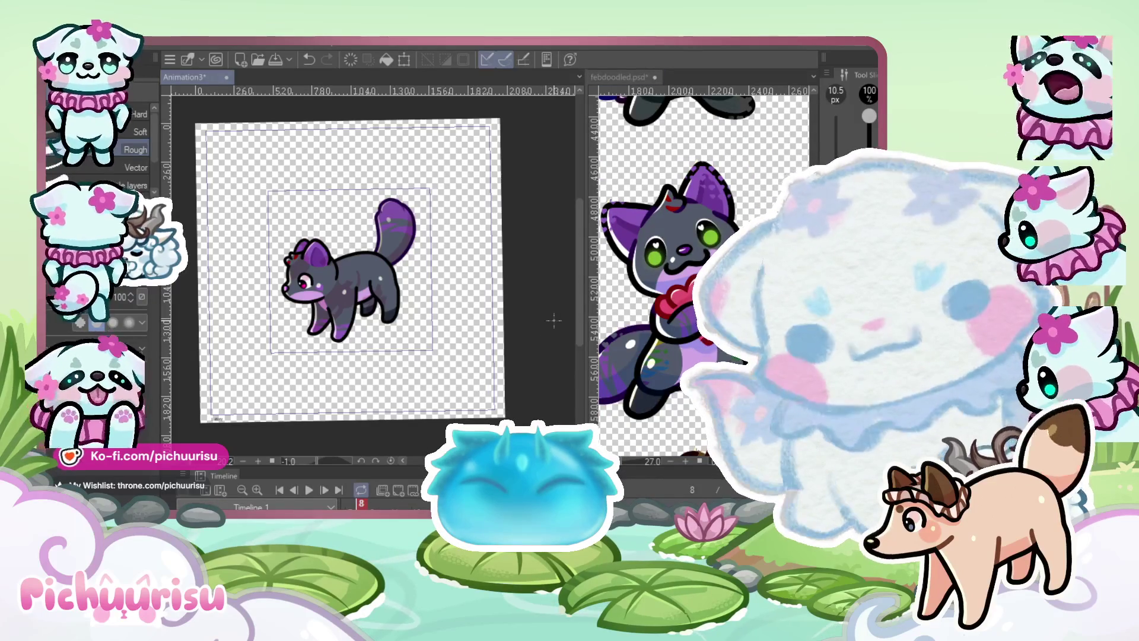
left_click(661, 256, "alt")
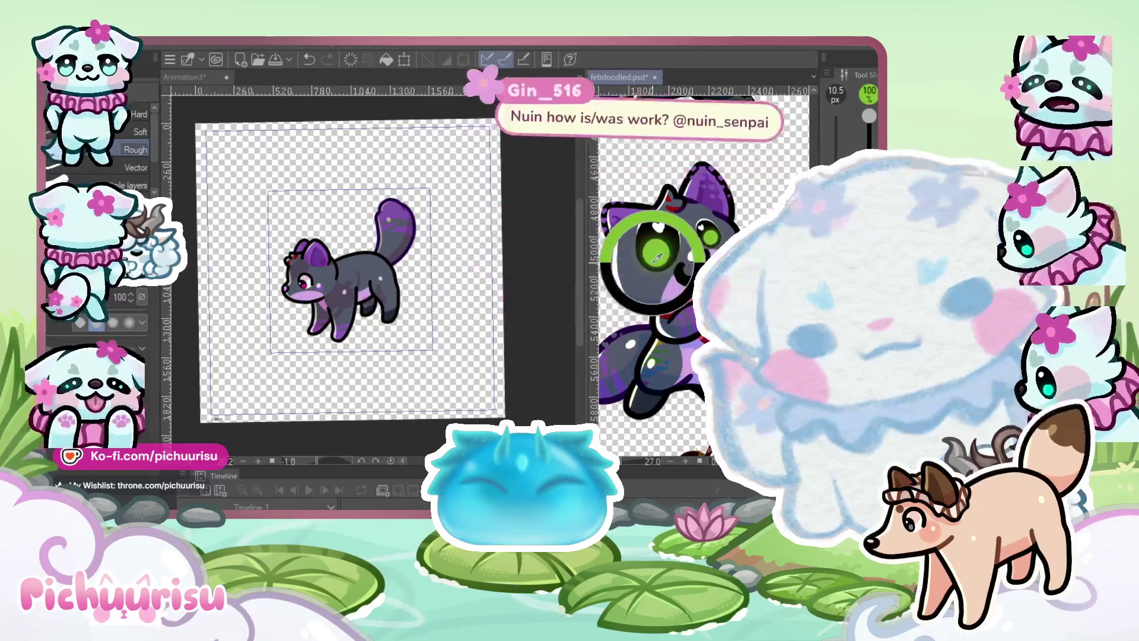
scroll(662, 256, "up", 2)
left_click(679, 228, "alt")
left_click(406, 298)
Paint dark purple over the wolf's pink nose
scroll(407, 297, "up", 5)
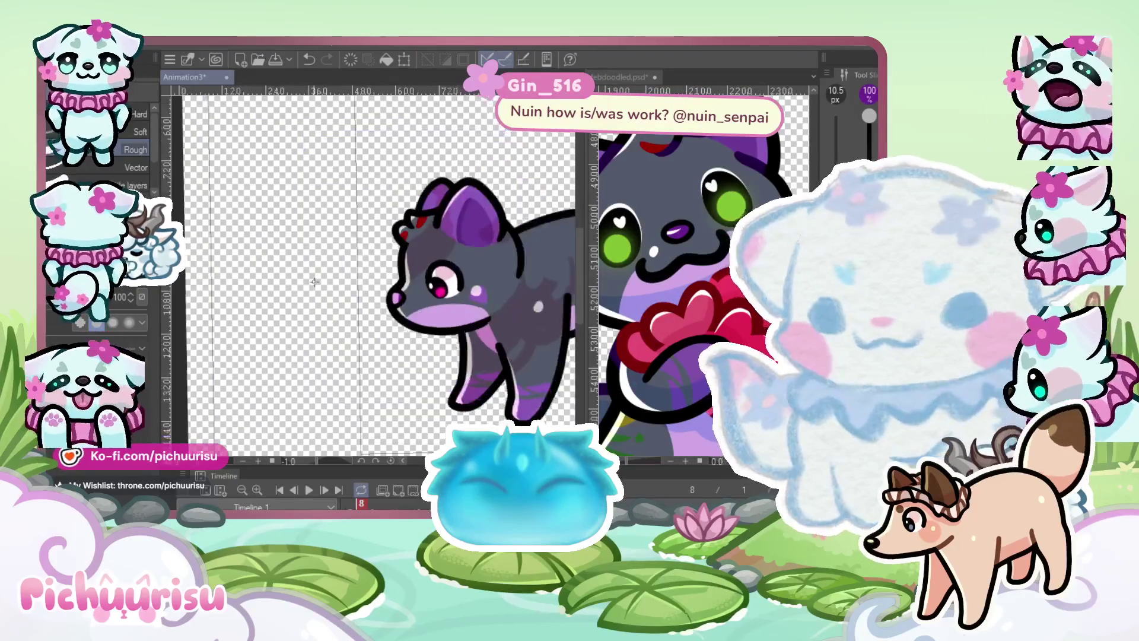
scroll(407, 297, "up", 5)
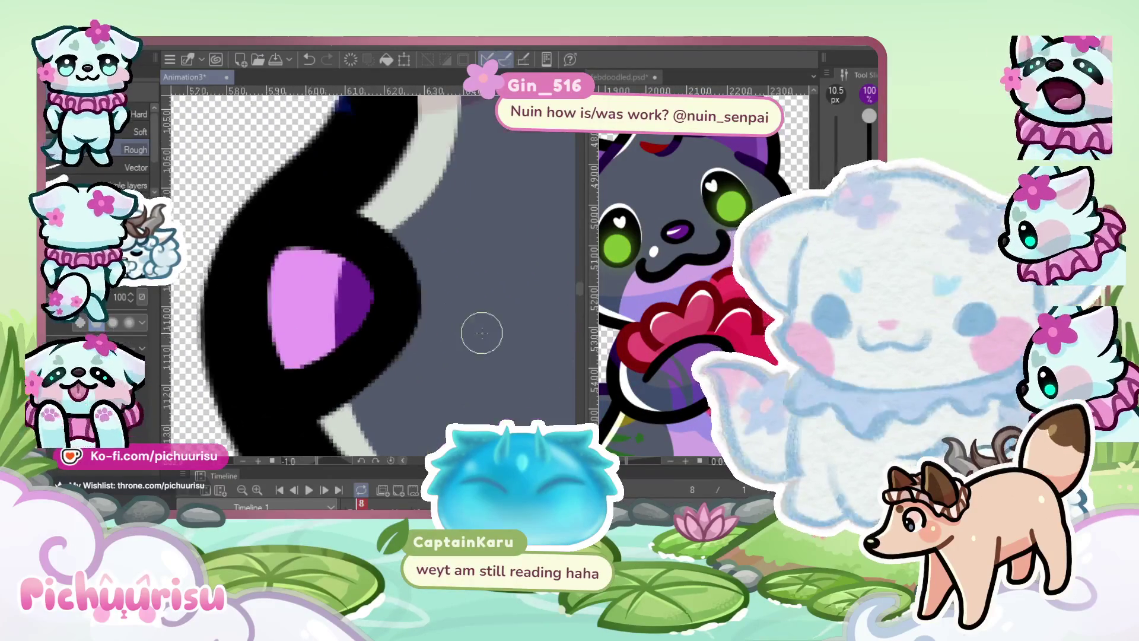
mouse_move(328, 299)
left_mouse_down()
mouse_move(350, 285)
mouse_move(322, 291)
left_mouse_up()
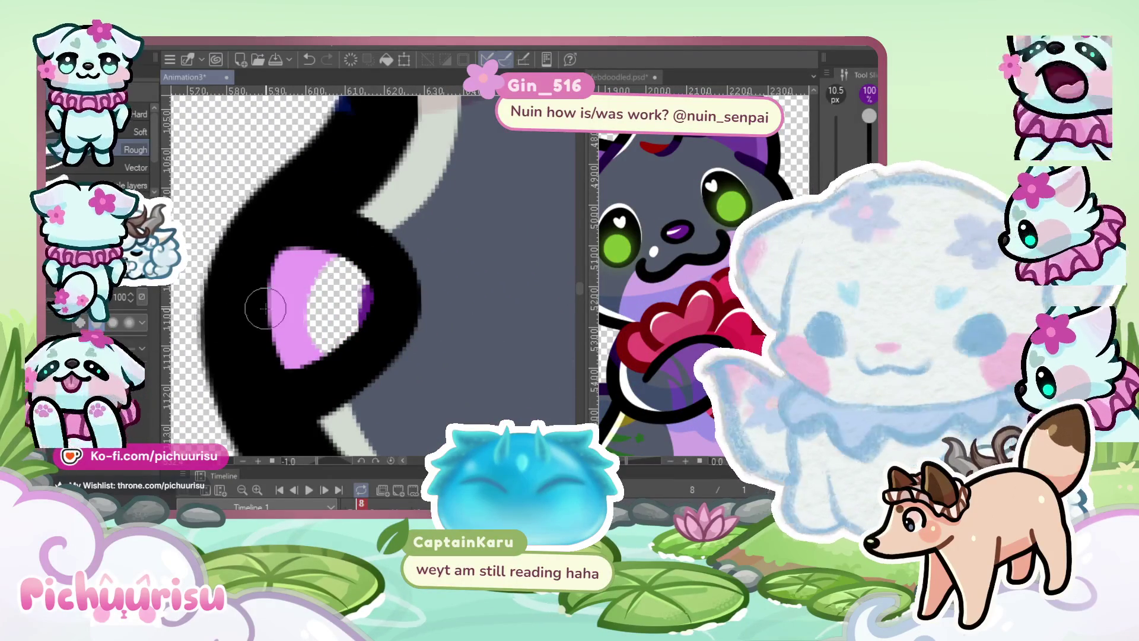
key("ctrl+z")
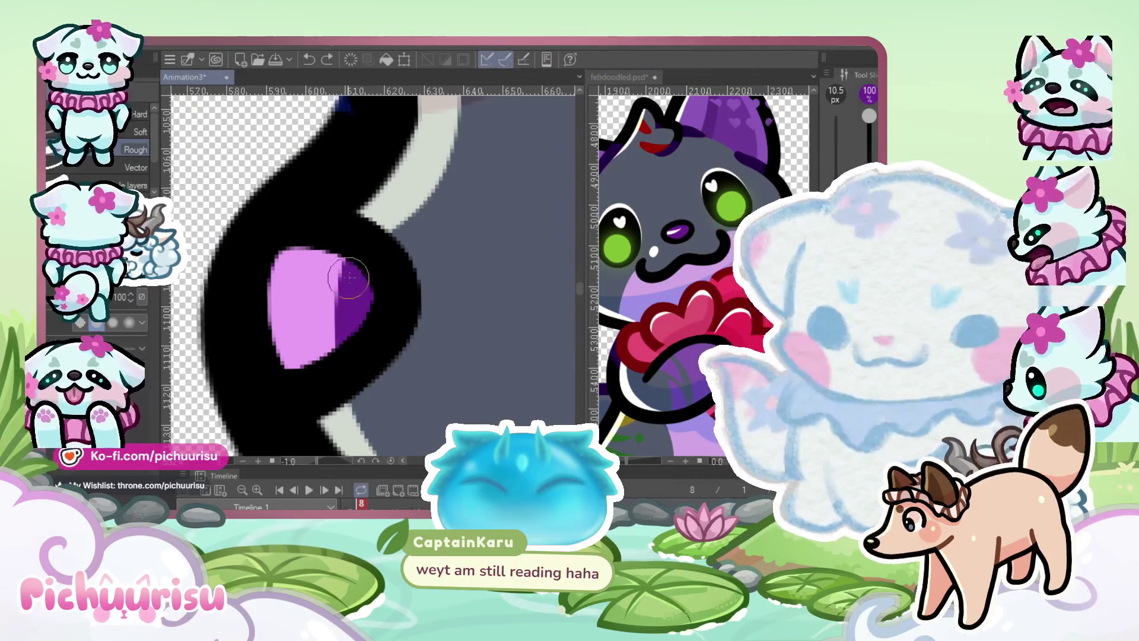
left_click_drag(349, 276, 340, 303)
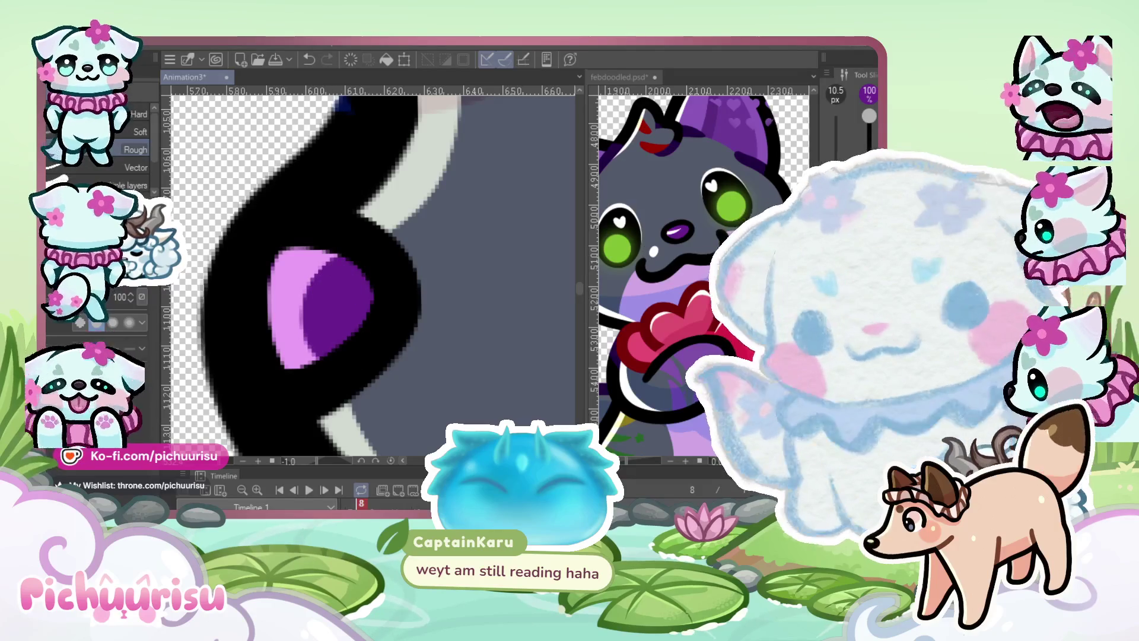
scroll(284, 284, "down", 10)
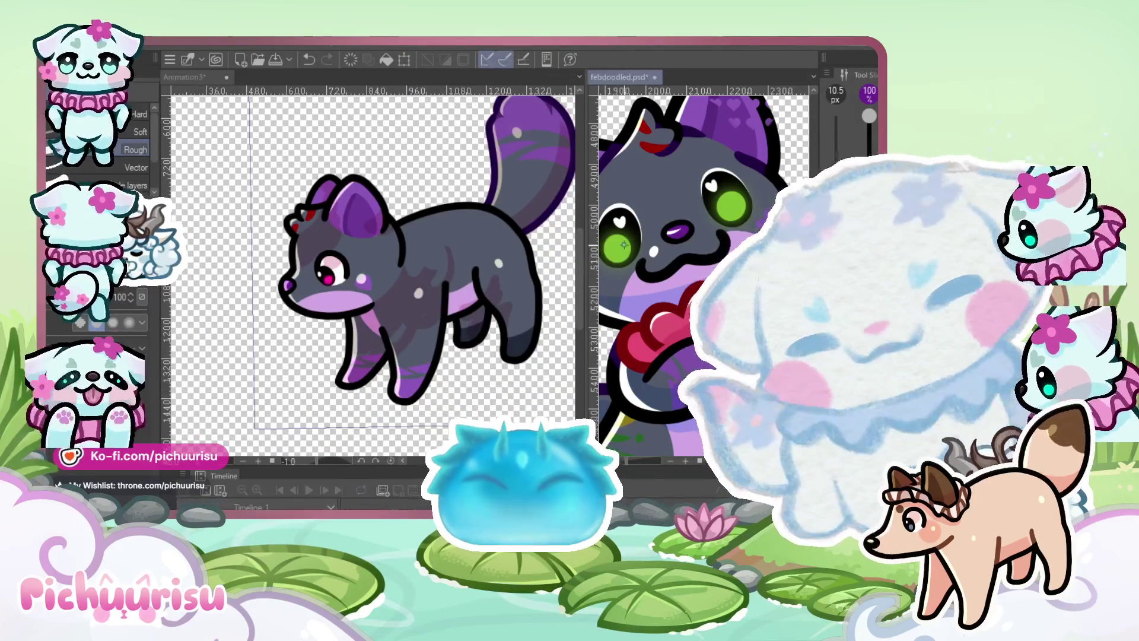
Recolour the wolf's magenta pupil a bright glowing green
scroll(337, 277, "up", 5)
scroll(338, 277, "up", 2)
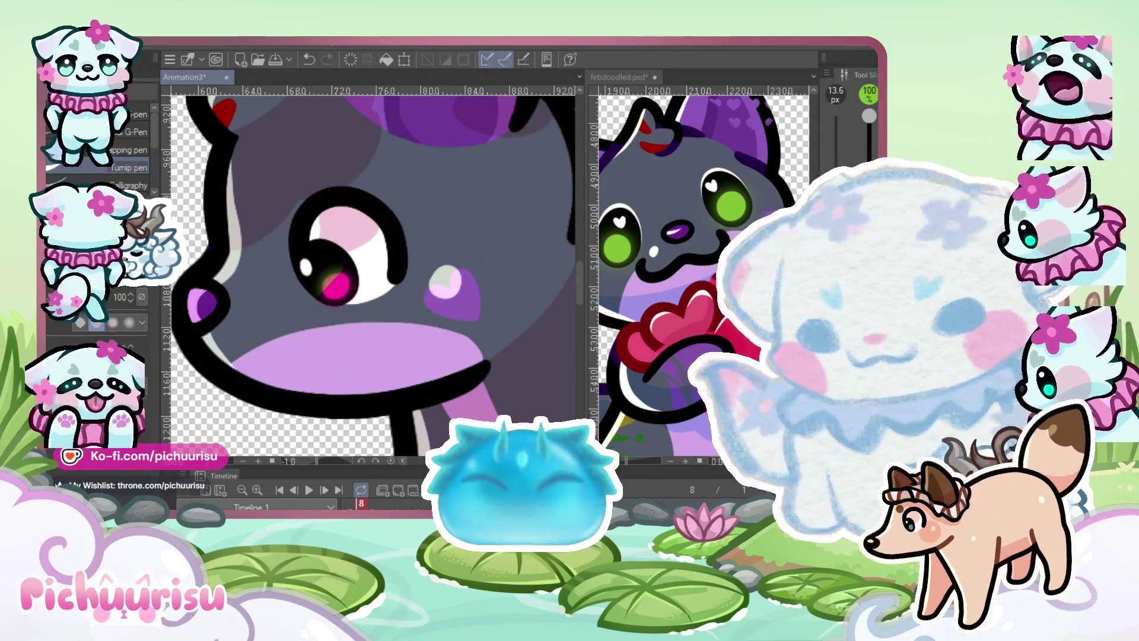
key("ctrl+z")
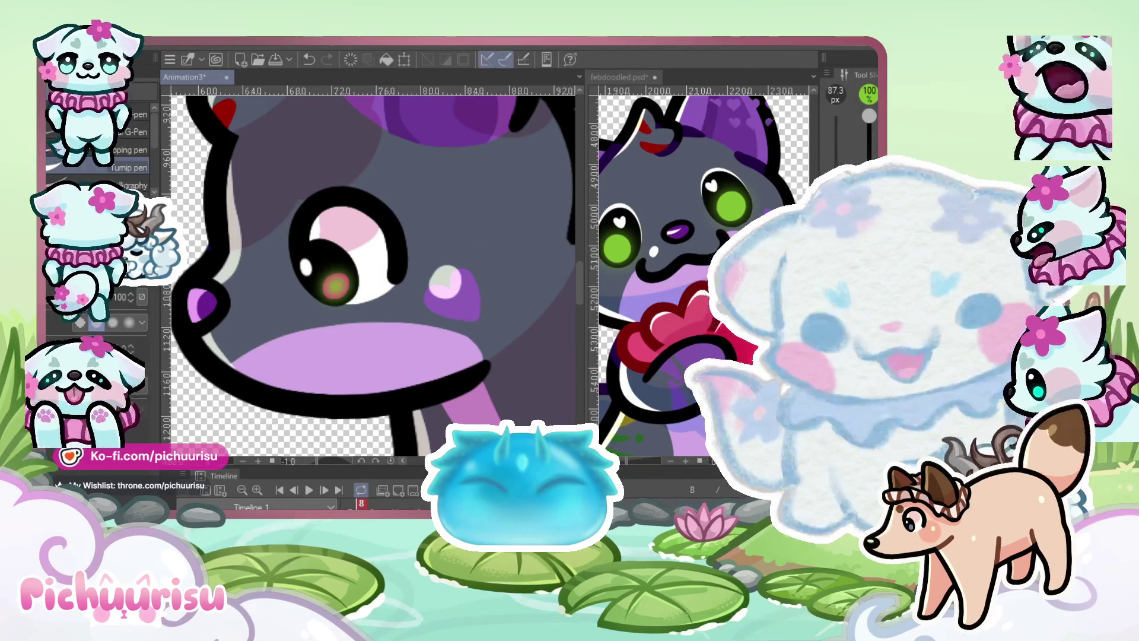
key("ctrl+y")
scroll(420, 269, "down", 10)
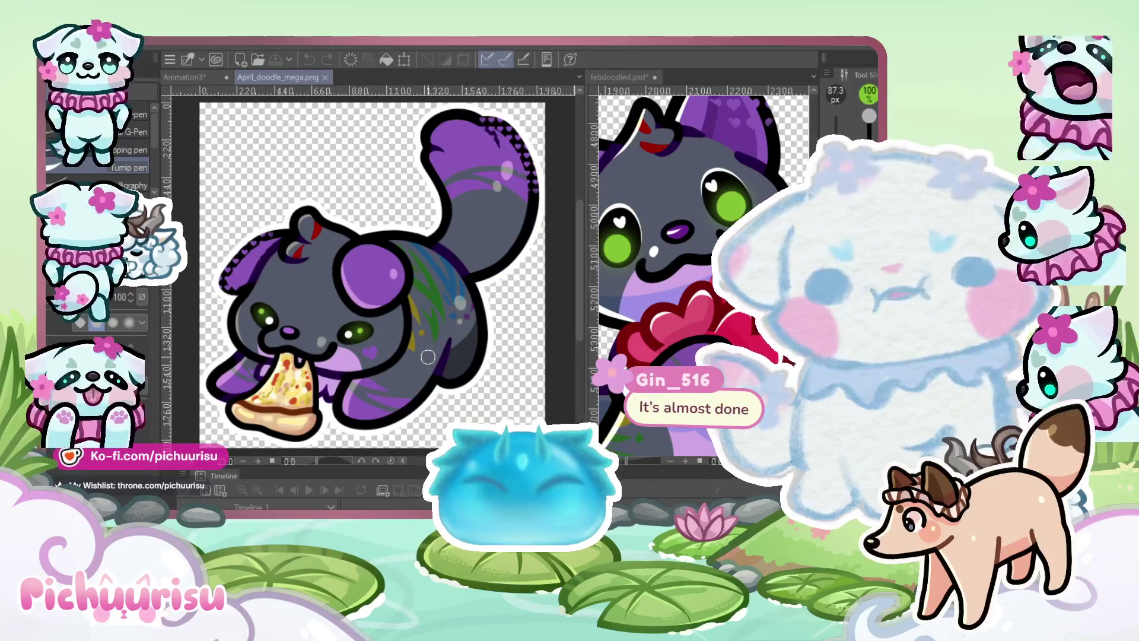
Dock April_doodle_mega.png beside the other reference and zoom into the Animation3 wolf's shoulder
key("ctrl+minus")
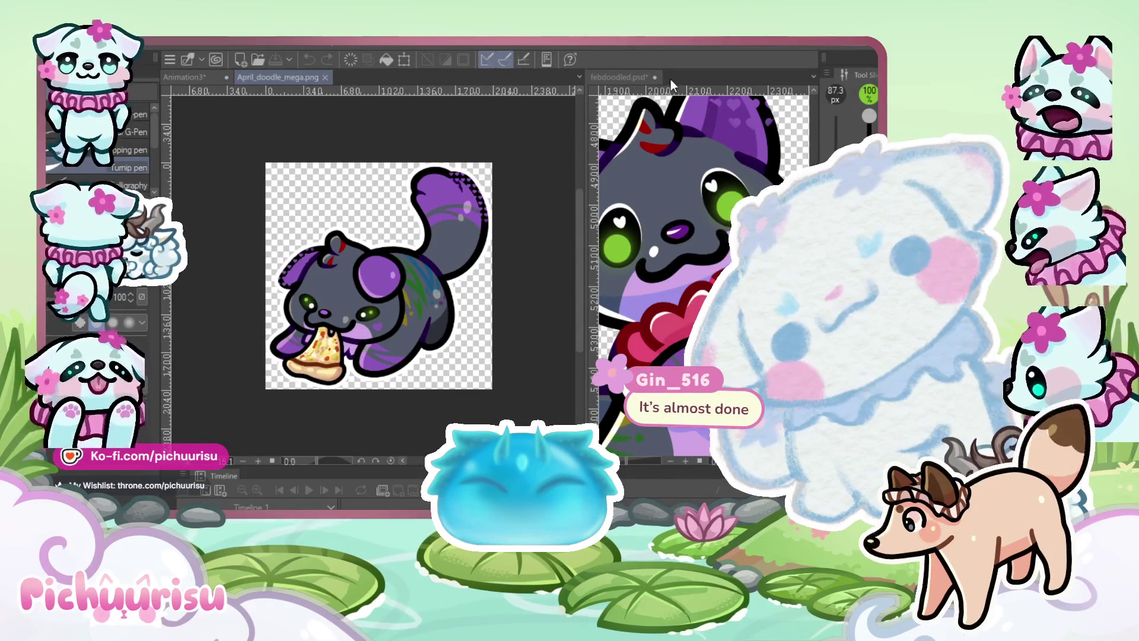
left_click_drag(615, 83, 617, 82)
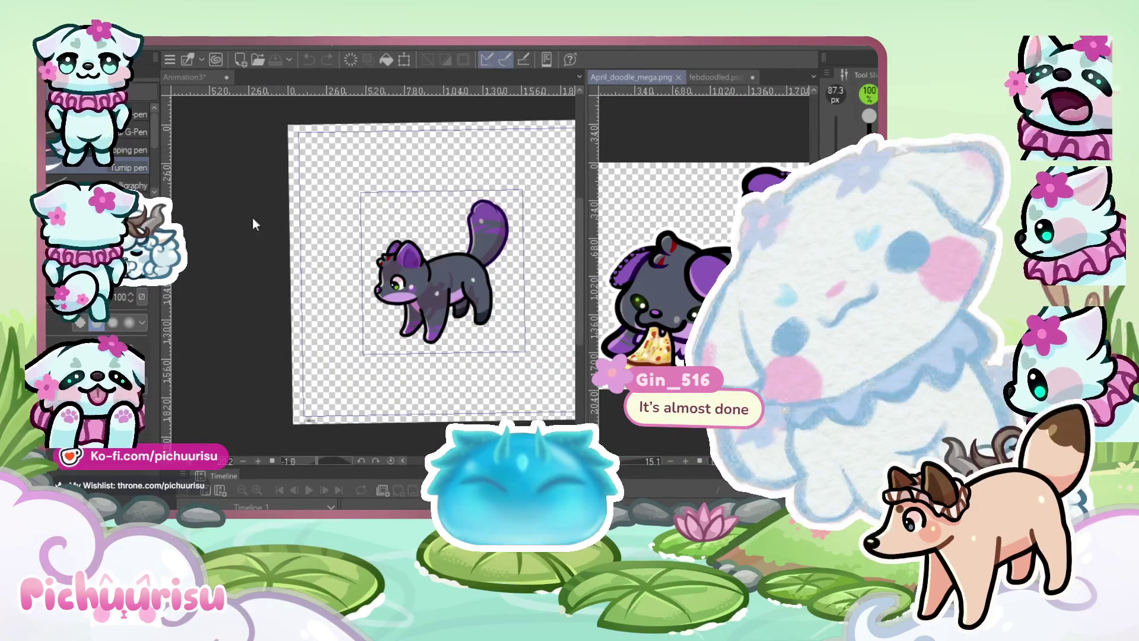
key("ctrl+plus")
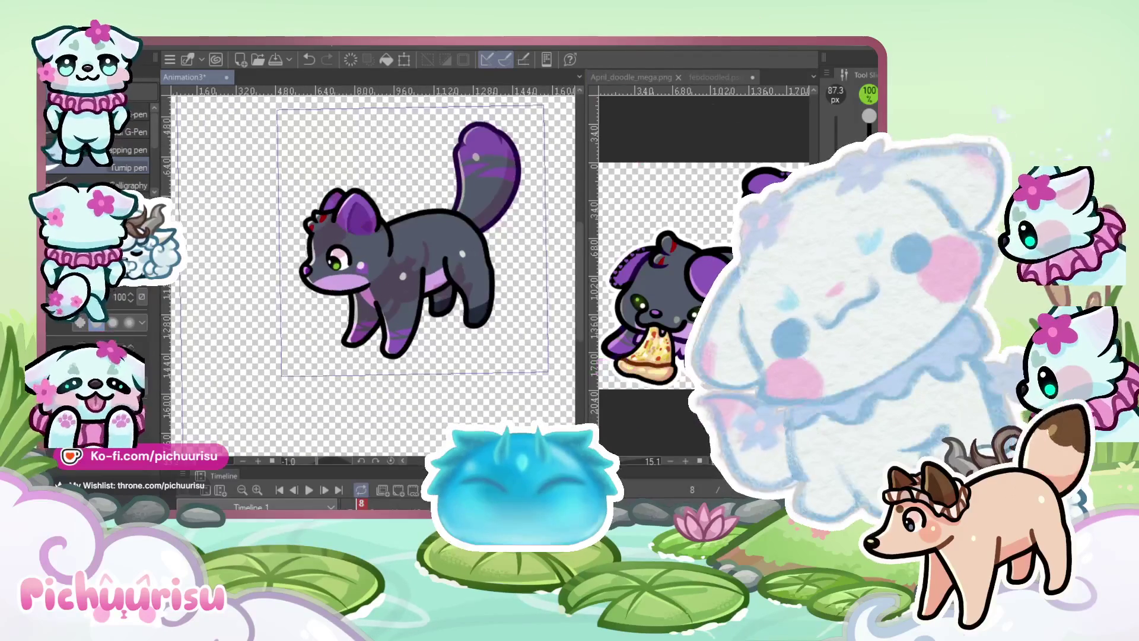
left_click(631, 77)
key("ctrl+plus")
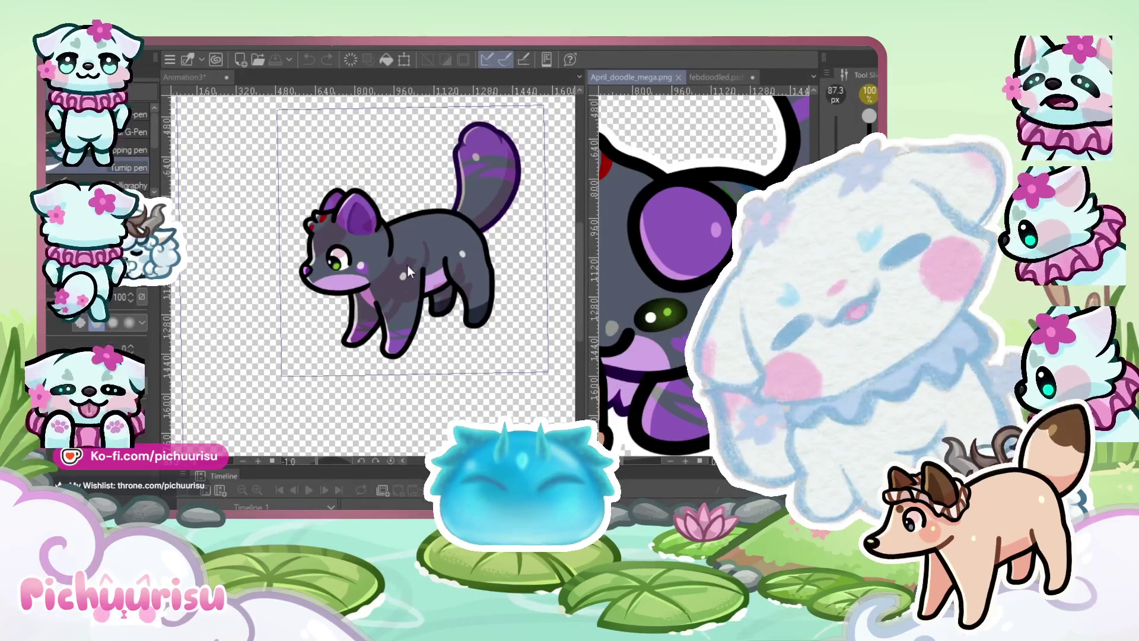
scroll(444, 249, "up", 2)
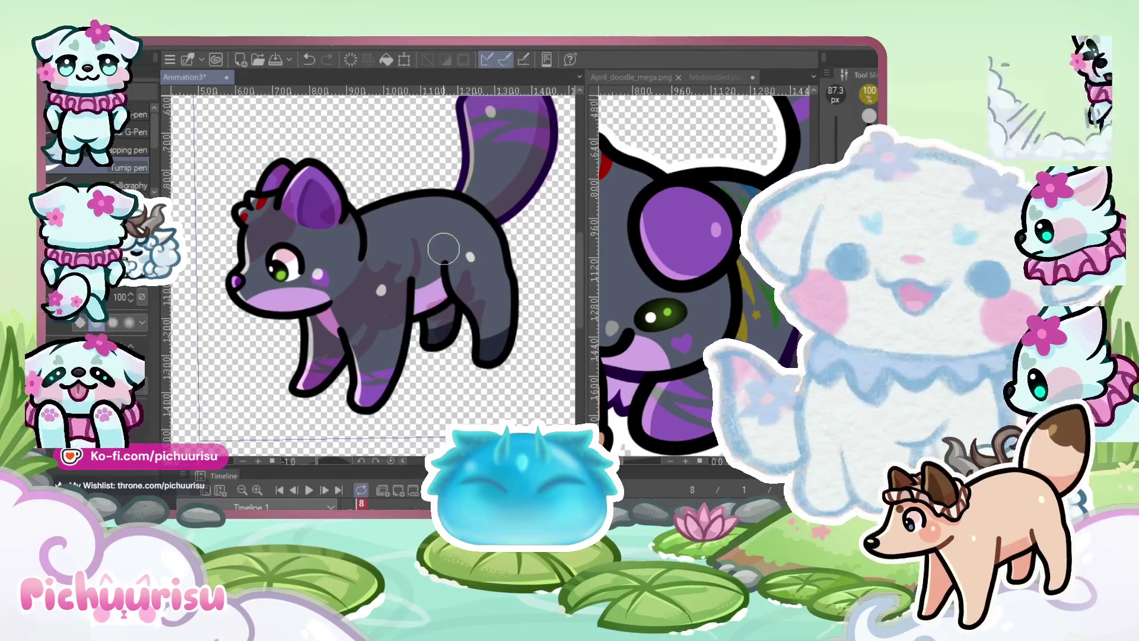
scroll(444, 248, "down", 2)
scroll(444, 248, "up", 1)
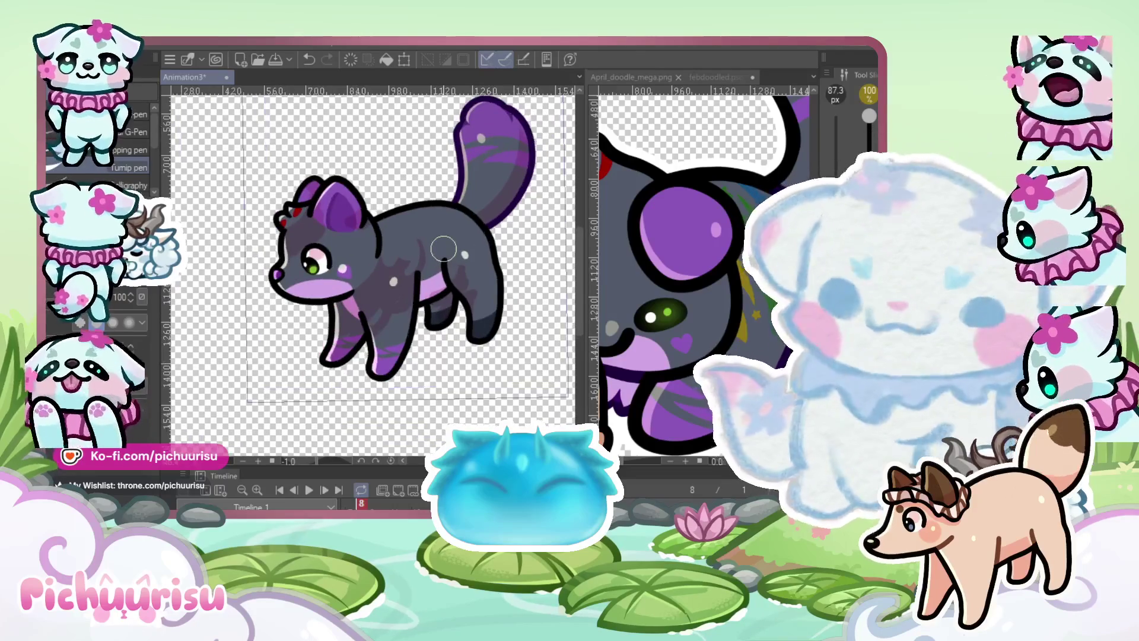
scroll(362, 279, "up", 5)
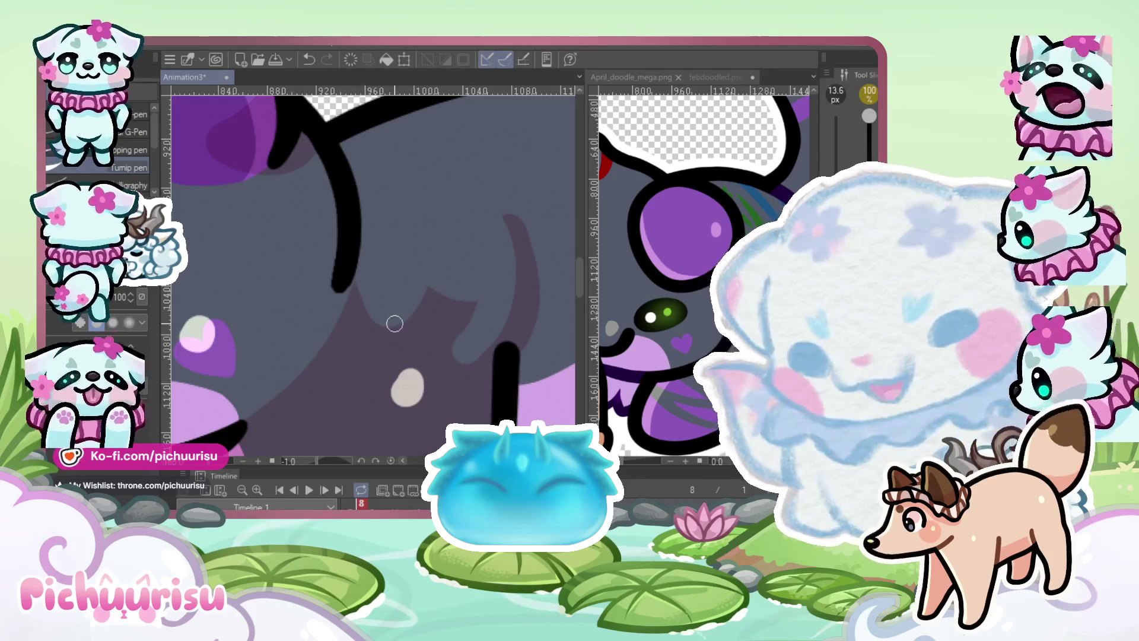
Paint two gold crescent stripes side by side on the wolf's shoulder
mouse_move(349, 273)
left_mouse_down()
mouse_move(362, 362)
mouse_move(370, 199)
mouse_move(363, 368)
left_mouse_up()
left_click_drag(386, 251, 380, 171)
left_click_drag(368, 321, 362, 341)
mouse_move(380, 169)
left_mouse_down()
mouse_move(391, 332)
mouse_move(359, 370)
left_mouse_up()
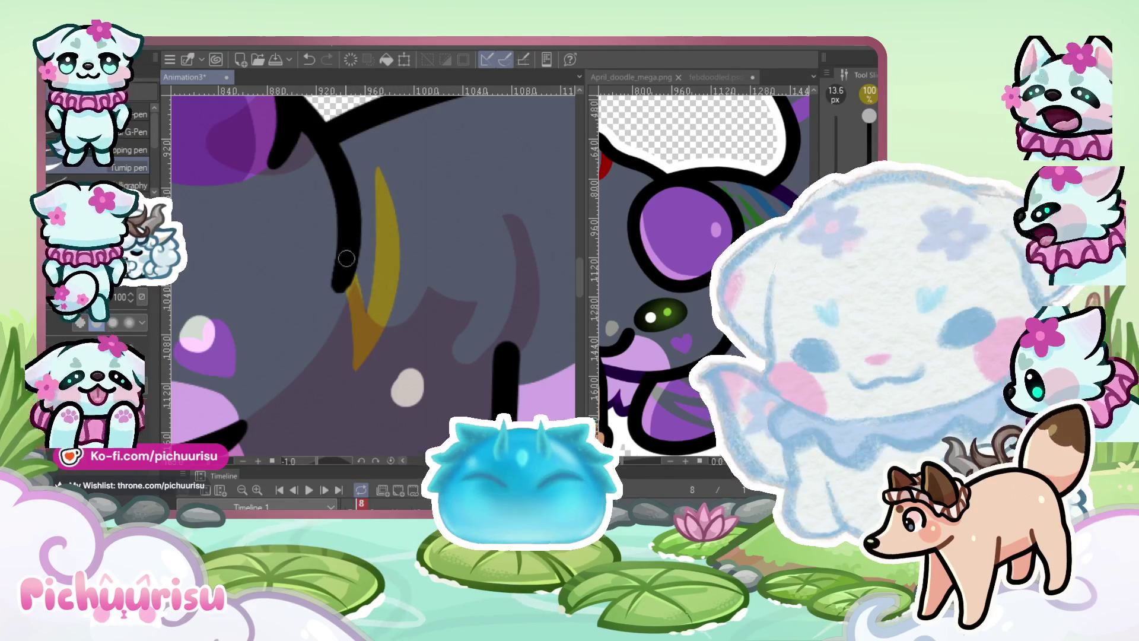
scroll(379, 273, "down", 4)
scroll(347, 229, "up", 3)
left_click_drag(343, 212, 379, 347)
scroll(362, 269, "up", 1)
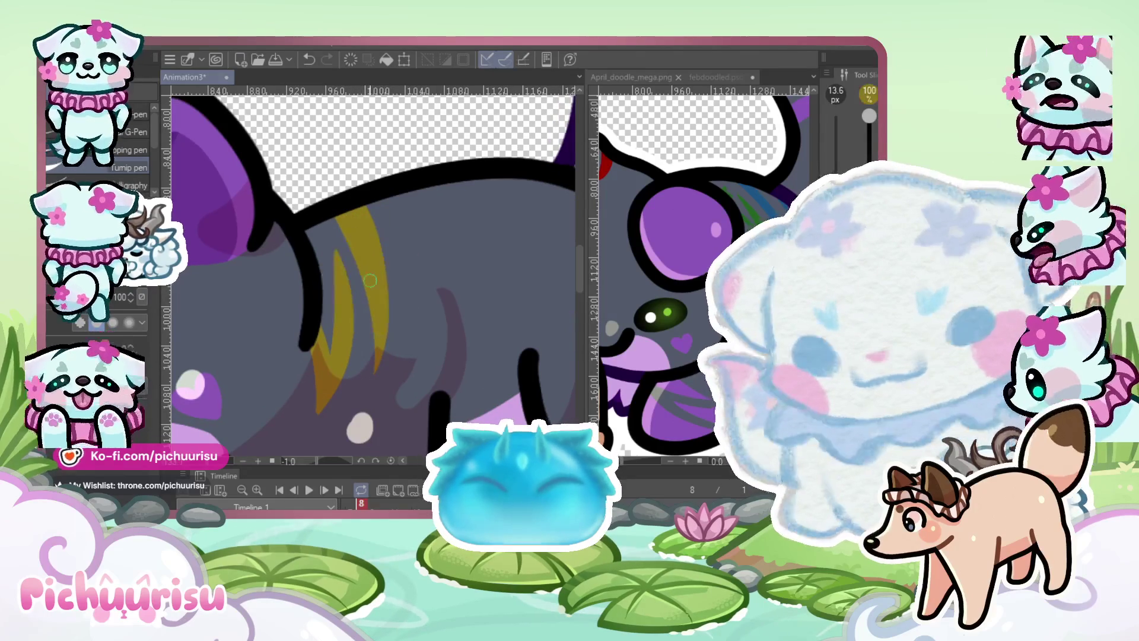
scroll(366, 339, "down", 4)
scroll(372, 310, "up", 6)
Draw a small gold star below the crescents and fill it in solid
mouse_move(356, 300)
left_mouse_down()
mouse_move(344, 318)
mouse_move(368, 331)
mouse_move(380, 309)
mouse_move(356, 320)
left_mouse_up()
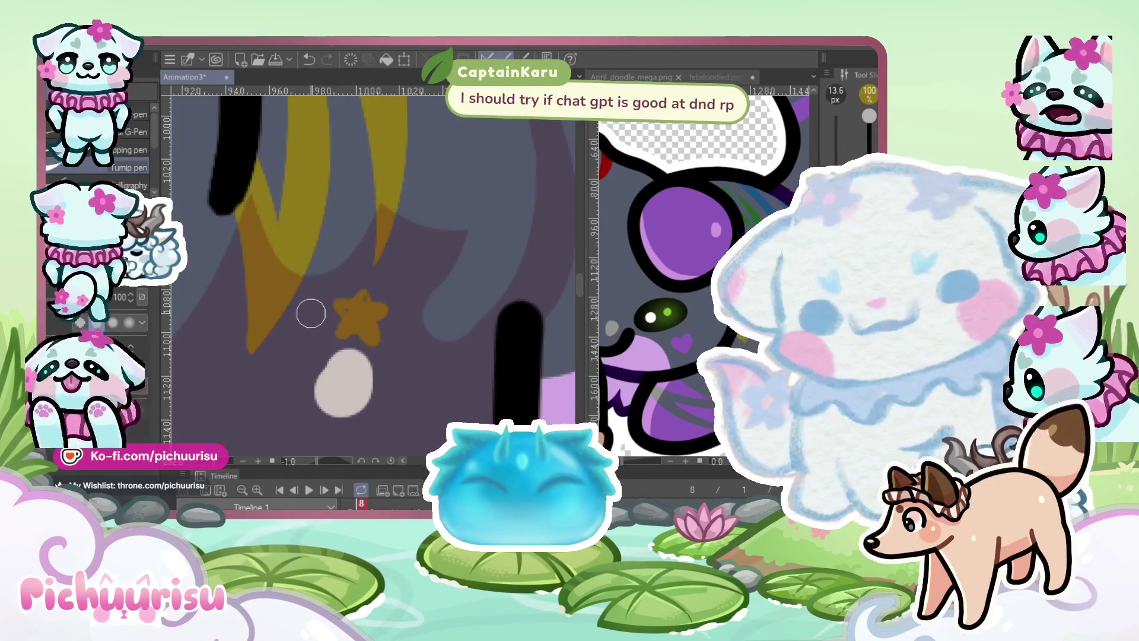
scroll(363, 292, "up", 3)
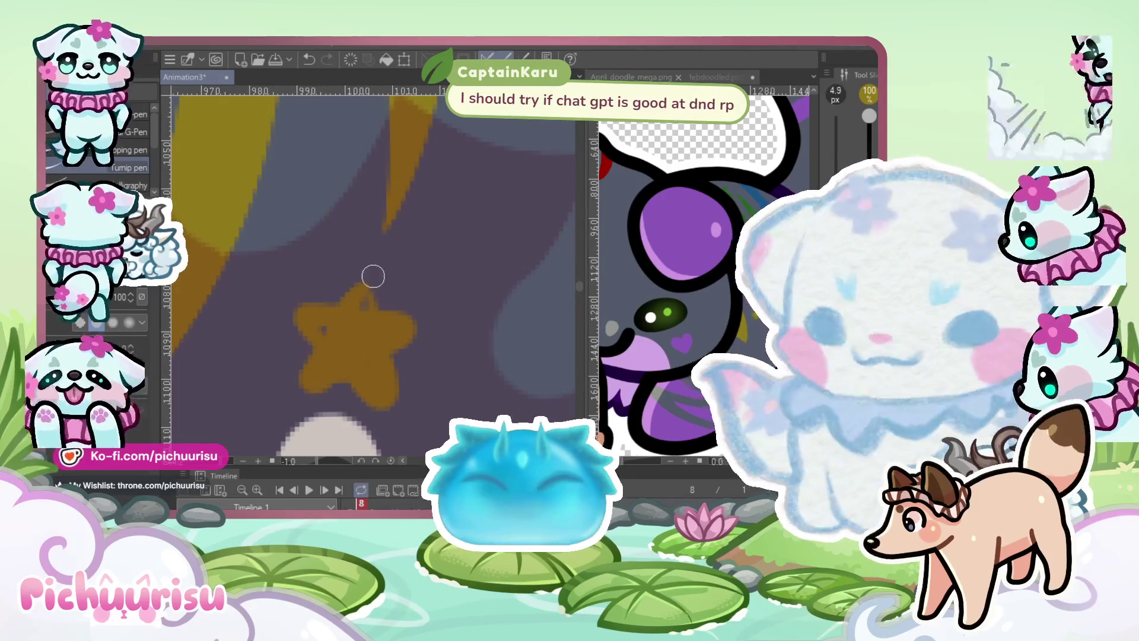
scroll(373, 276, "up", 1)
left_click_drag(315, 320, 313, 328)
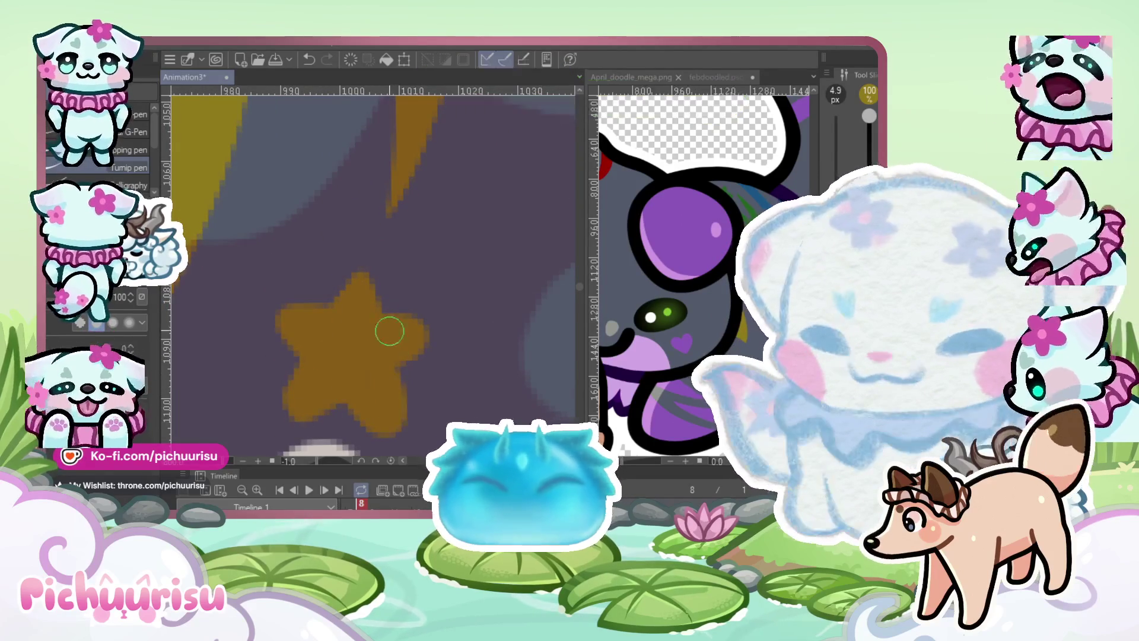
scroll(391, 337, "up", 3)
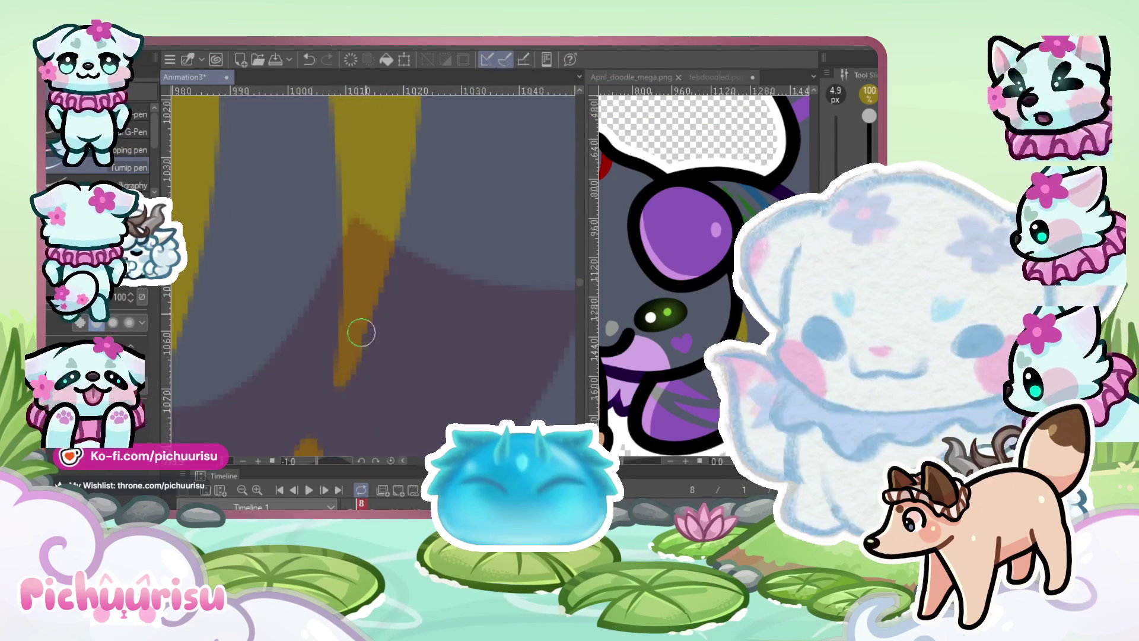
scroll(360, 332, "down", 6)
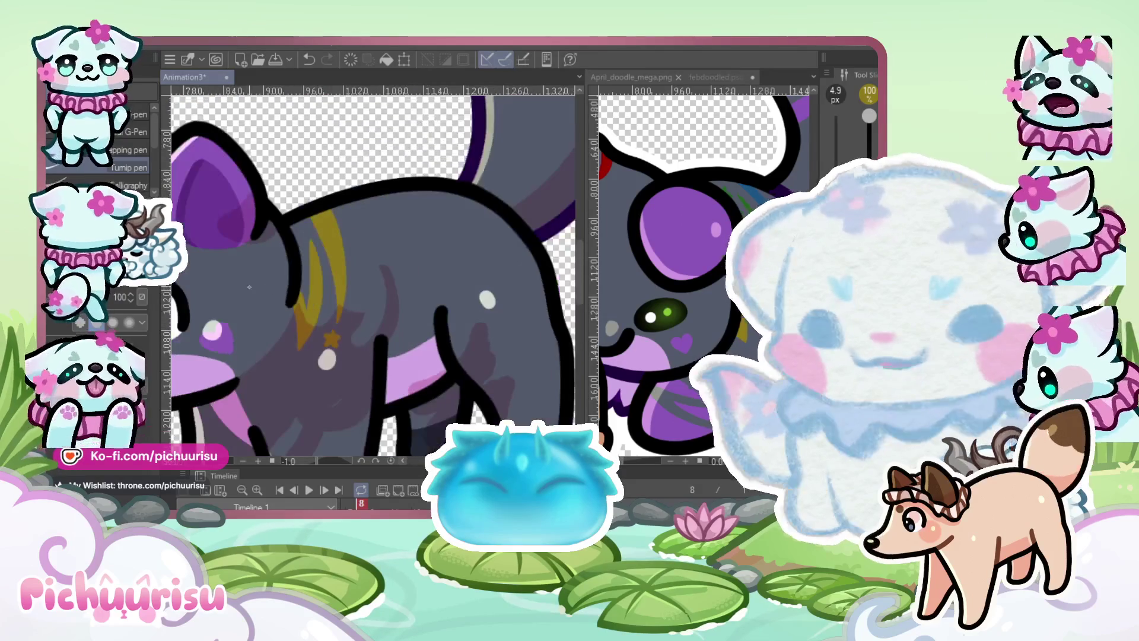
scroll(319, 305, "up", 5)
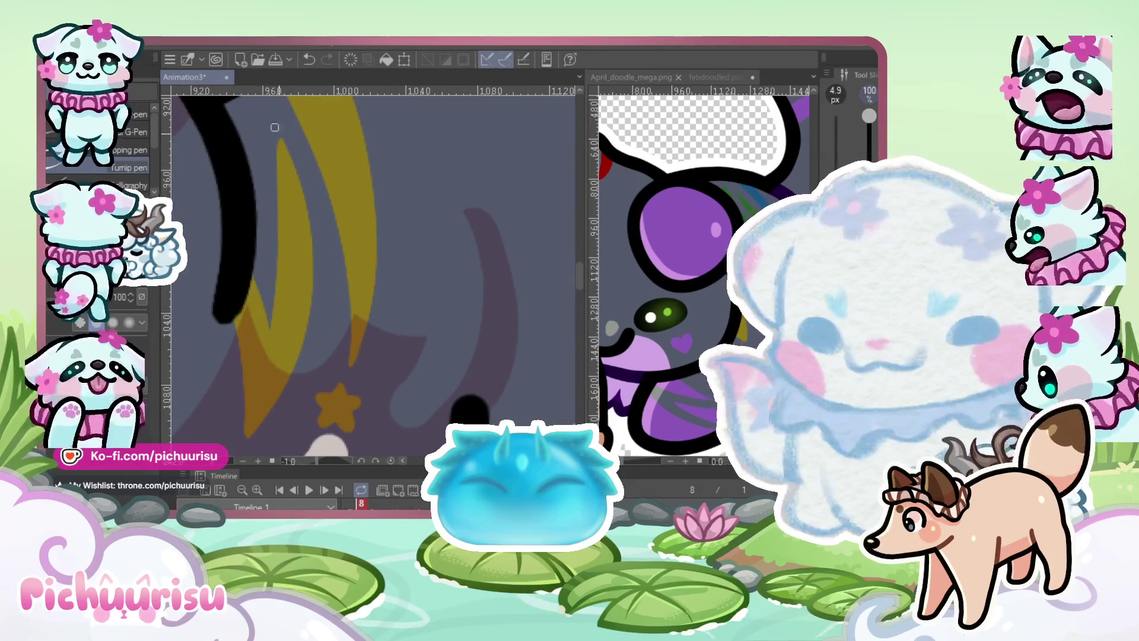
scroll(305, 190, "down", 3)
left_click(754, 238)
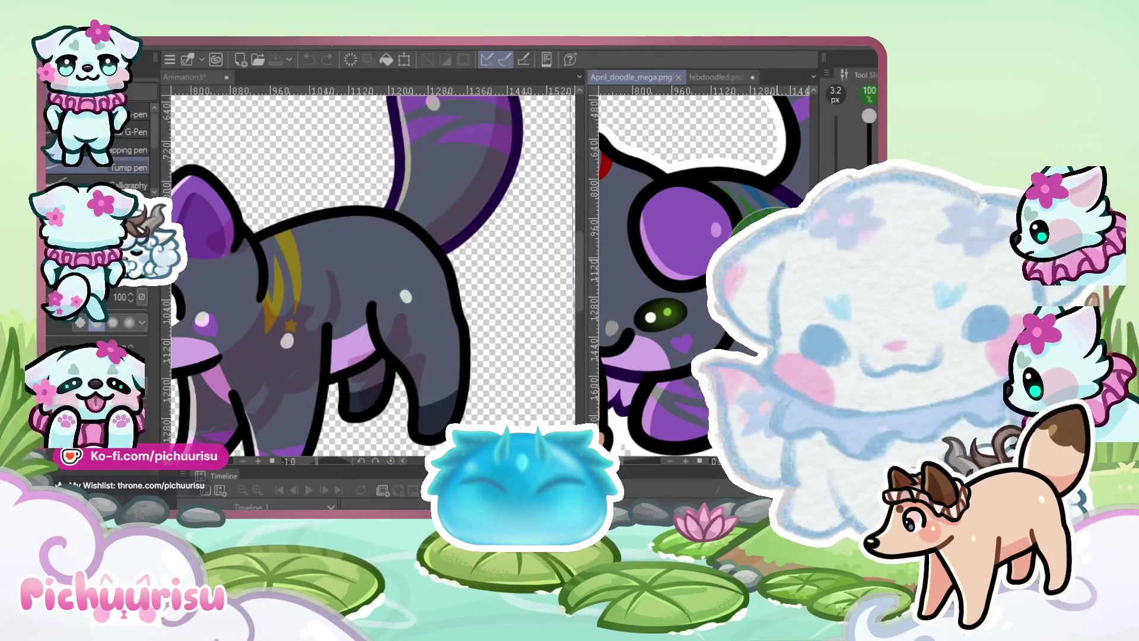
Back on the wolf canvas, brush a solid green leaf-shaped stripe beside the gold crescents
left_click(279, 240)
scroll(279, 240, "up", 2)
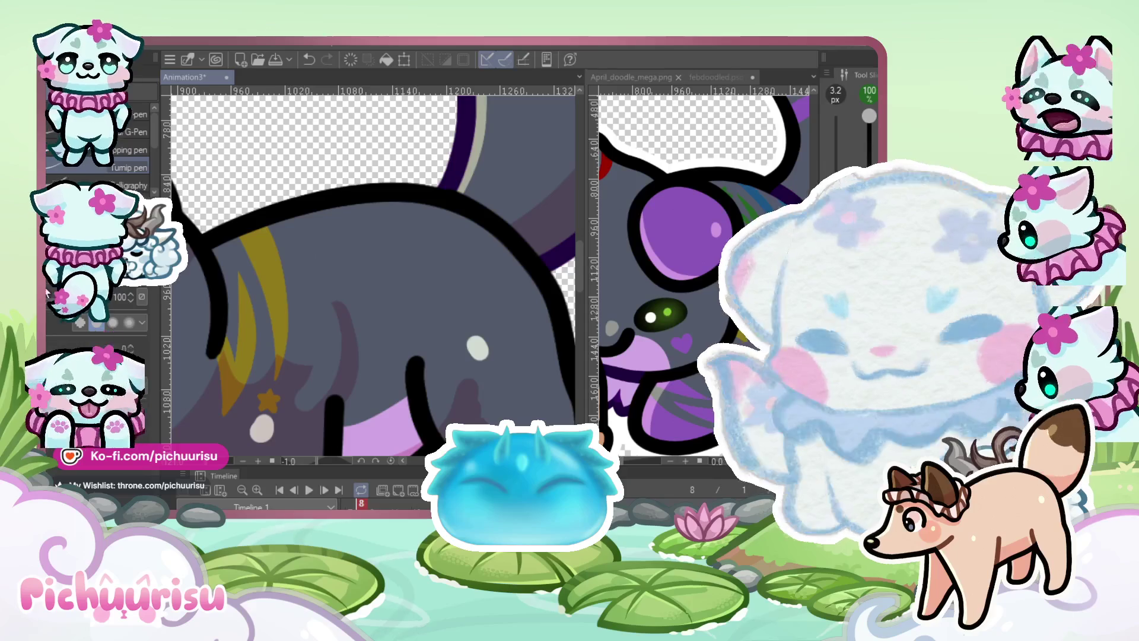
left_click_drag(296, 253, 320, 318)
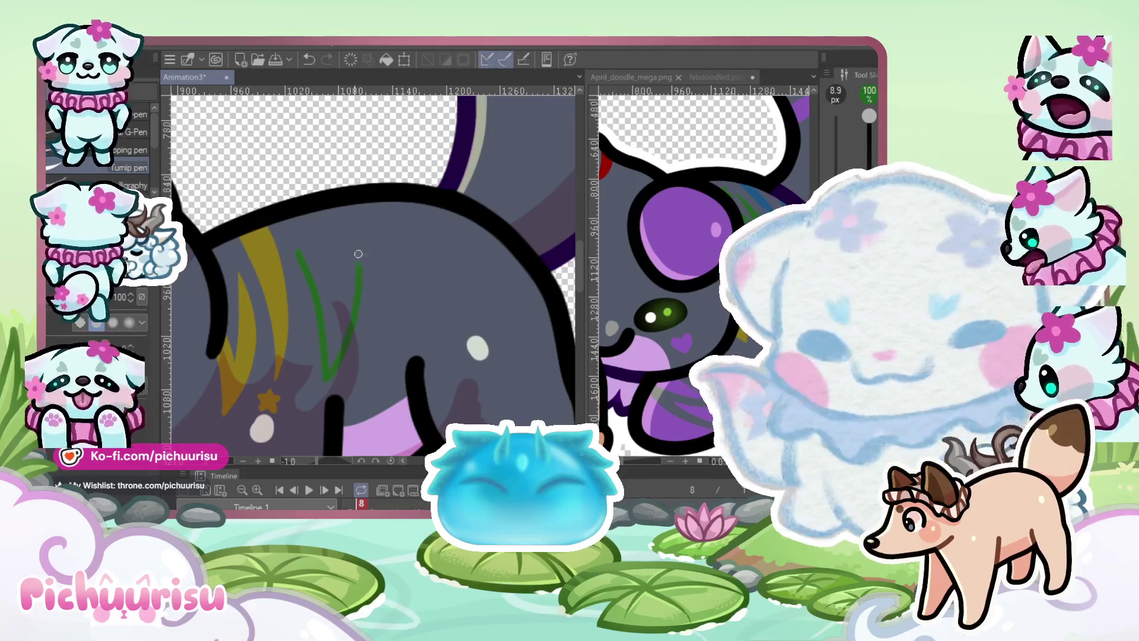
scroll(320, 249, "up", 1)
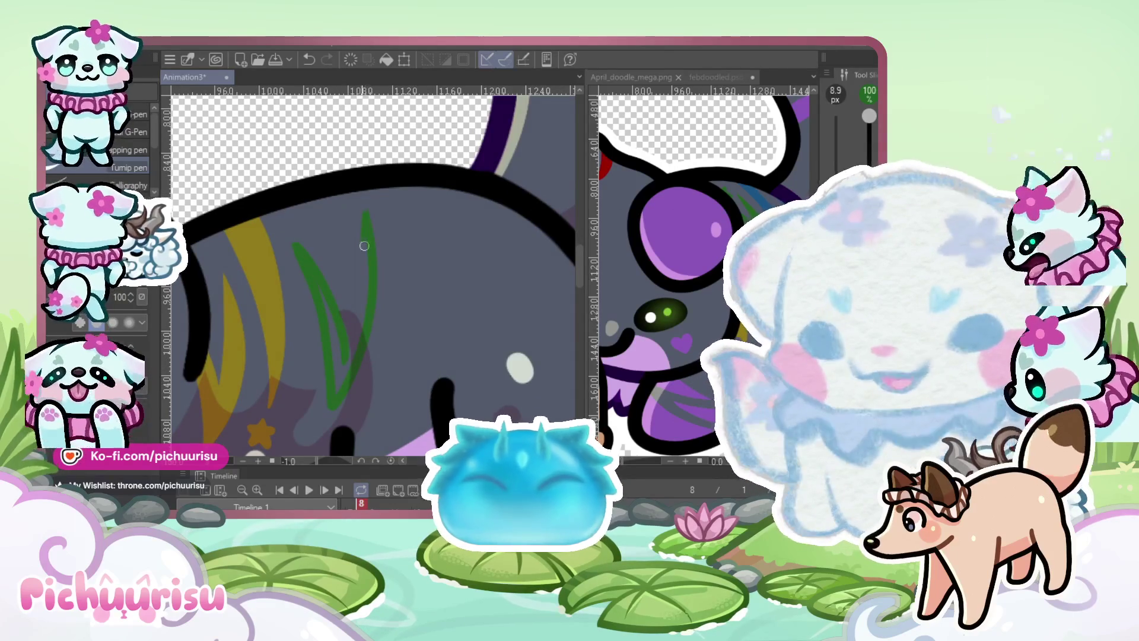
left_click_drag(342, 387, 299, 246)
scroll(299, 246, "up", 1)
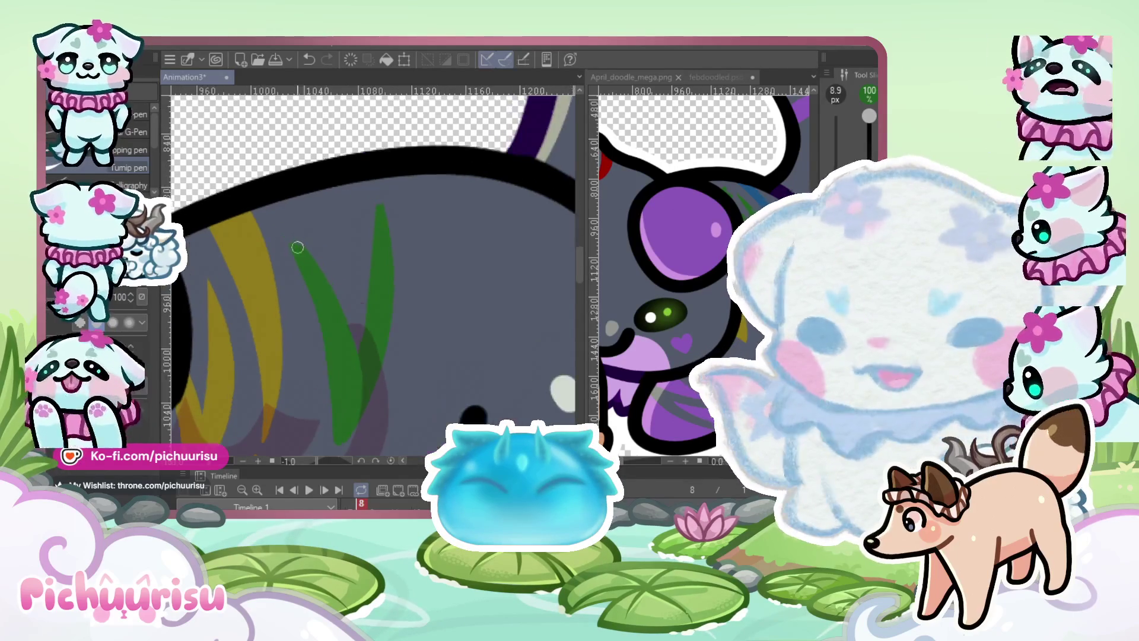
scroll(278, 234, "down", 2)
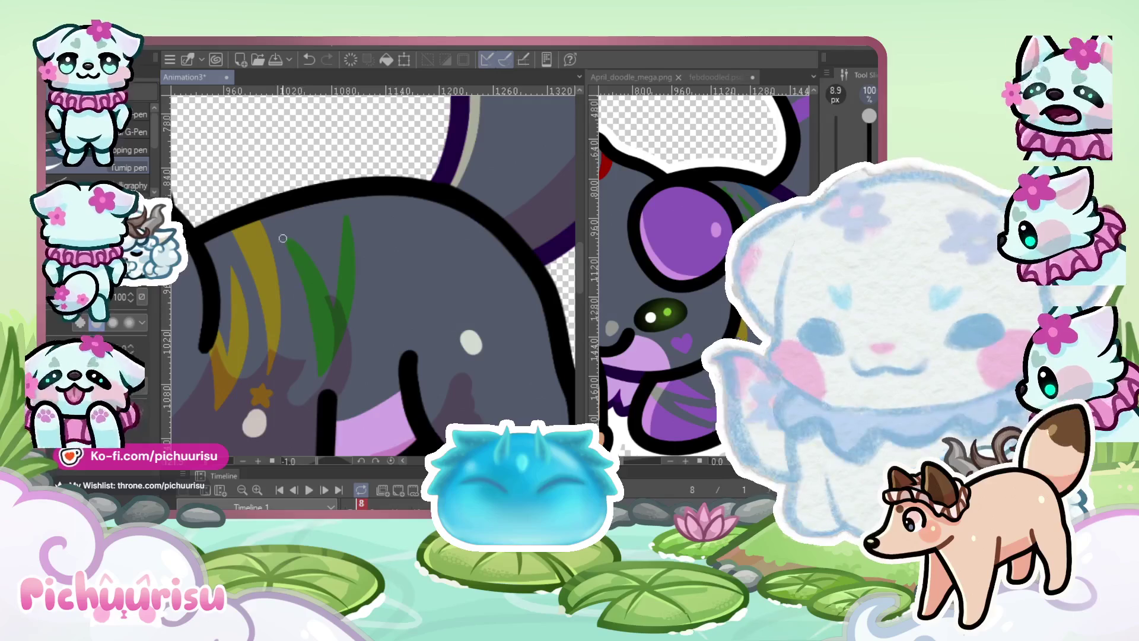
scroll(321, 252, "up", 1)
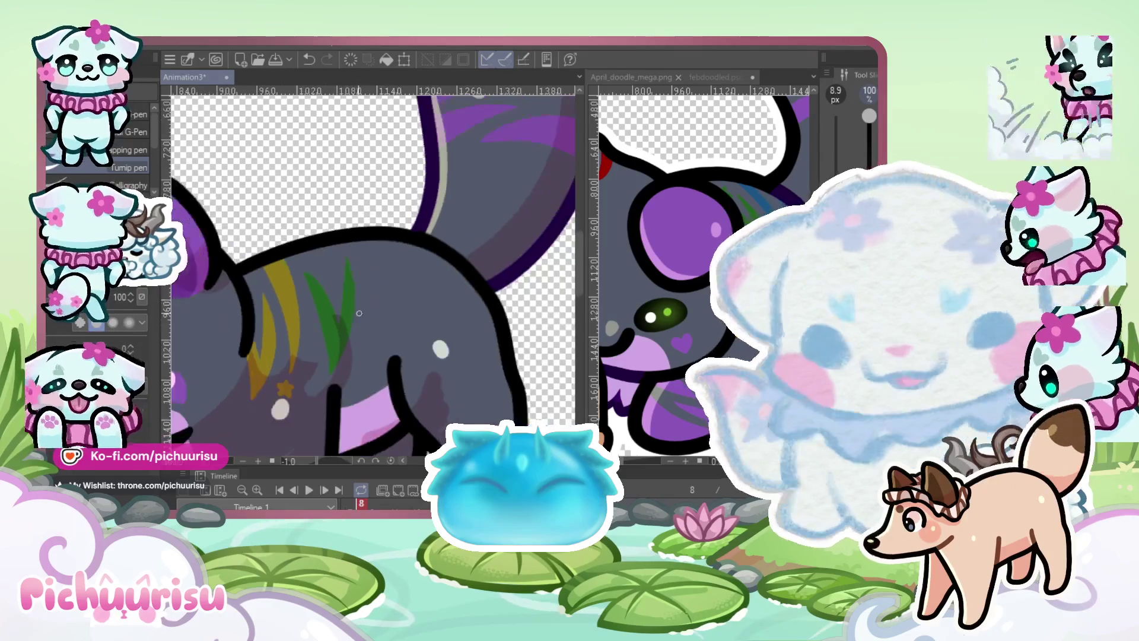
scroll(342, 248, "down", 1)
scroll(343, 248, "up", 1)
scroll(289, 246, "up", 3)
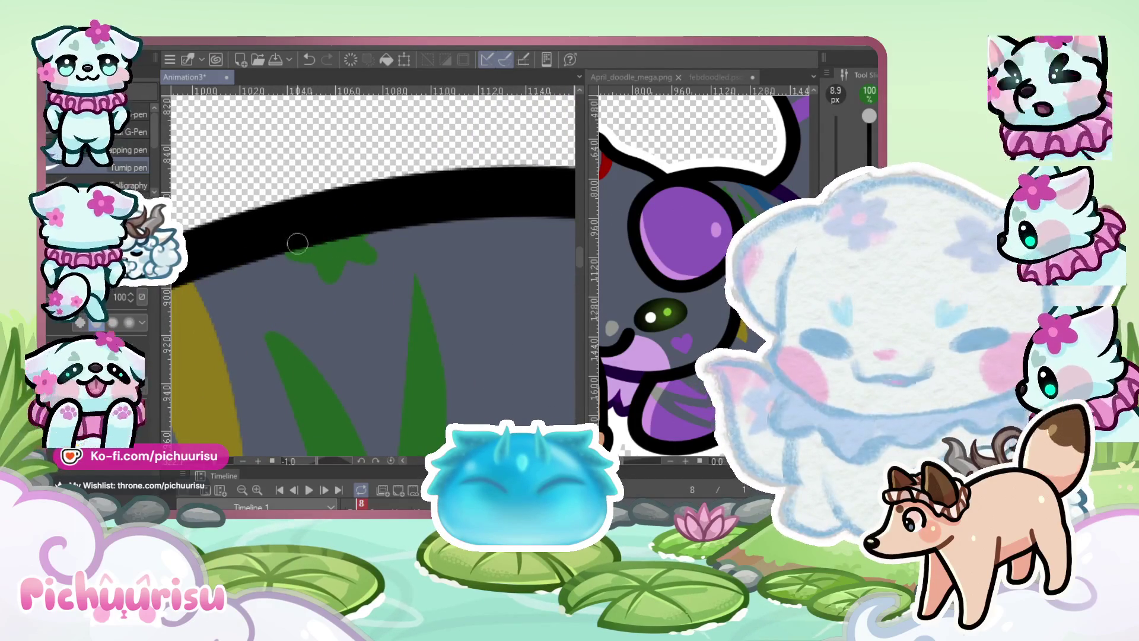
scroll(296, 243, "down", 3)
scroll(331, 245, "up", 2)
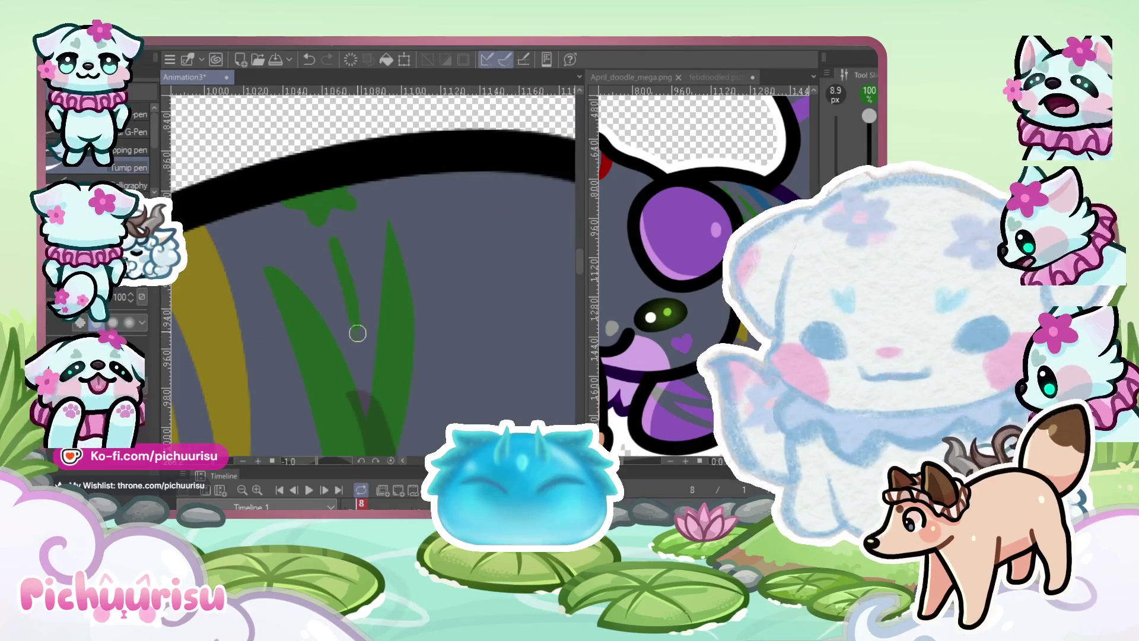
scroll(332, 241, "down", 2)
scroll(332, 243, "down", 1)
scroll(333, 267, "up", 1)
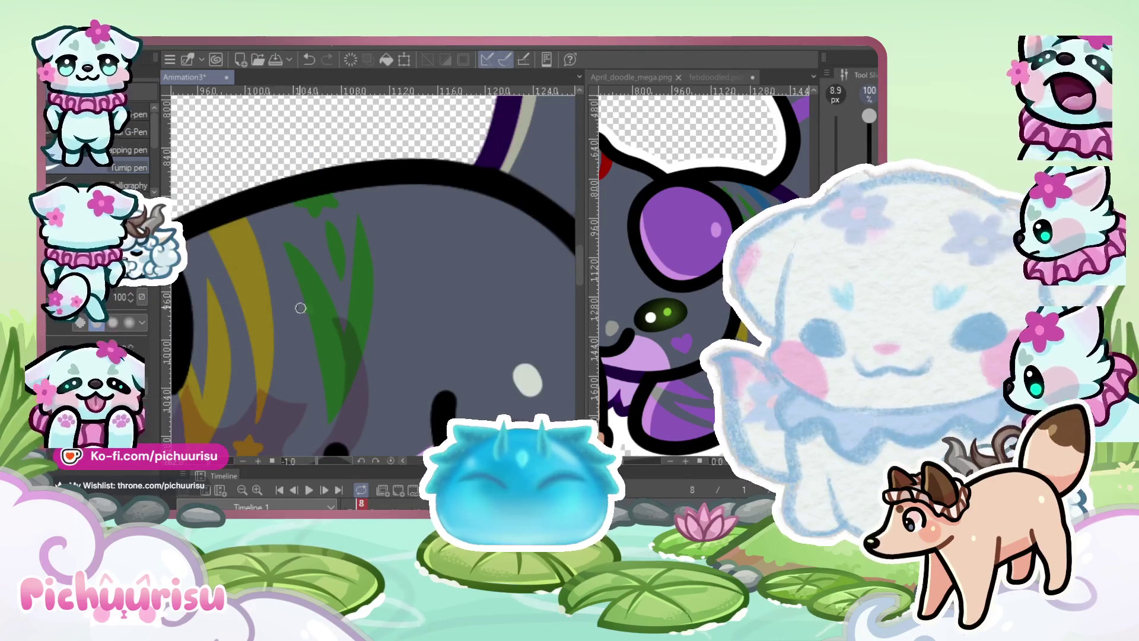